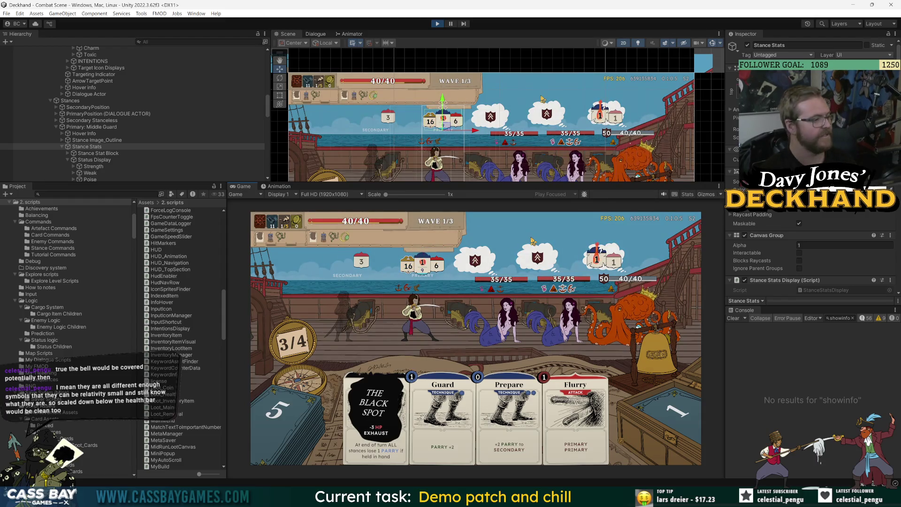
# Exit Play mode in Unity, then bring GitHub Desktop forward and move its window higher
pyautogui.hotkey('ctrl', 'p')
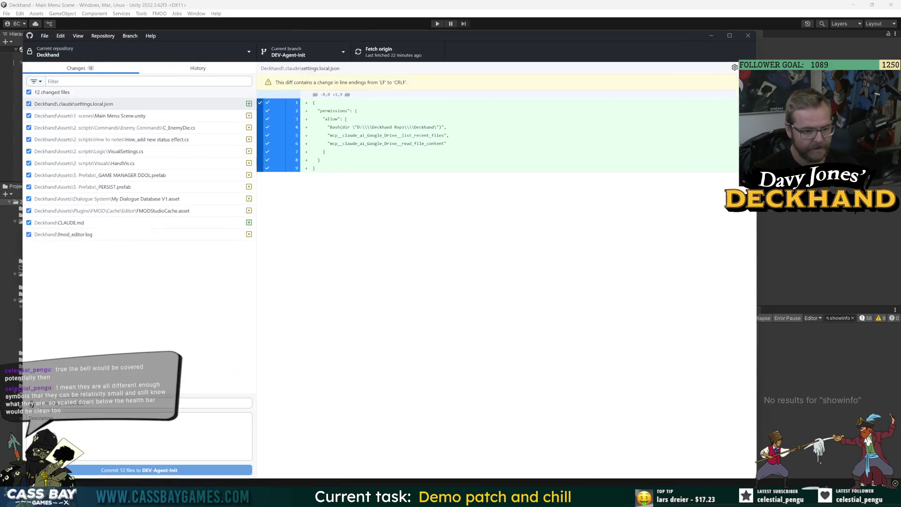
pyautogui.hotkey('alt', 'Tab')
pyautogui.click(8, 164)
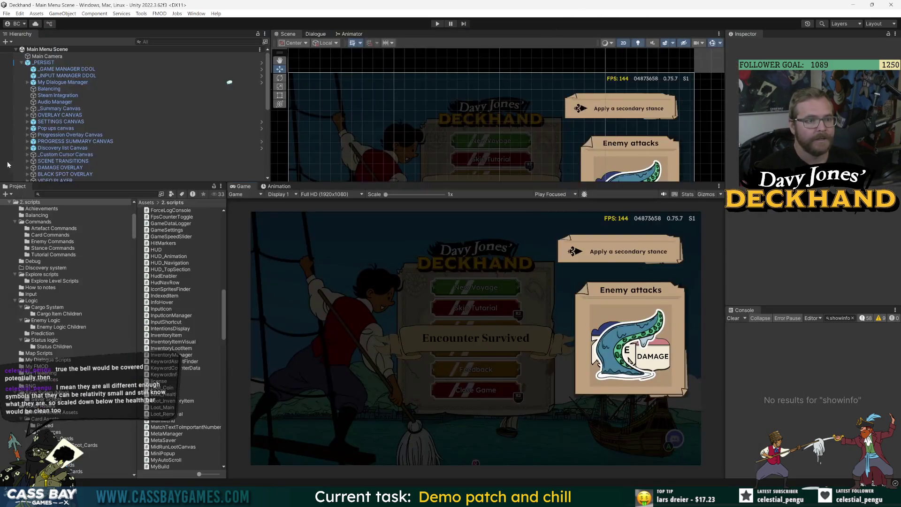
pyautogui.hotkey('alt', 'Tab')
pyautogui.hotkey('alt', 'Tab')
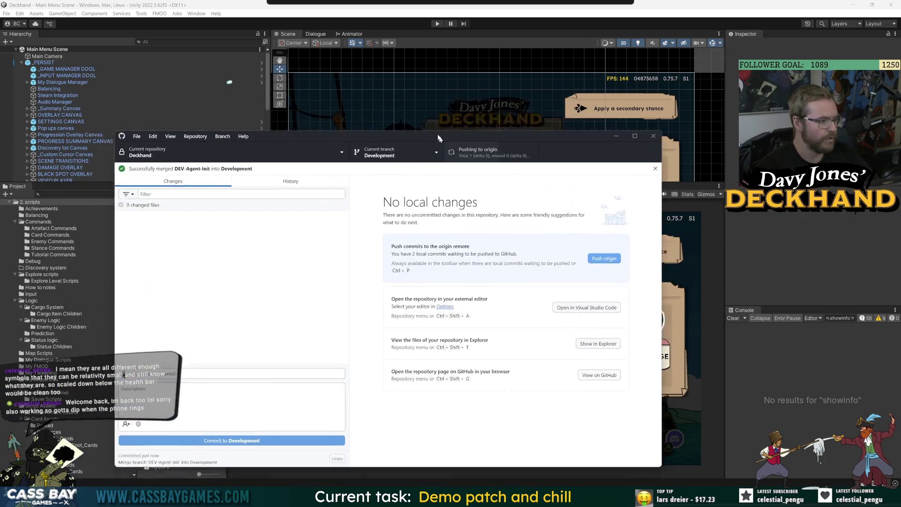
pyautogui.moveTo(448, 140)
pyautogui.mouseDown()
pyautogui.moveTo(434, 100)
pyautogui.moveTo(418, 104)
pyautogui.moveTo(442, 101)
pyautogui.moveTo(390, 99)
pyautogui.moveTo(374, 88)
pyautogui.mouseUp()
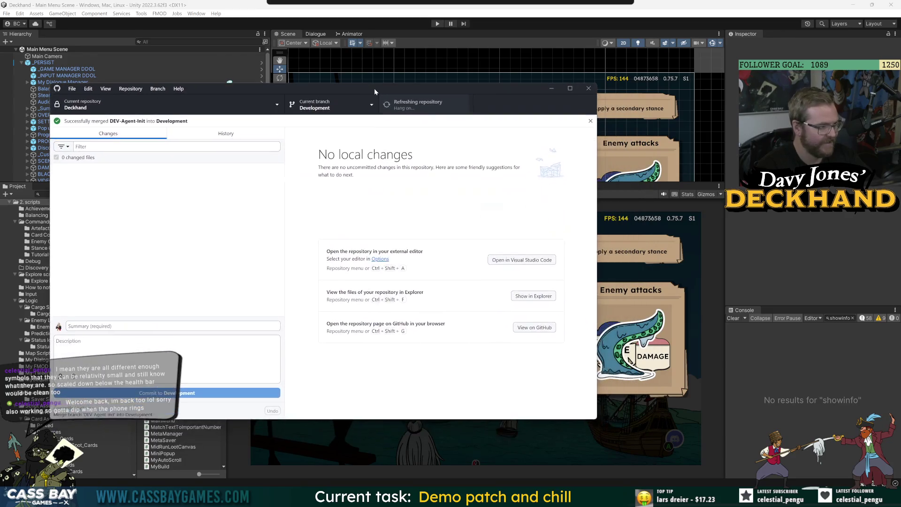
# Start a new branch in GitHub Desktop based on Development
pyautogui.click(359, 115)
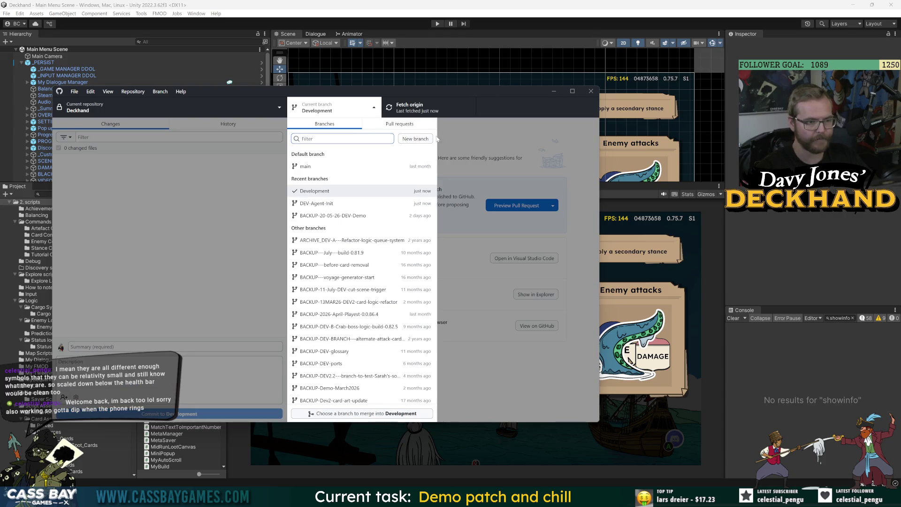
pyautogui.click(381, 179)
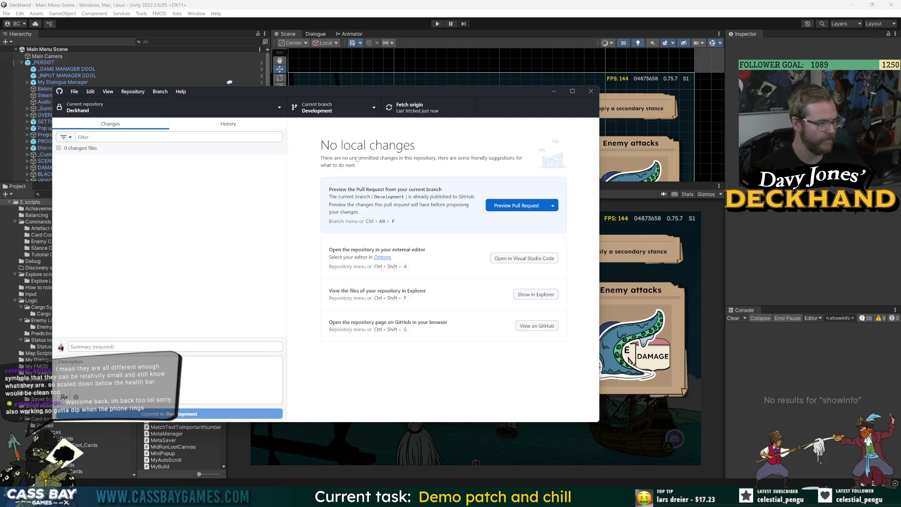
pyautogui.click(338, 109)
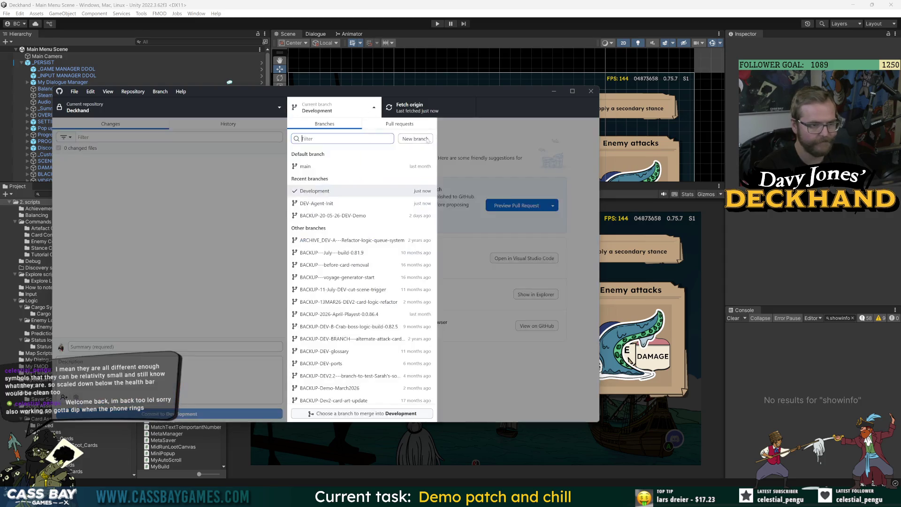
pyautogui.click(434, 125)
pyautogui.click(288, 280)
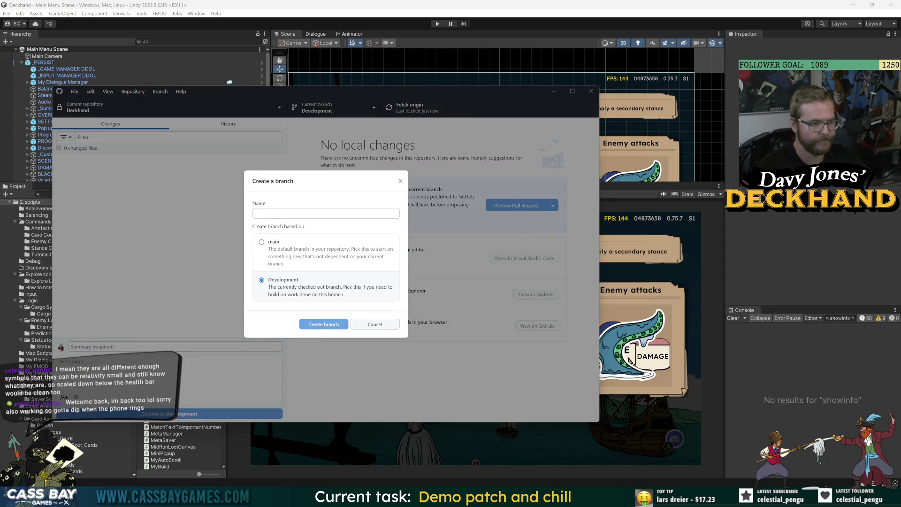
# Begin entering the new branch name, starting with 'DEV-'
pyautogui.click(326, 213)
pyautogui.write('DEV2')
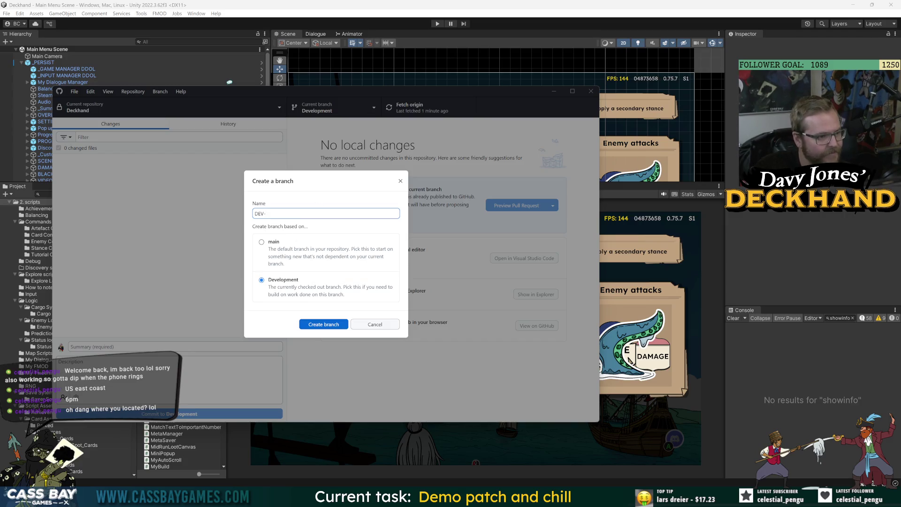
pyautogui.click(354, 192)
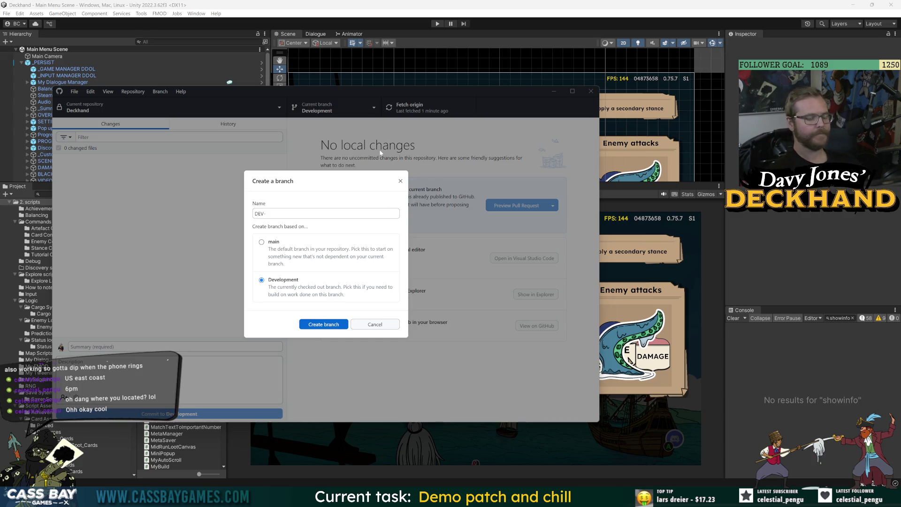
pyautogui.click(265, 214)
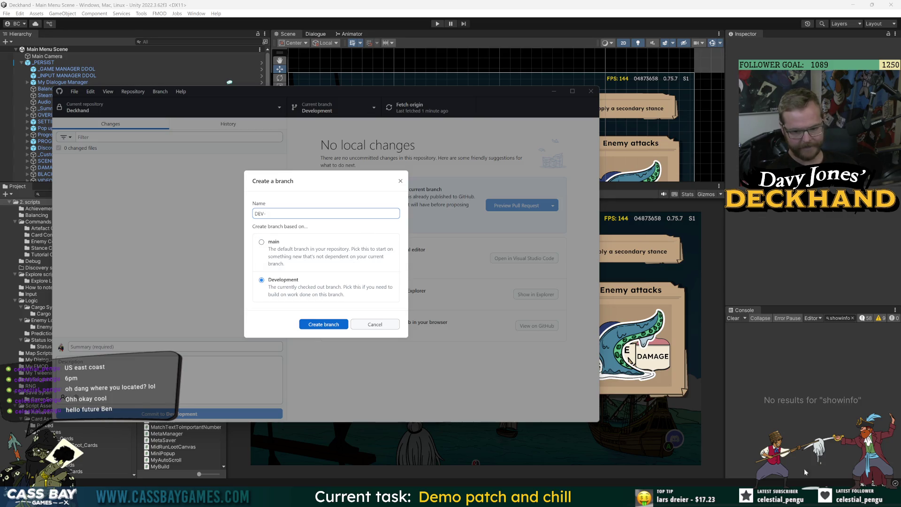
pyautogui.press('super+a')
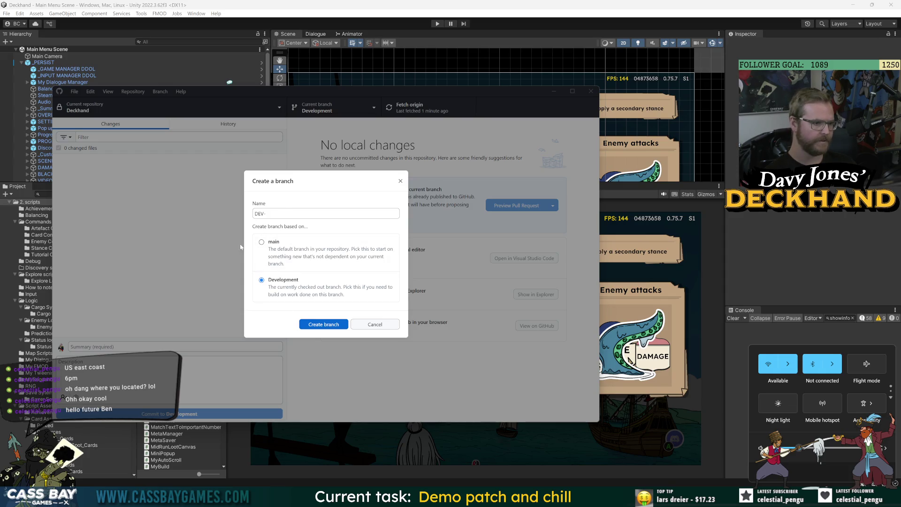
pyautogui.click(282, 212)
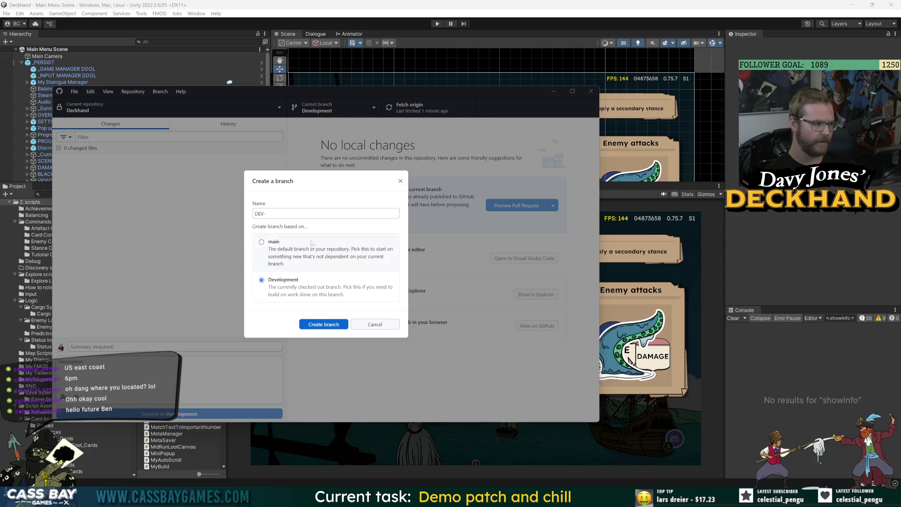
pyautogui.write('-com')
pyautogui.click(299, 215)
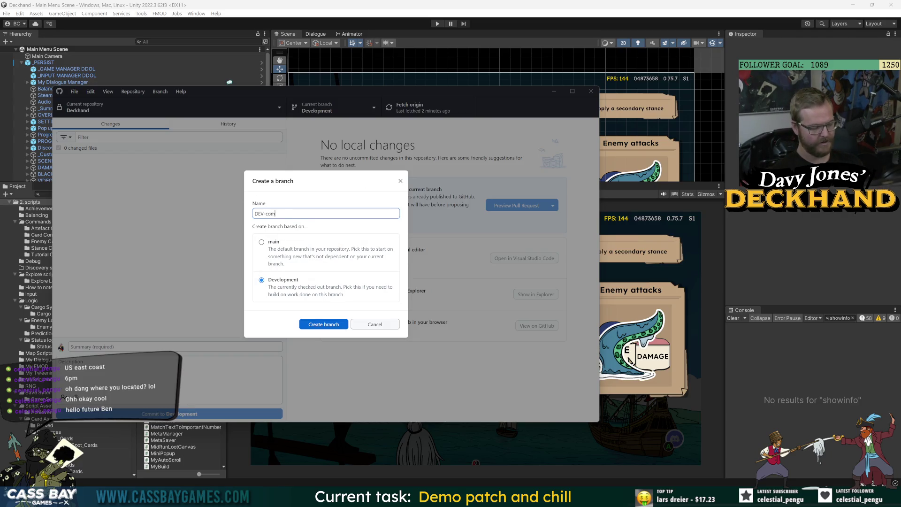
# Name the branch DEV-combat-ui-update, create it, and publish it to the remote
pyautogui.write('bat ui upad')
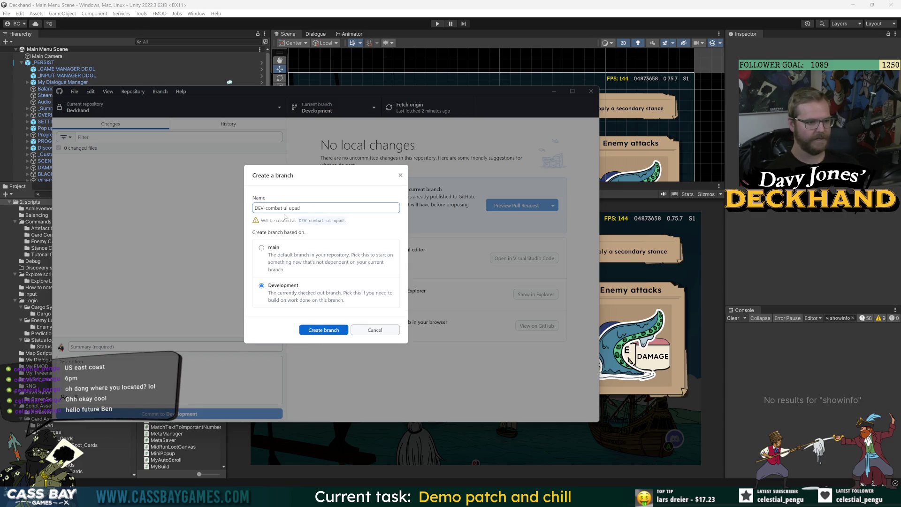
pyautogui.press('BackSpace')
pyautogui.press('BackSpace')
pyautogui.write('date')
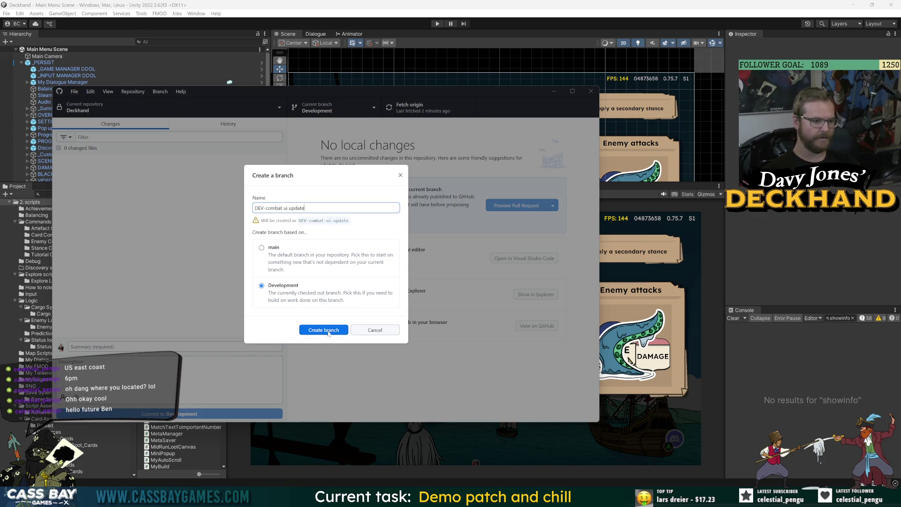
pyautogui.click(328, 331)
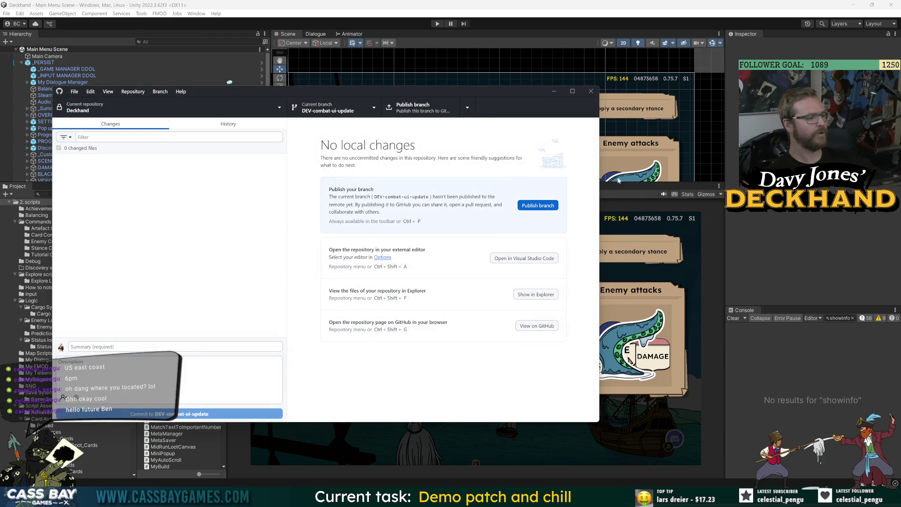
pyautogui.click(524, 207)
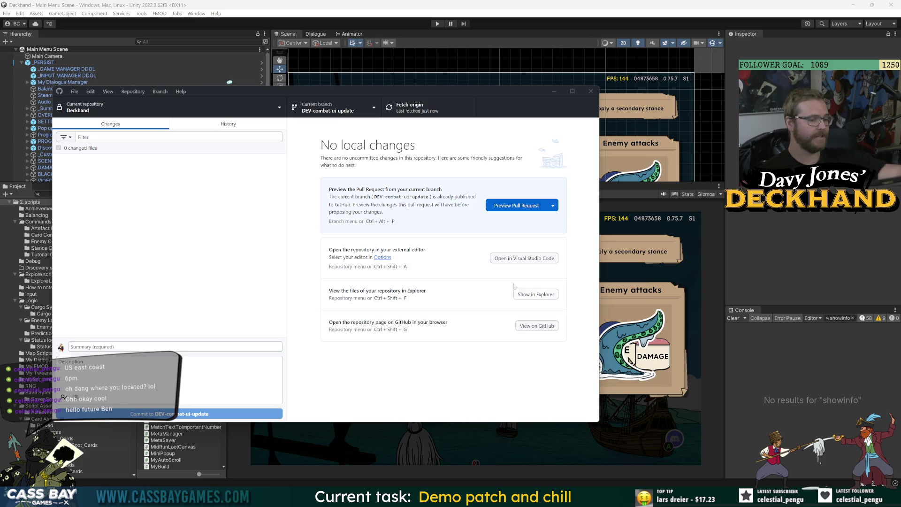
pyautogui.click(356, 113)
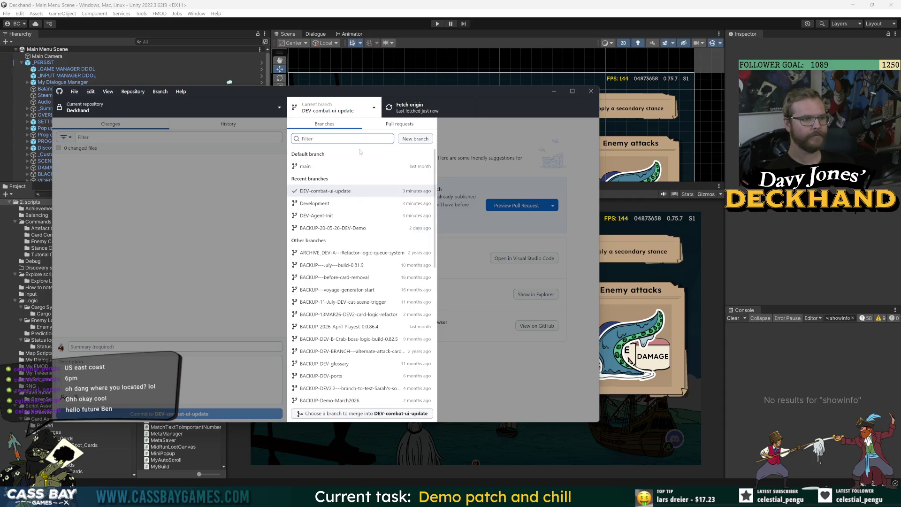
# Search the Project panel for 'combat scene' and open the Combat Scene asset
pyautogui.click(554, 93)
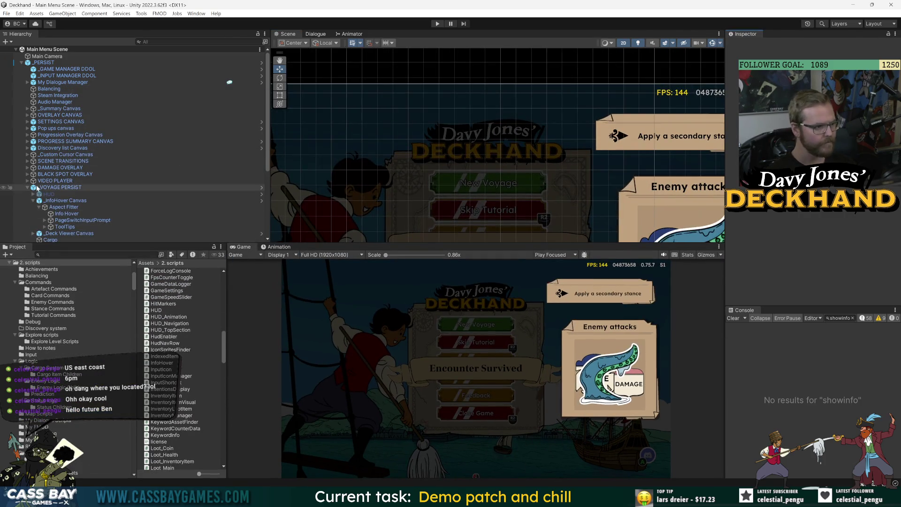
pyautogui.click(26, 187)
pyautogui.click(56, 255)
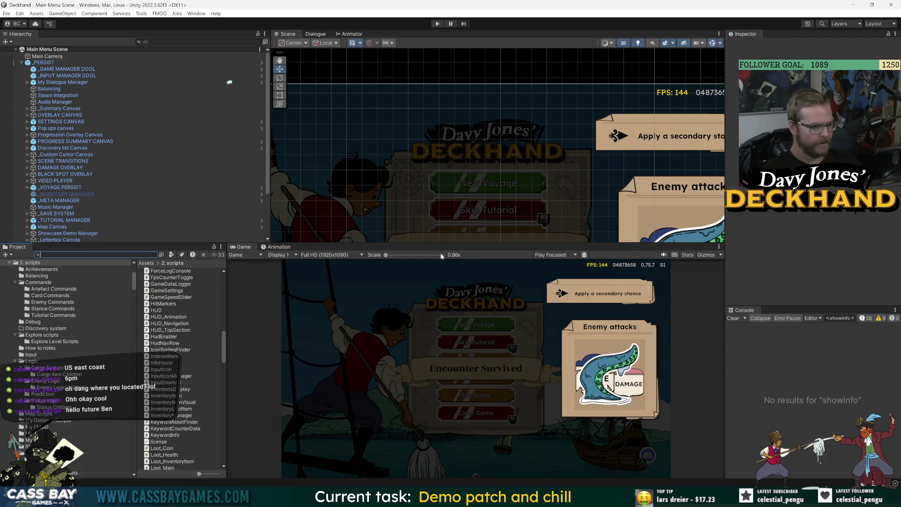
pyautogui.moveTo(441, 243); pyautogui.dragTo(443, 228)
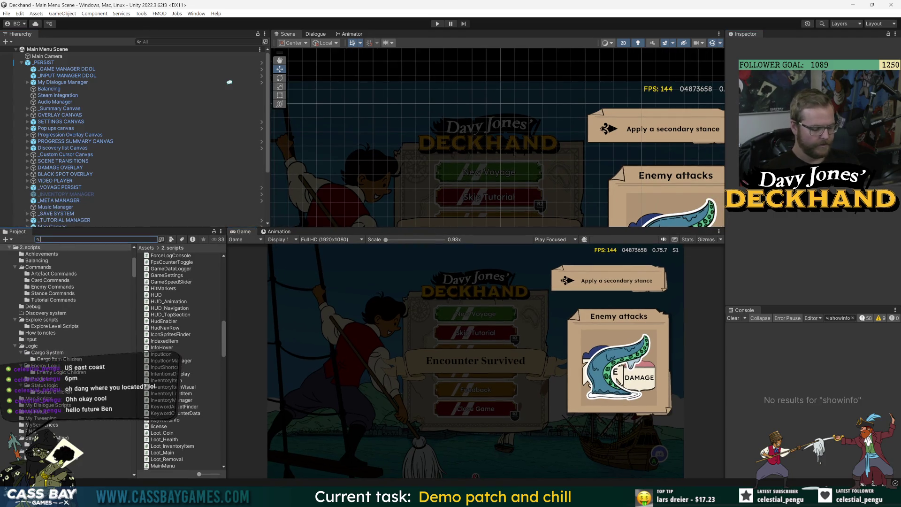
pyautogui.write('combat scene')
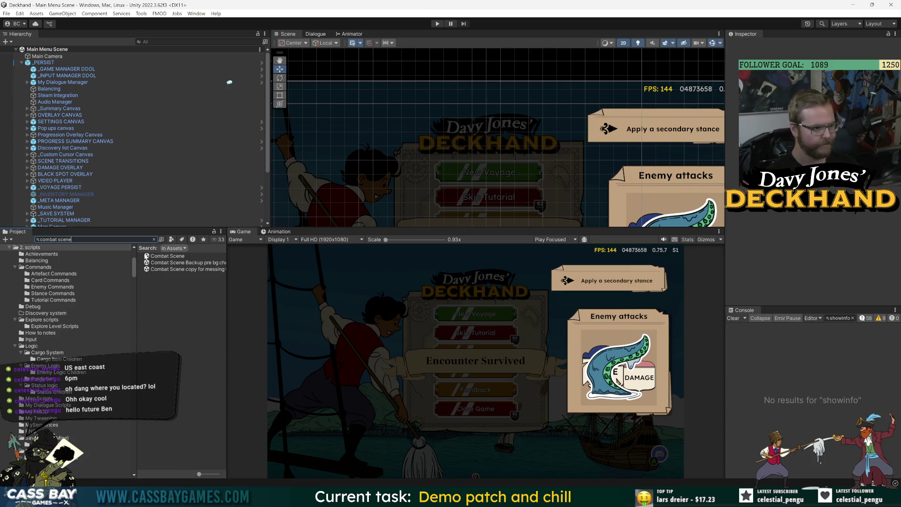
pyautogui.click(153, 256)
pyautogui.doubleClick(153, 256)
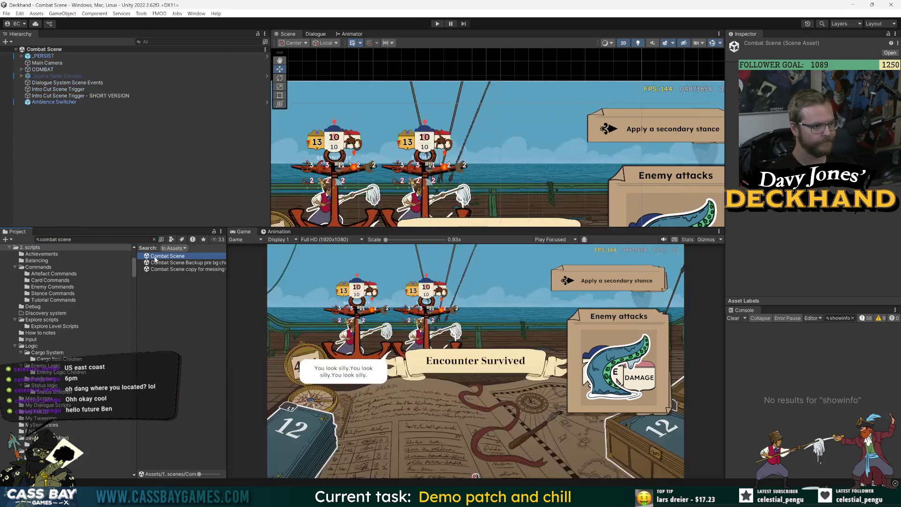
# Expand COMBAT, _Combat Canvas, Aspect Fitter and MASTER MOVER in the Hierarchy
pyautogui.moveTo(422, 229); pyautogui.dragTo(423, 322)
pyautogui.scroll(-3, 422, 190)
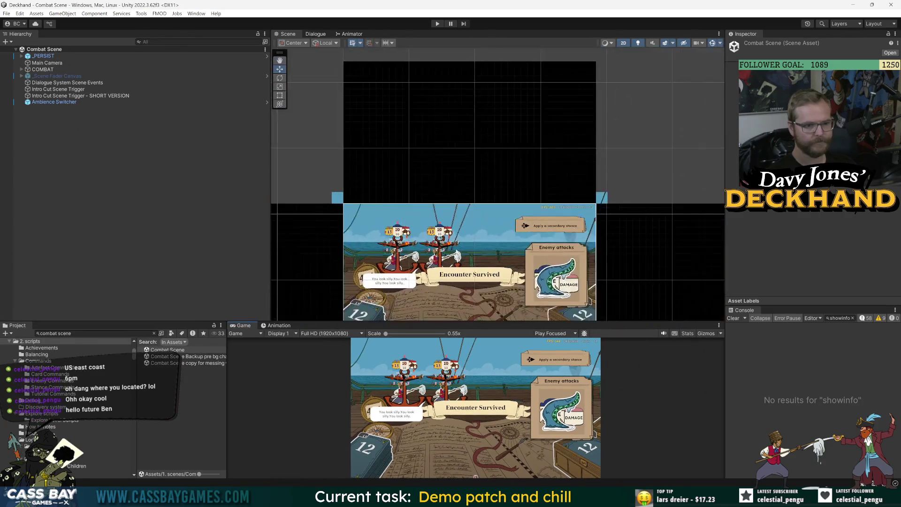
pyautogui.scroll(5, 422, 190)
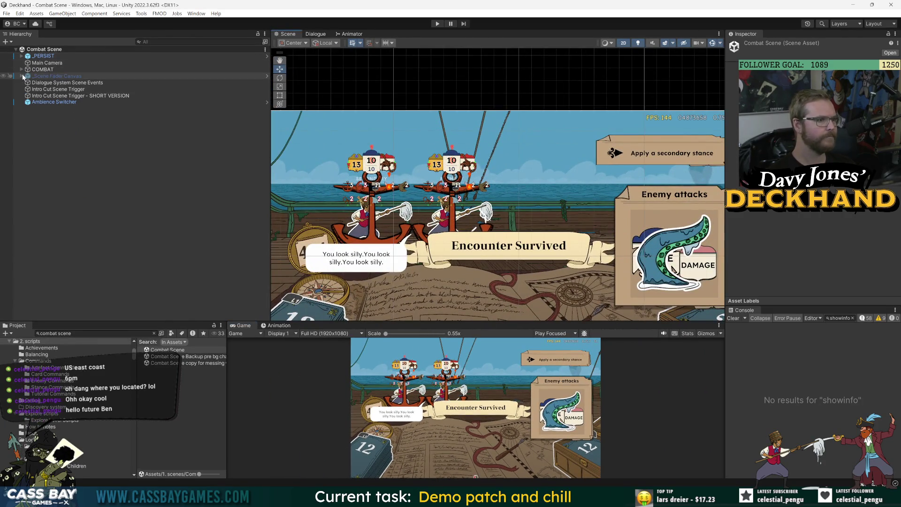
pyautogui.click(21, 76)
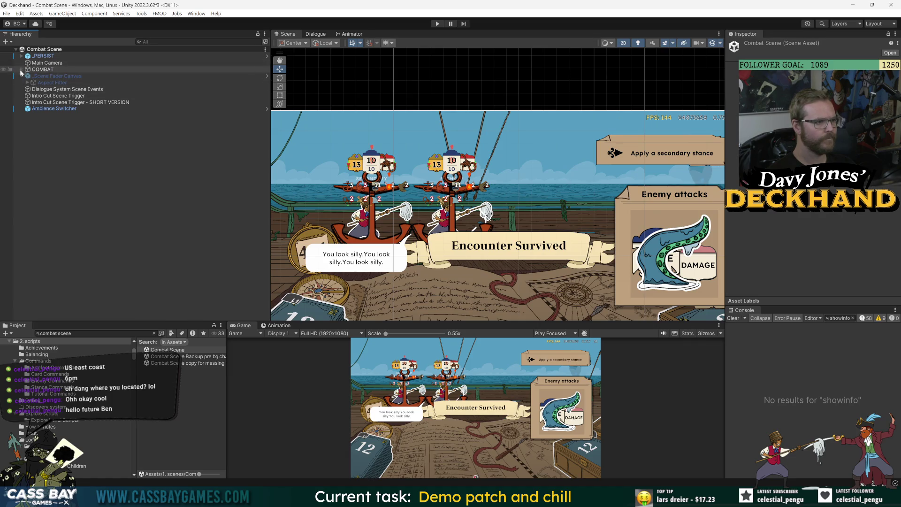
pyautogui.click(40, 69)
pyautogui.press('Right')
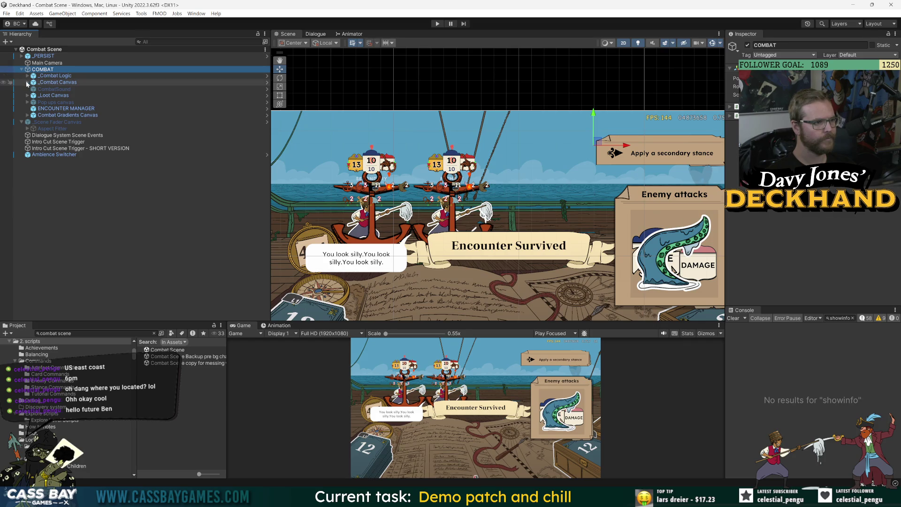
pyautogui.click(27, 82)
pyautogui.click(33, 88)
pyautogui.click(39, 95)
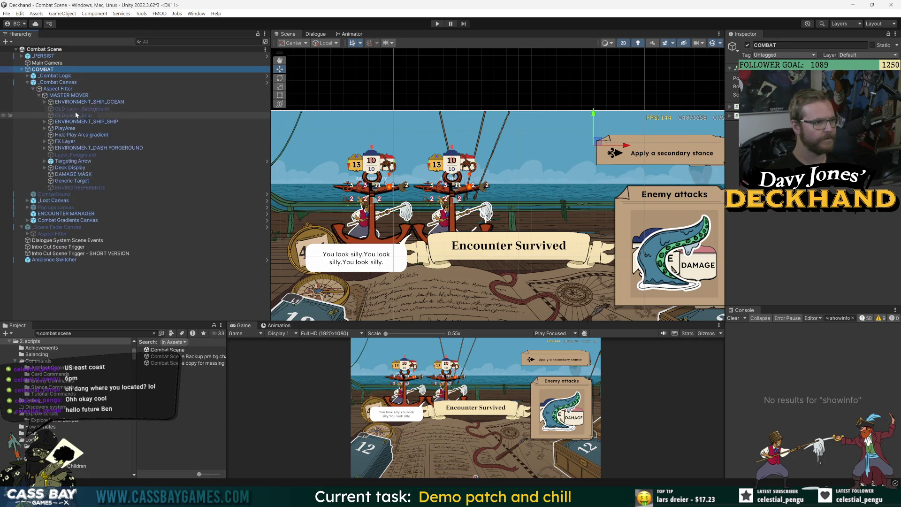
# Expand PlayArea and Stances, select Stance Visual A, and open its prefab
pyautogui.click(45, 128)
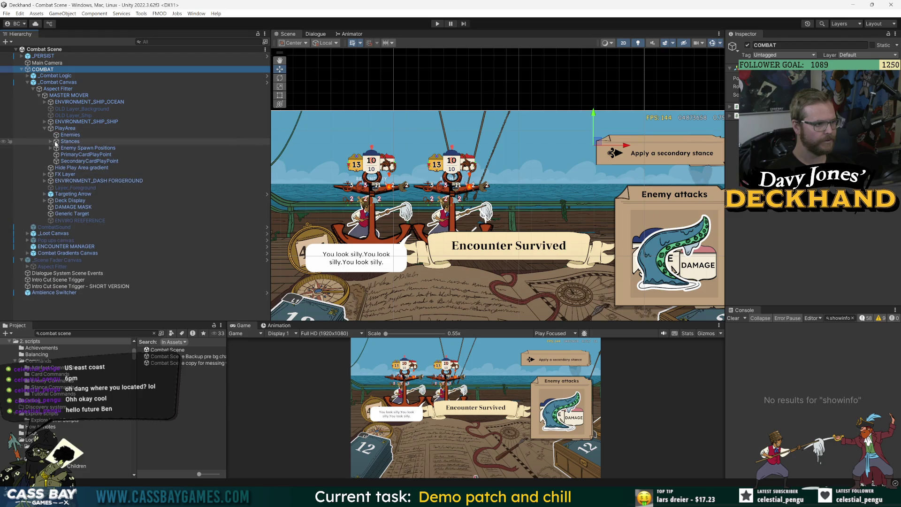
pyautogui.click(51, 141)
pyautogui.click(86, 167)
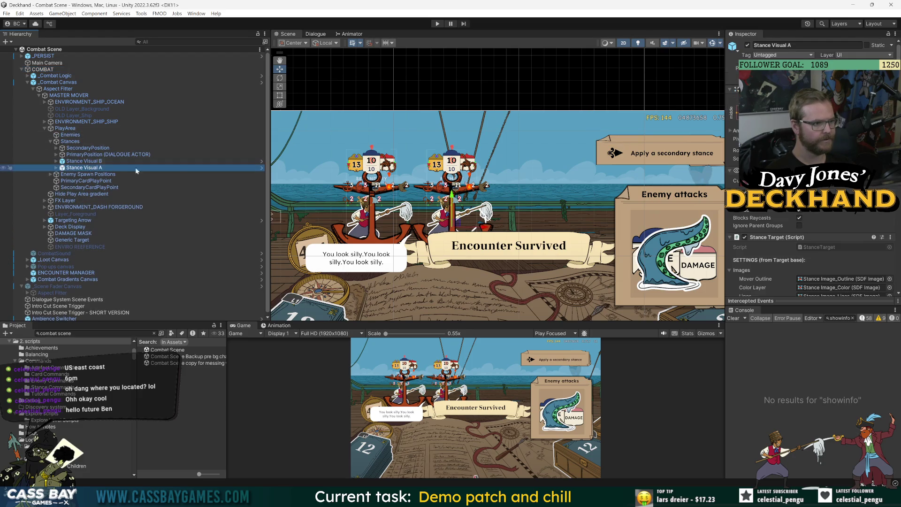
pyautogui.click(262, 168)
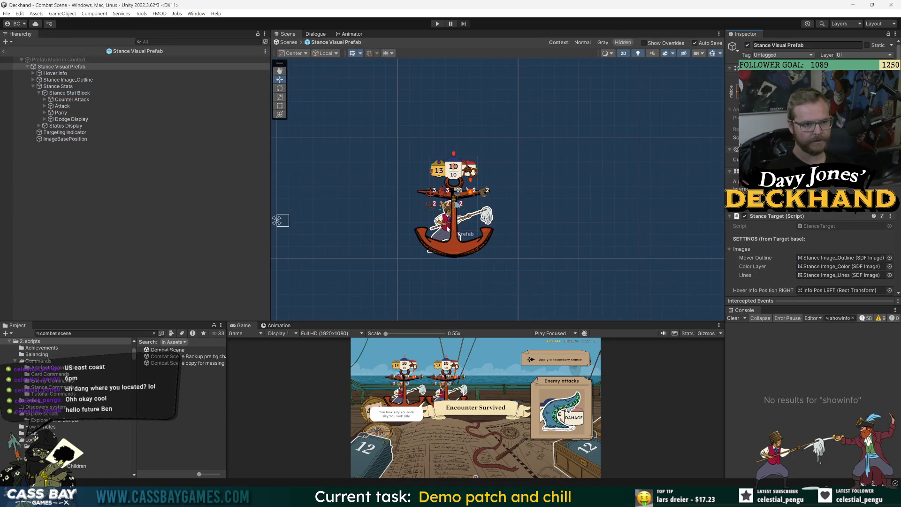
# Show the prefab in Normal context and inspect Stance Stat Block, Status Display and Targeting Indicator
pyautogui.click(583, 44)
pyautogui.scroll(8, 502, 236)
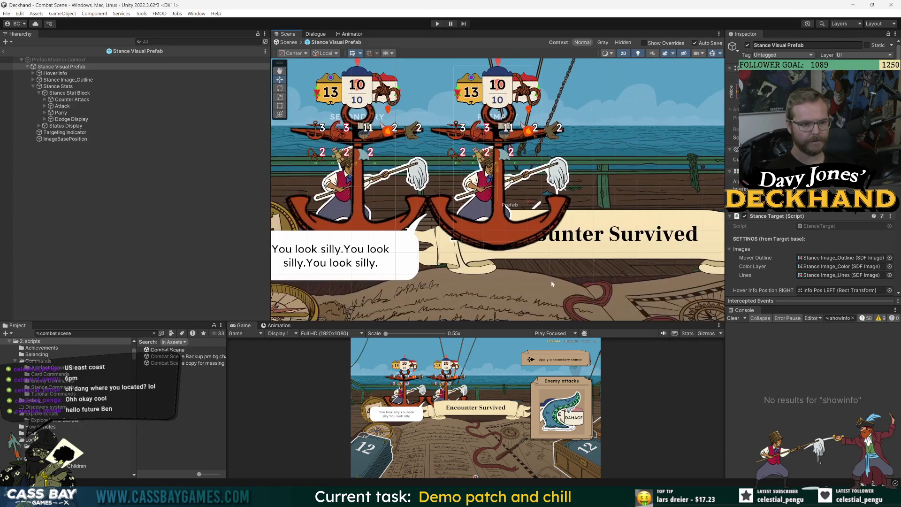
pyautogui.scroll(-3, 535, 251)
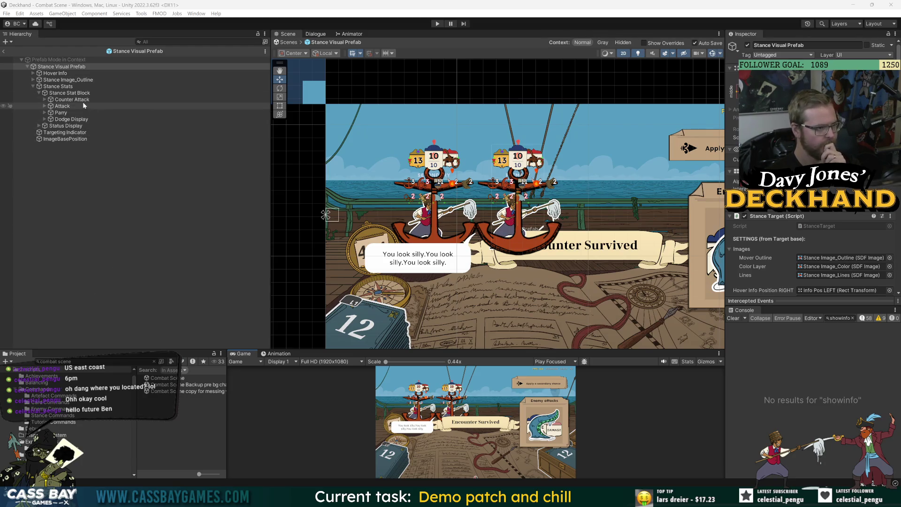
pyautogui.click(71, 93)
pyautogui.click(62, 127)
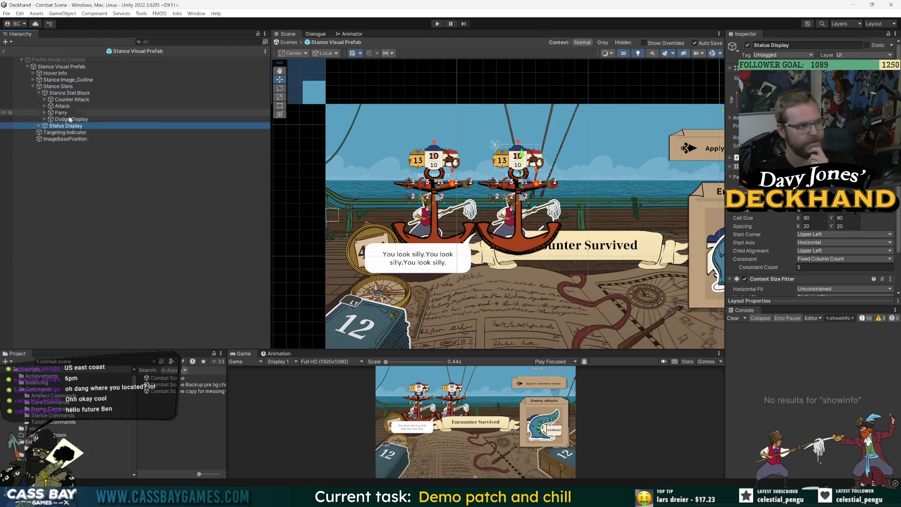
pyautogui.click(66, 133)
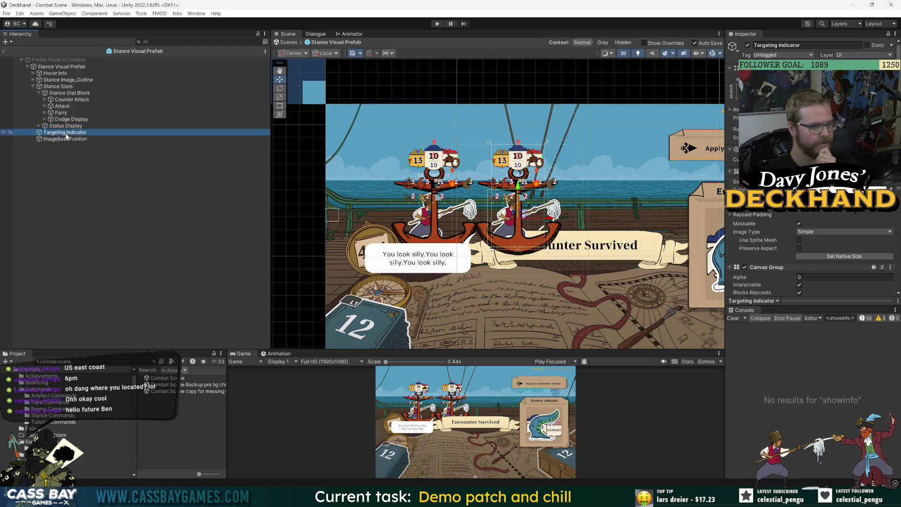
# Widen the Inspector, expand Stance Image_Outline and select Target Icon Displays
pyautogui.moveTo(816, 311); pyautogui.dragTo(811, 340)
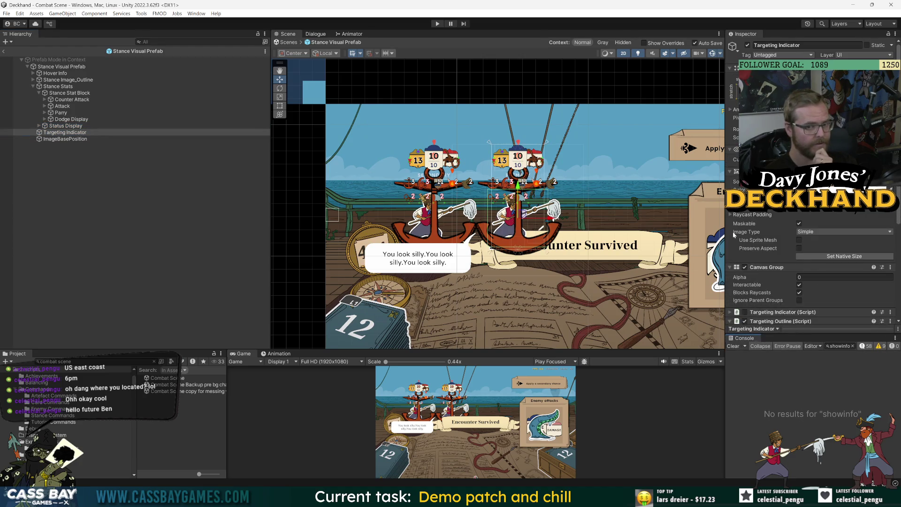
pyautogui.moveTo(725, 221); pyautogui.dragTo(642, 221)
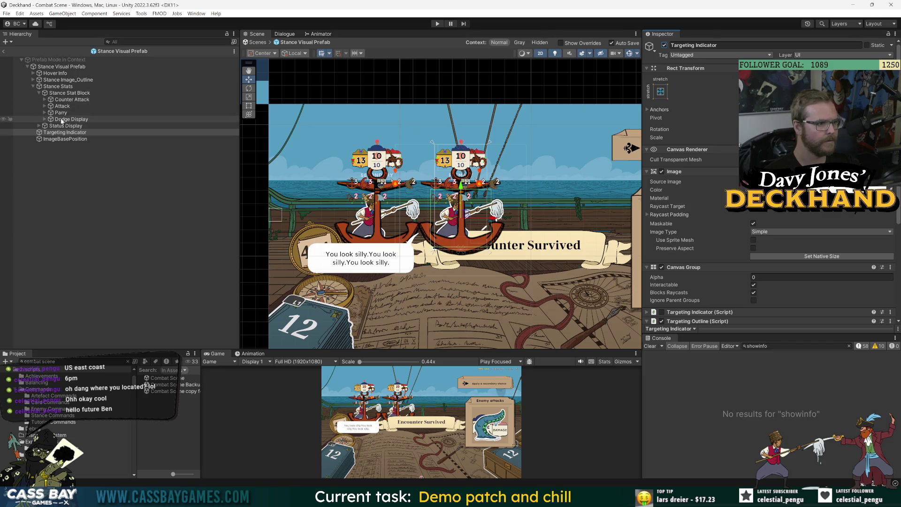
pyautogui.click(59, 80)
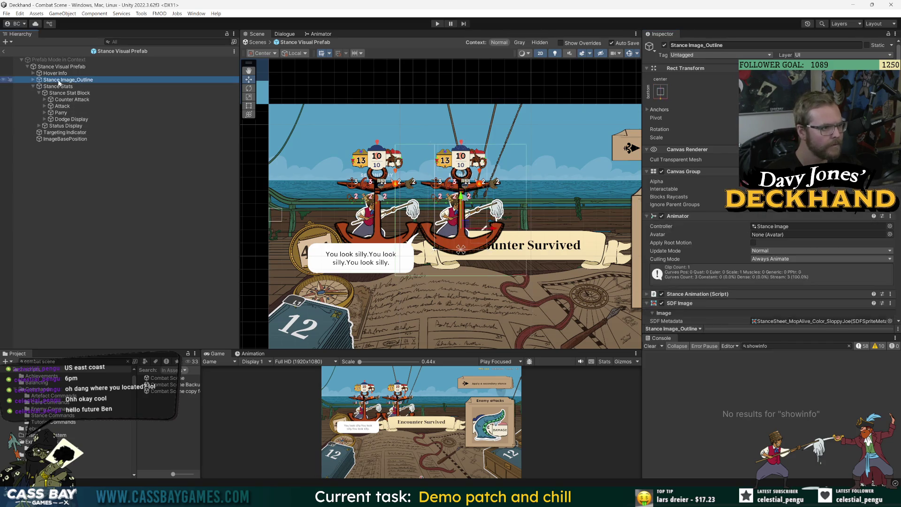
pyautogui.click(33, 80)
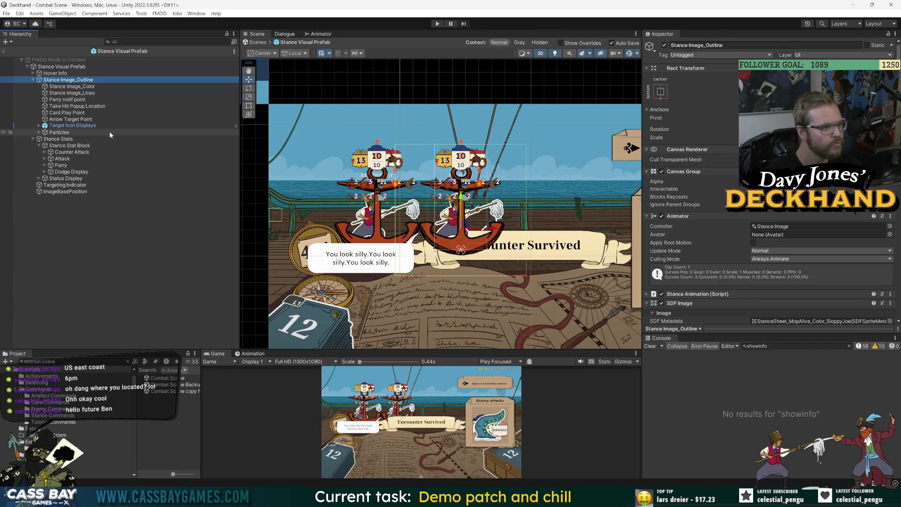
pyautogui.click(70, 126)
pyautogui.click(662, 48)
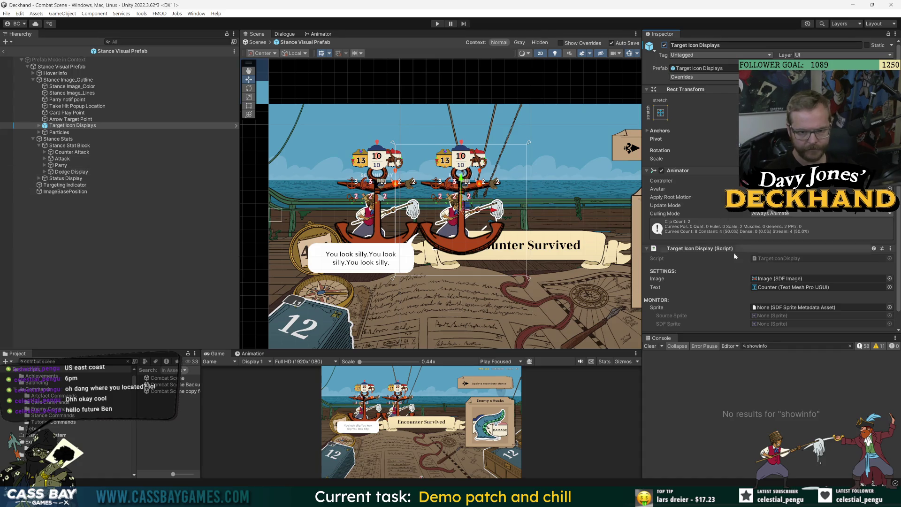
# Toggle Target Icon Displays' visibility and reselect it in the Hierarchy
pyautogui.click(4, 126)
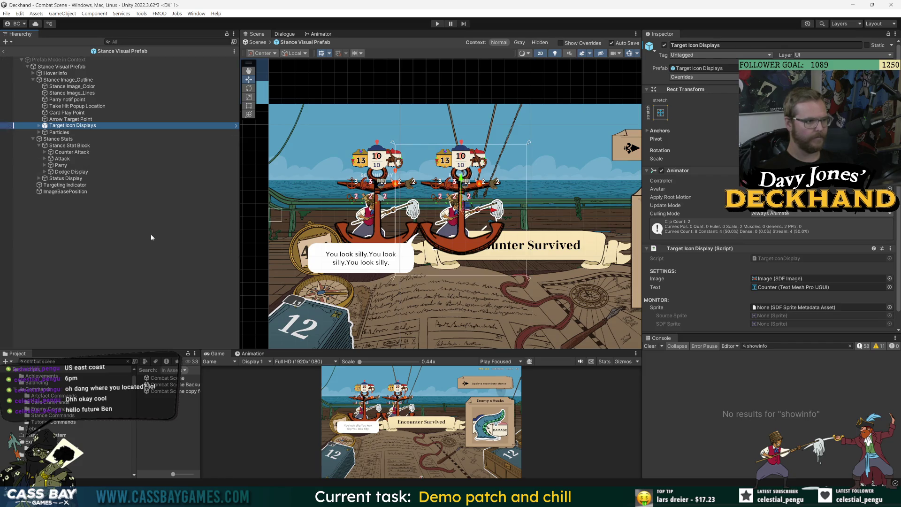
pyautogui.click(595, 297)
pyautogui.click(73, 125)
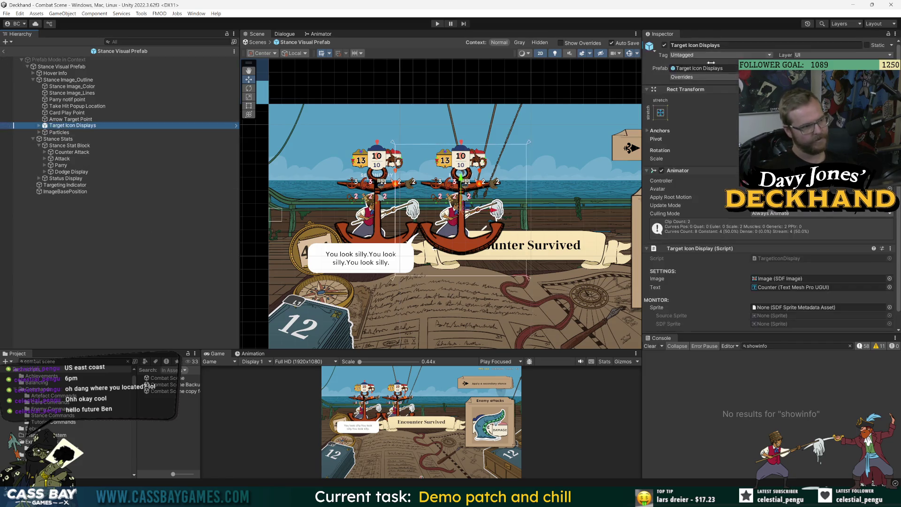
pyautogui.scroll(-1, 715, 225)
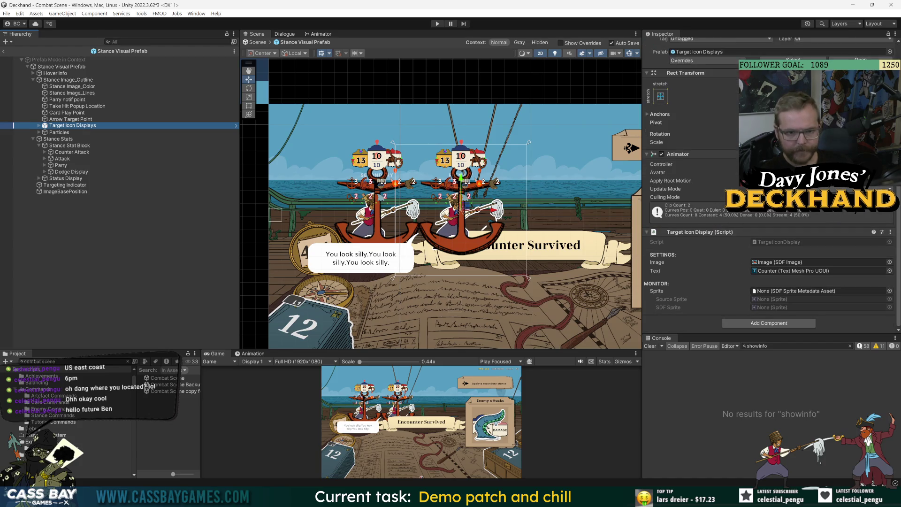
# Set the Target Icon Displays Image's Canvas Group Alpha to 0 and resize the Scene and Inspector
pyautogui.click(39, 125)
pyautogui.click(61, 132)
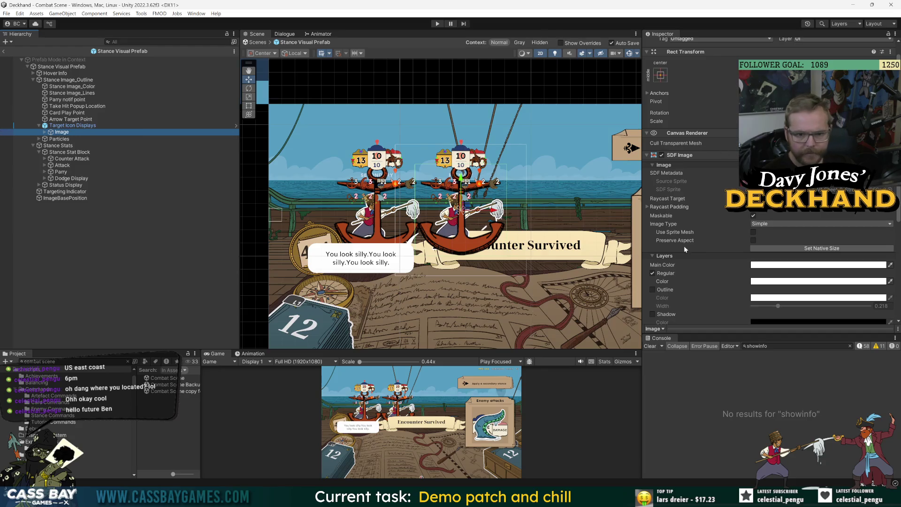
pyautogui.scroll(-5, 709, 274)
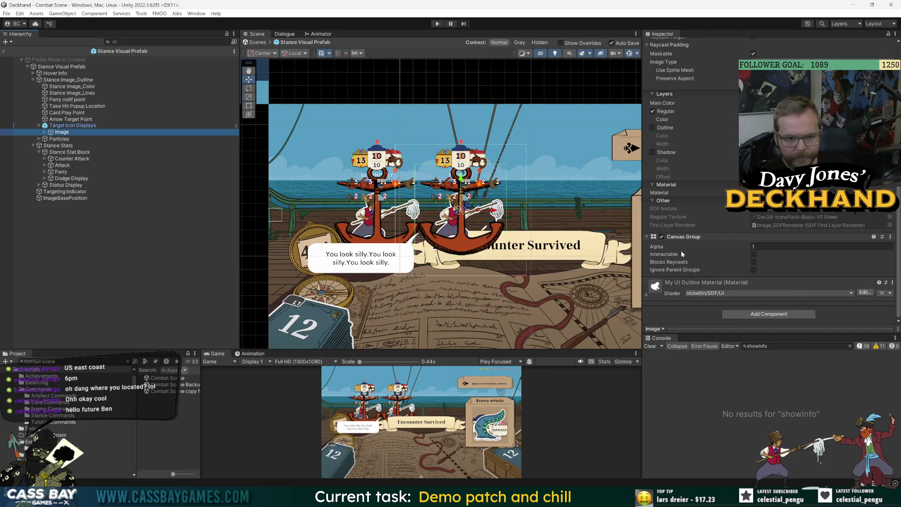
pyautogui.scroll(4, 705, 250)
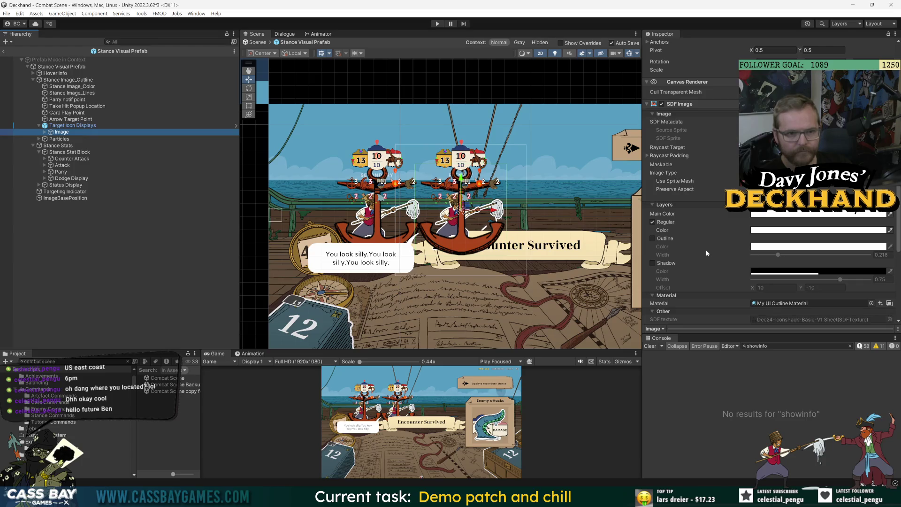
pyautogui.scroll(-4, 706, 250)
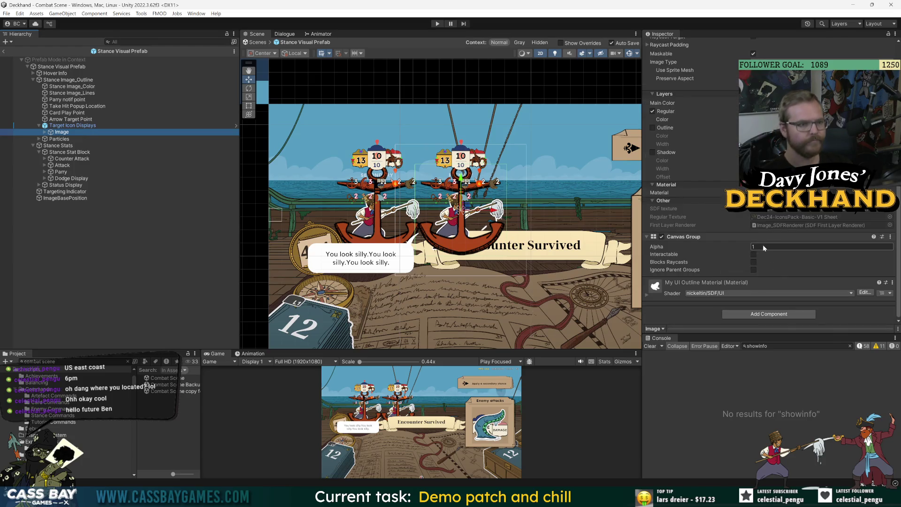
pyautogui.click(764, 247)
pyautogui.write('0')
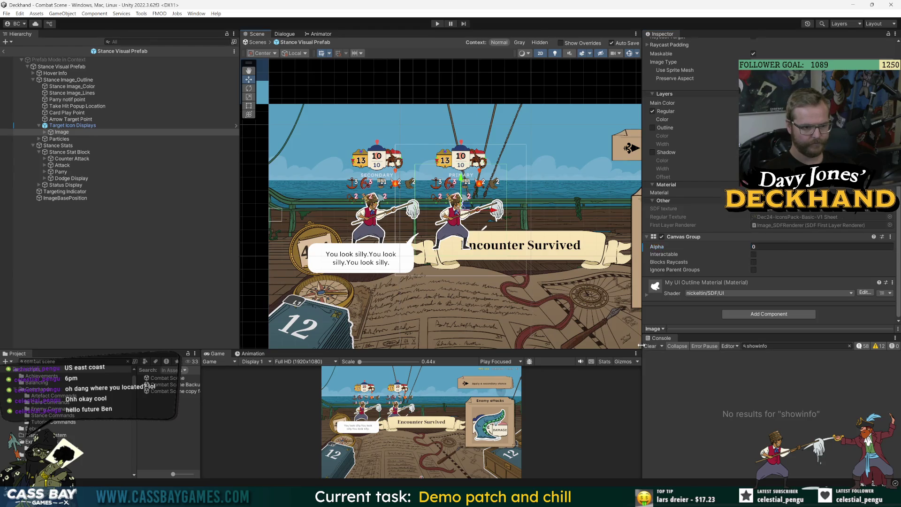
pyautogui.moveTo(642, 346); pyautogui.dragTo(703, 347)
pyautogui.moveTo(558, 349); pyautogui.dragTo(553, 295)
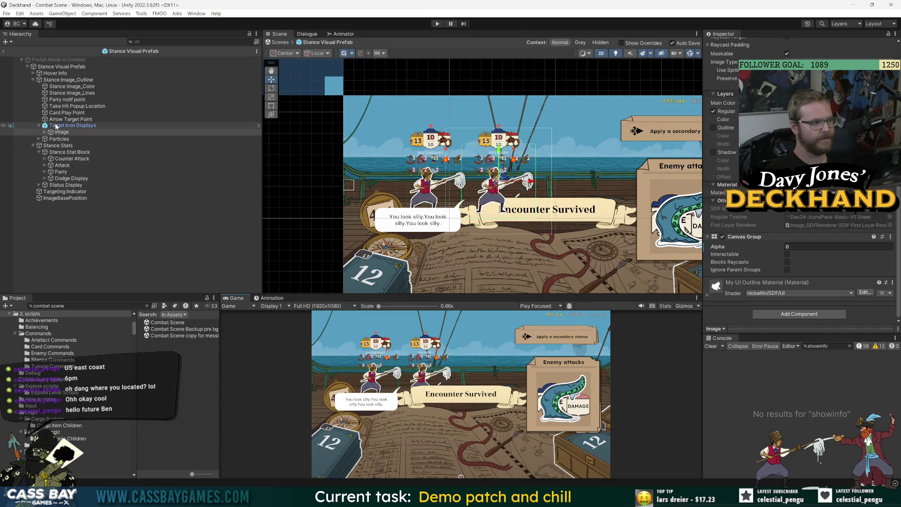
# Frame Stance Stats in the Scene view and nudge it slightly down
pyautogui.click(65, 79)
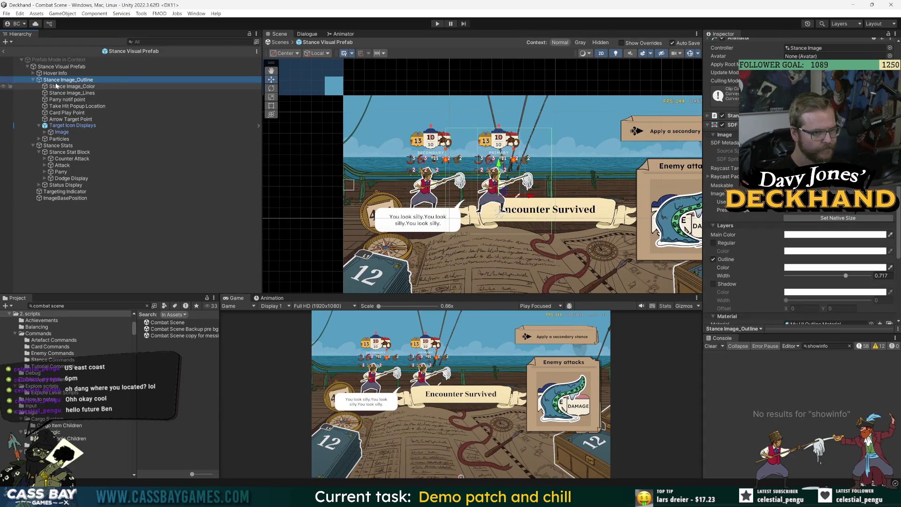
pyautogui.moveTo(277, 294); pyautogui.dragTo(277, 227)
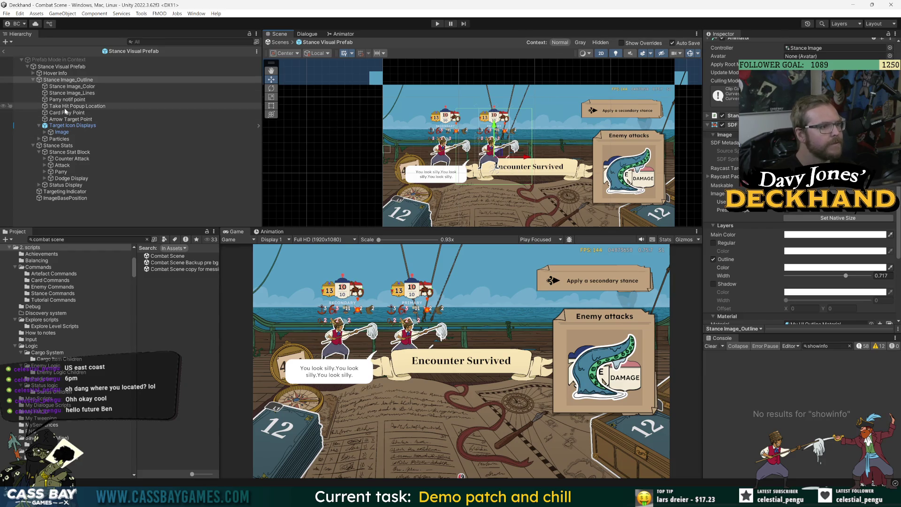
pyautogui.click(59, 145)
pyautogui.press('f')
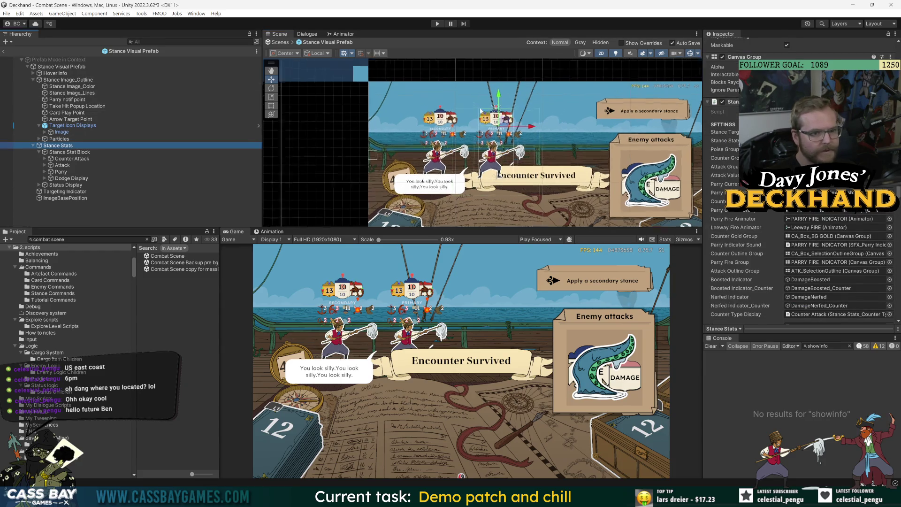
pyautogui.moveTo(494, 99); pyautogui.dragTo(496, 105)
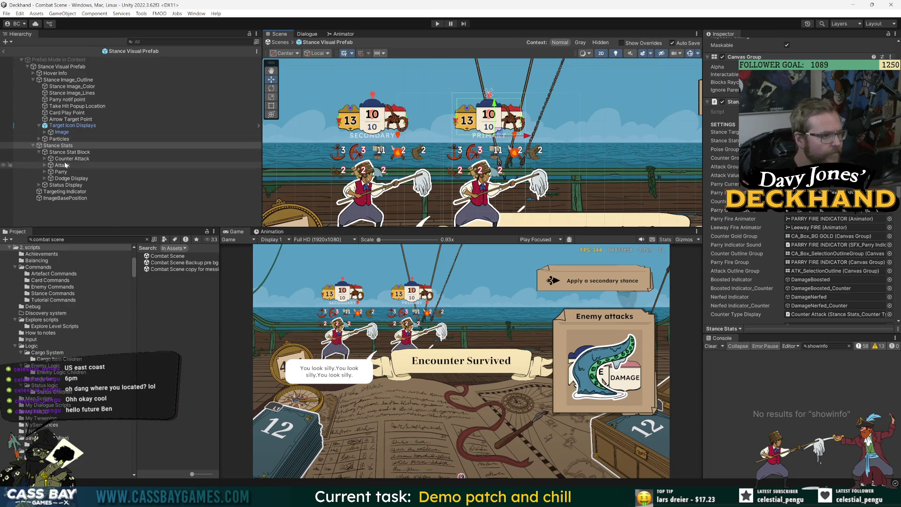
# Raise the layout spacing to about 28.2 and step through the stat block to Status Display
pyautogui.scroll(-10, 753, 212)
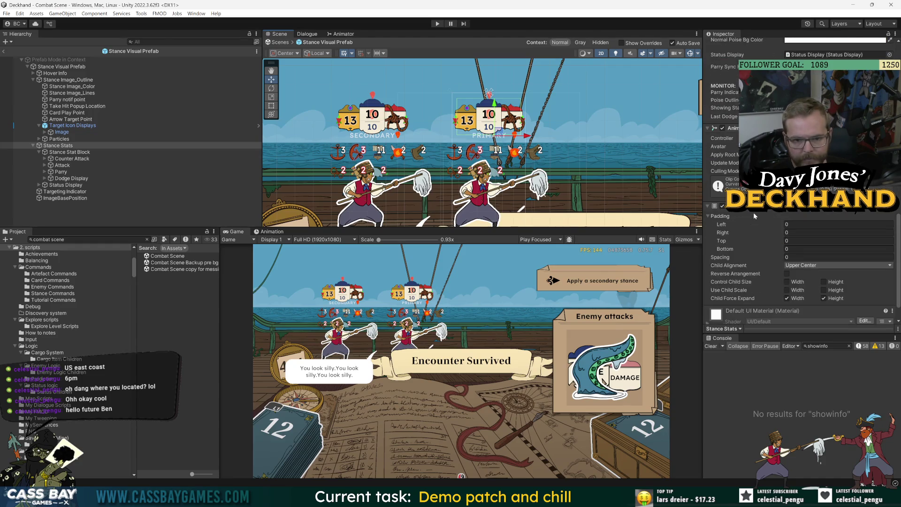
pyautogui.moveTo(724, 259)
pyautogui.mouseDown()
pyautogui.moveTo(821, 260)
pyautogui.moveTo(212, 224)
pyautogui.mouseUp()
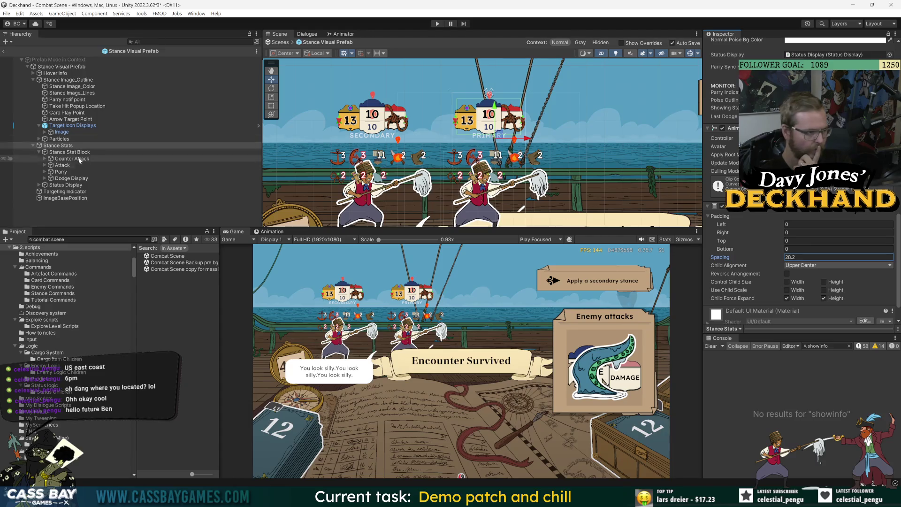
pyautogui.click(41, 153)
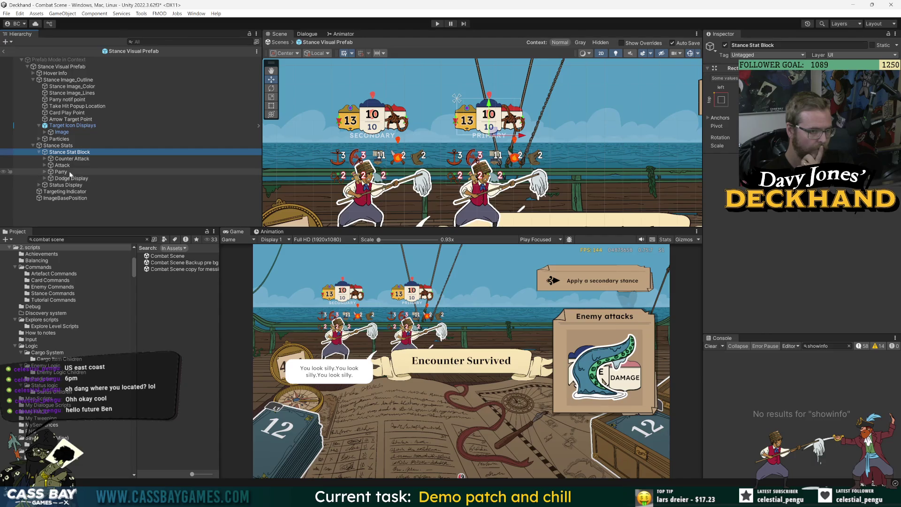
pyautogui.press('Down')
pyautogui.press('Down')
pyautogui.press('Down')
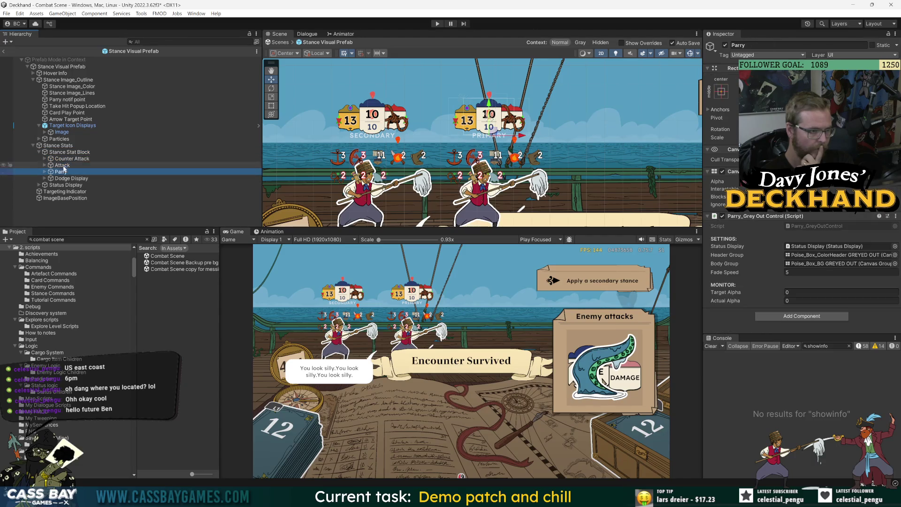
pyautogui.press('Down')
pyautogui.press('Down')
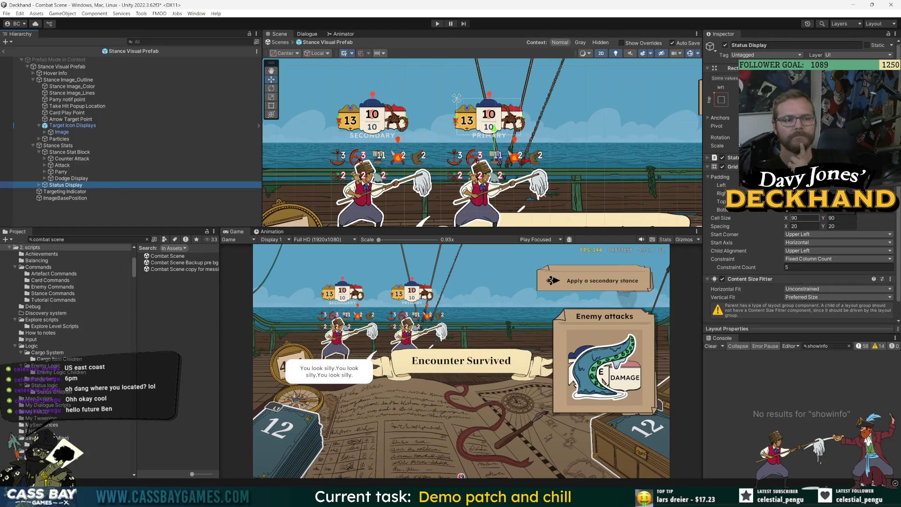
# Set the Status Display grid cell size to 65×65, then select the Stance Stat Block
pyautogui.click(804, 218)
pyautogui.write('65')
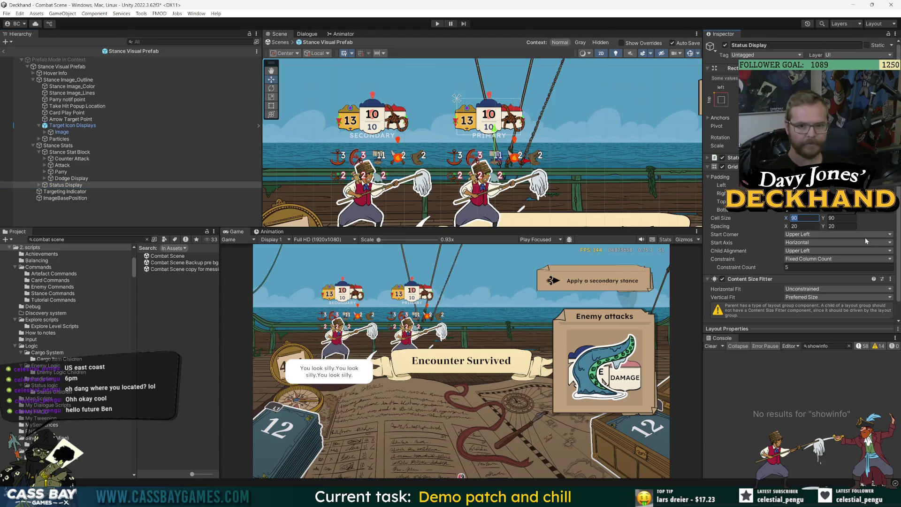
pyautogui.press('Tab')
pyautogui.write('65')
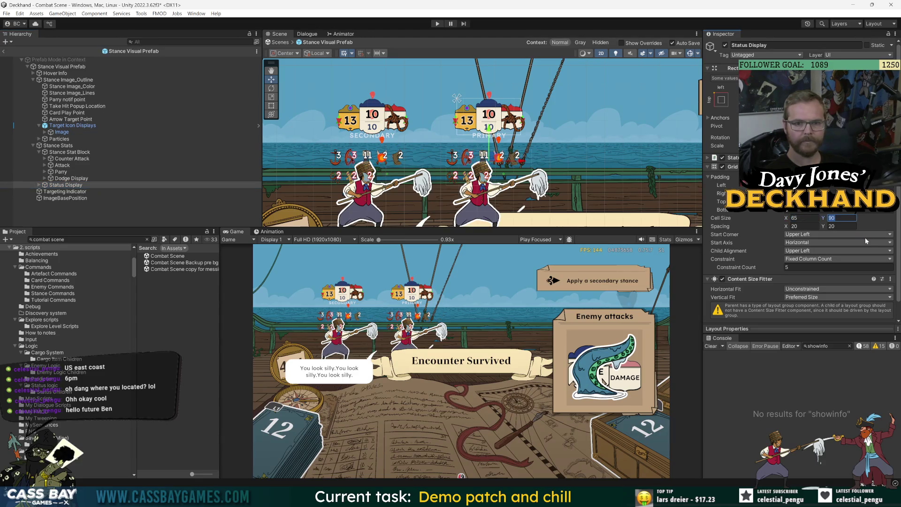
pyautogui.click(121, 206)
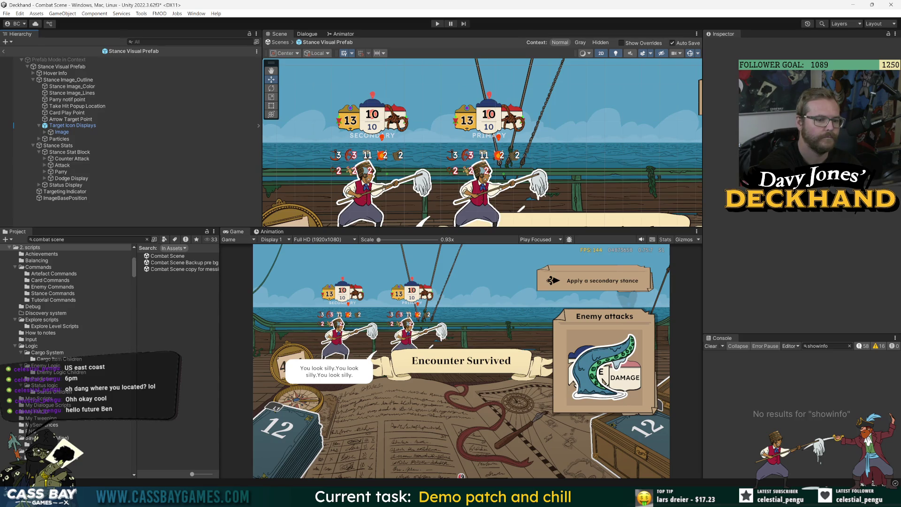
pyautogui.click(76, 153)
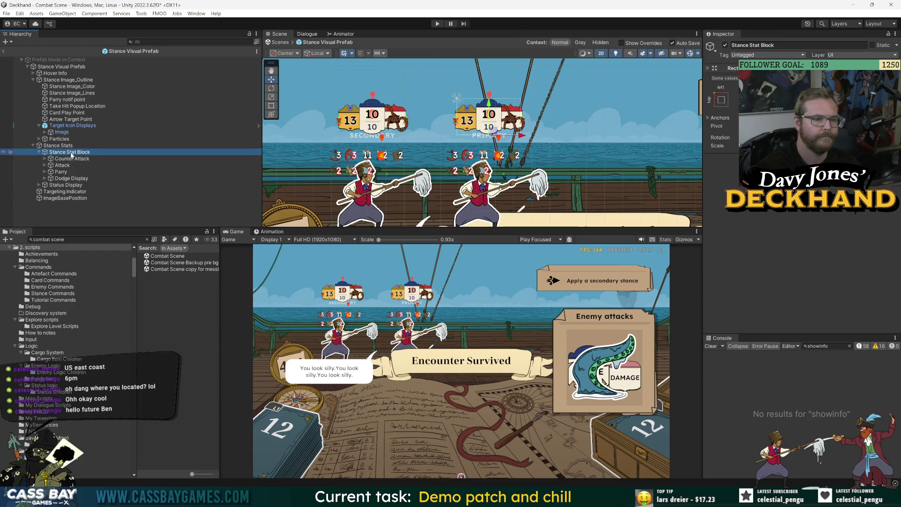
# Leave Prefab Mode back to the Combat Scene and select Enemies
pyautogui.click(80, 214)
pyautogui.scroll(-5, 504, 191)
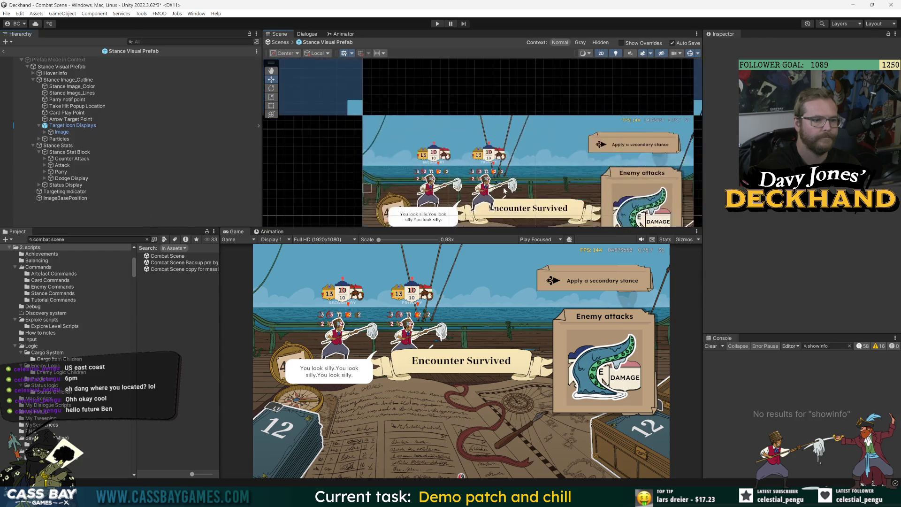
pyautogui.click(4, 51)
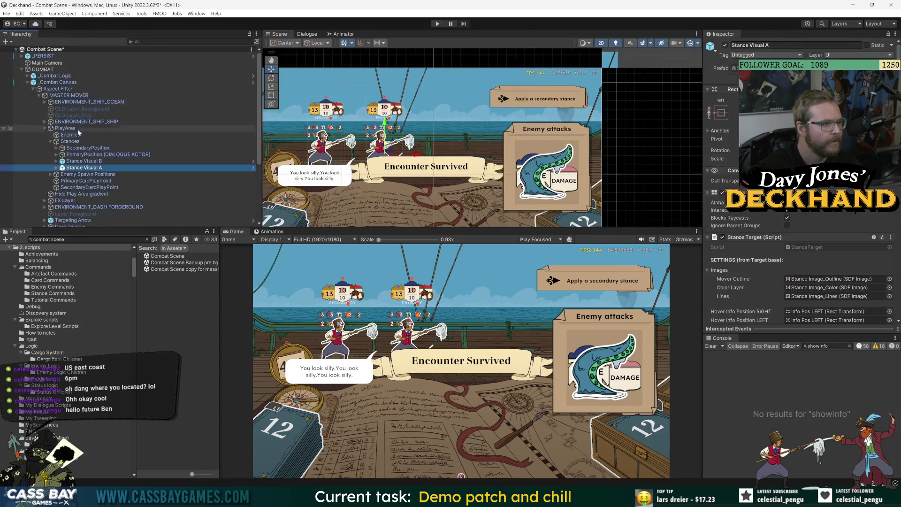
pyautogui.click(70, 135)
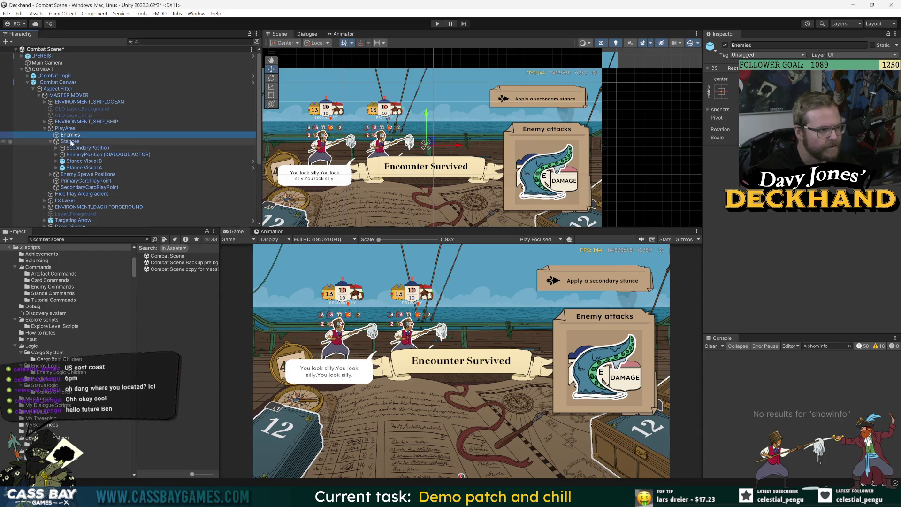
# Search the Project for 'enemy vis', add the Enemy visual prefab under Enemies, then undo it
pyautogui.click(89, 239)
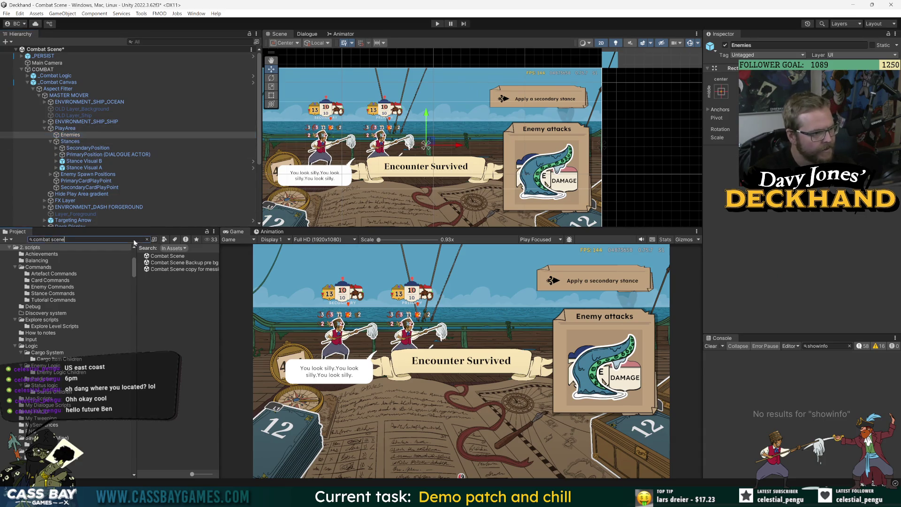
pyautogui.write('emy vis')
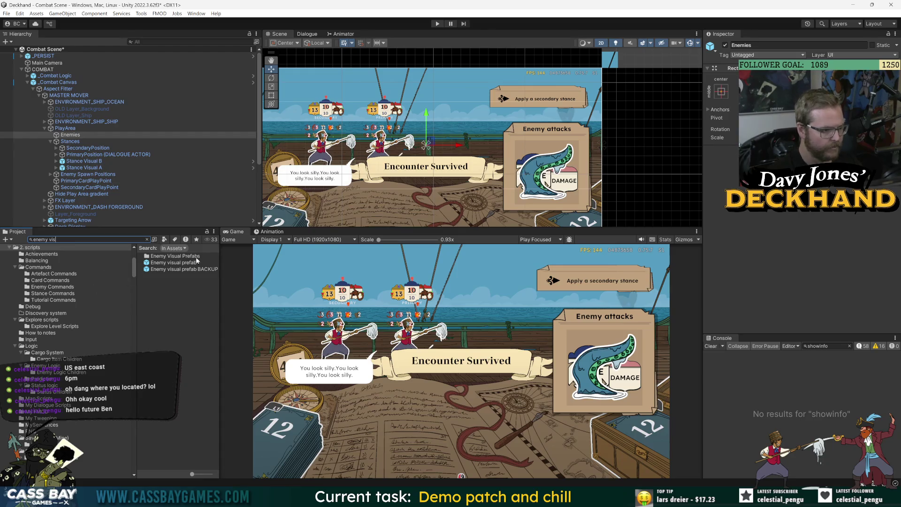
pyautogui.moveTo(196, 259)
pyautogui.mouseDown()
pyautogui.moveTo(150, 197)
pyautogui.moveTo(75, 124)
pyautogui.mouseUp()
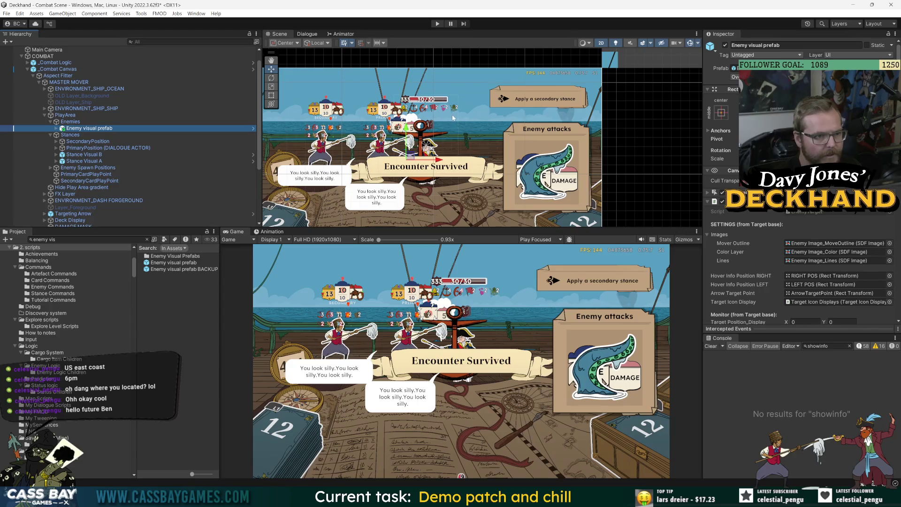
pyautogui.hotkey('ctrl', 'z')
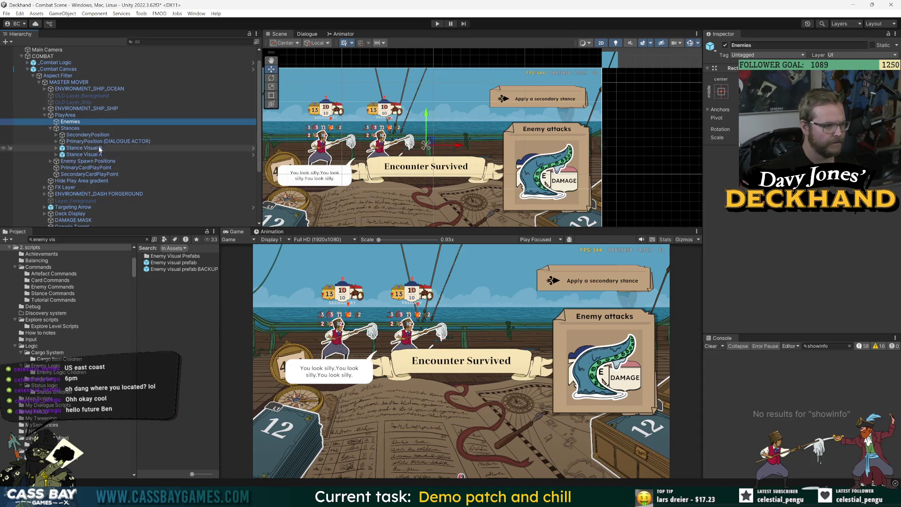
# Expand Enemy Spawn Positions > Enemy slot 1 and activate its Enemy visual prefab
pyautogui.click(72, 161)
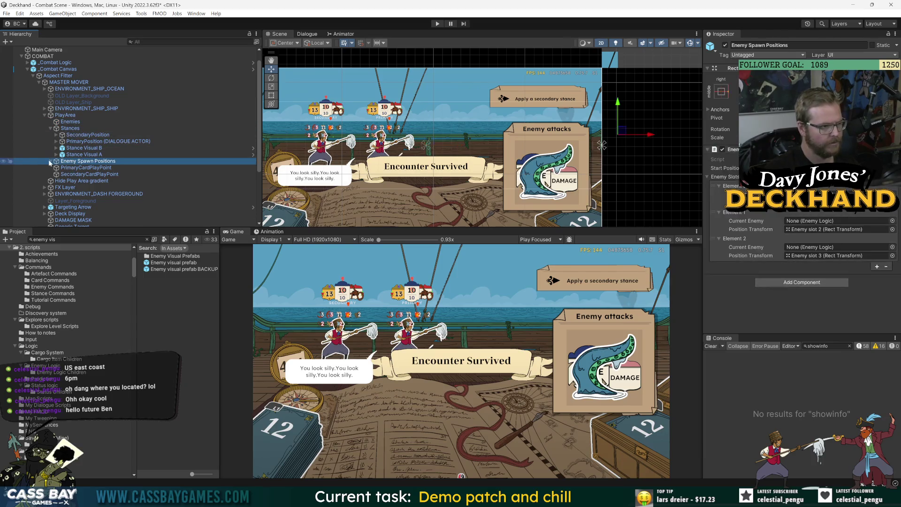
pyautogui.click(50, 161)
pyautogui.click(56, 168)
pyautogui.click(89, 174)
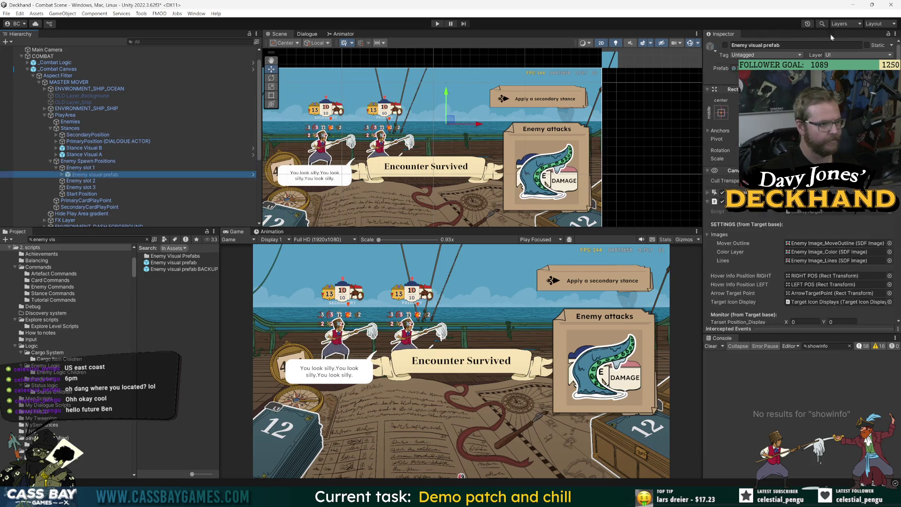
pyautogui.click(725, 45)
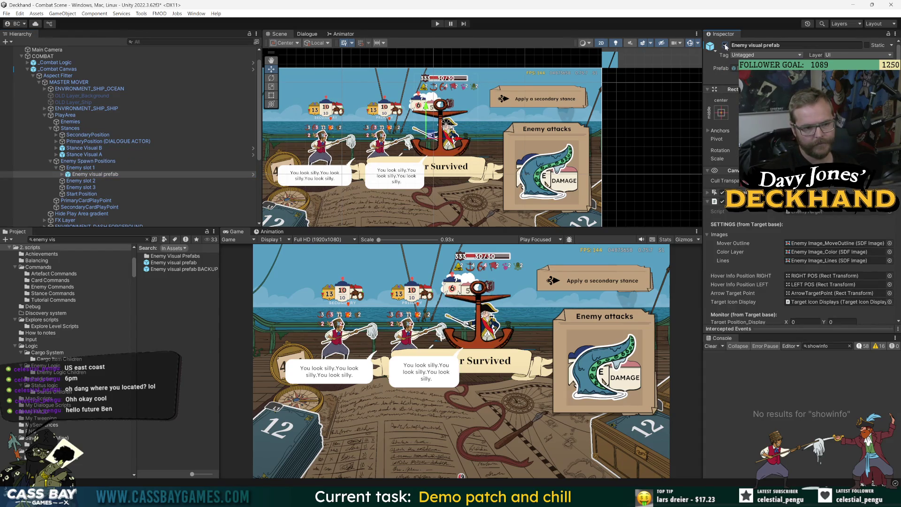
# In the Enemy visual prefab, set the Target Icon Displays Image's Canvas Group Alpha to 0
pyautogui.click(253, 174)
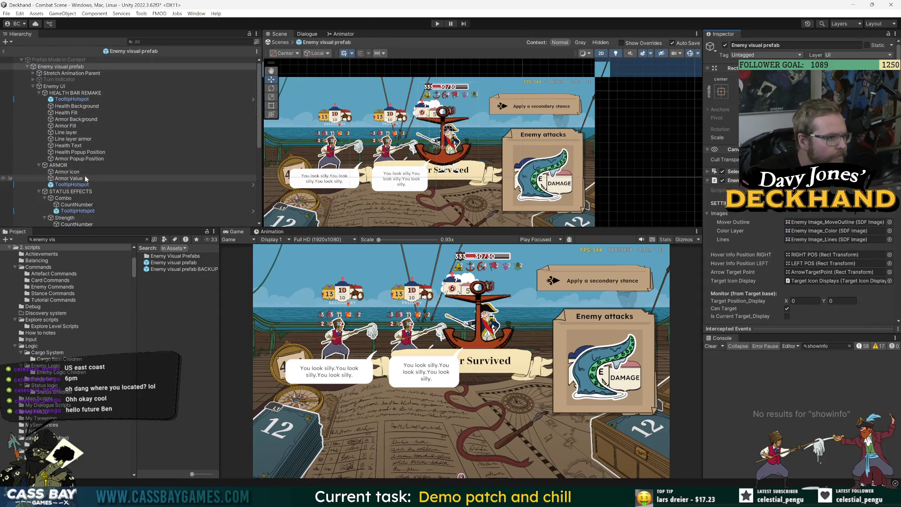
pyautogui.click(68, 192)
pyautogui.scroll(-7, 75, 141)
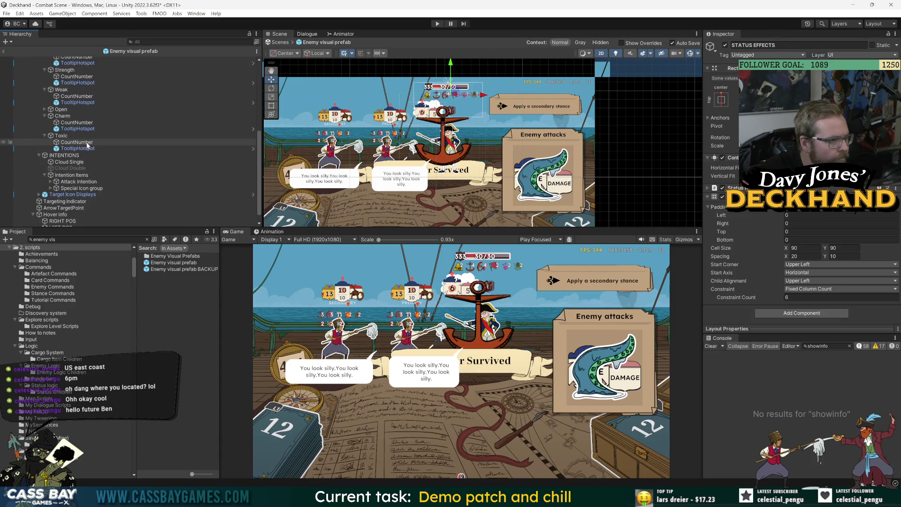
pyautogui.scroll(-1, 86, 206)
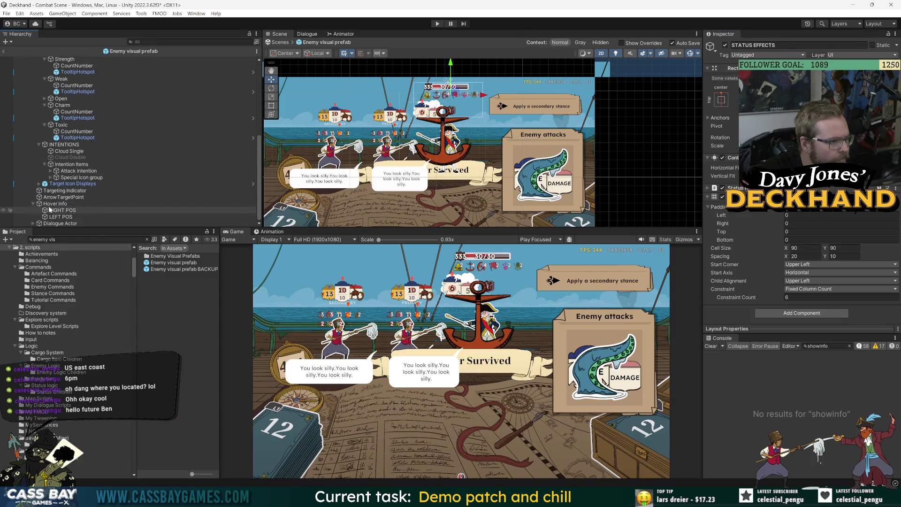
pyautogui.click(73, 183)
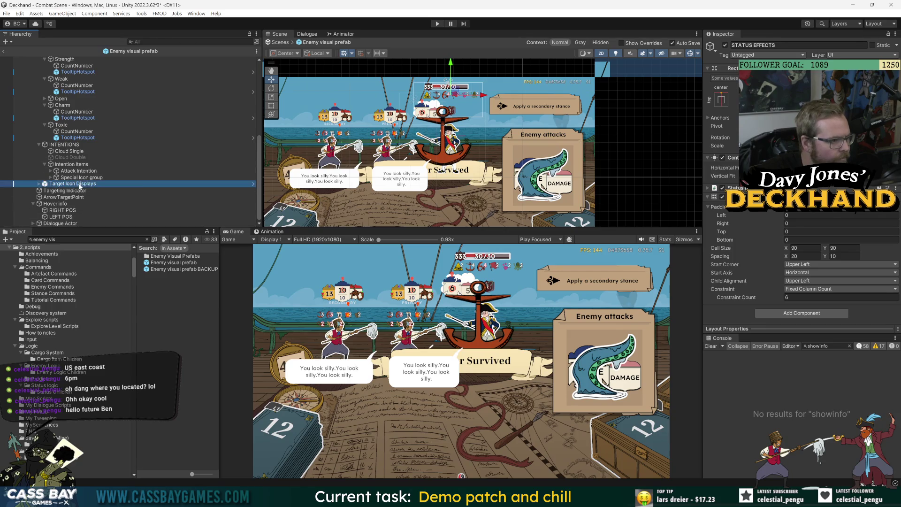
pyautogui.click(39, 183)
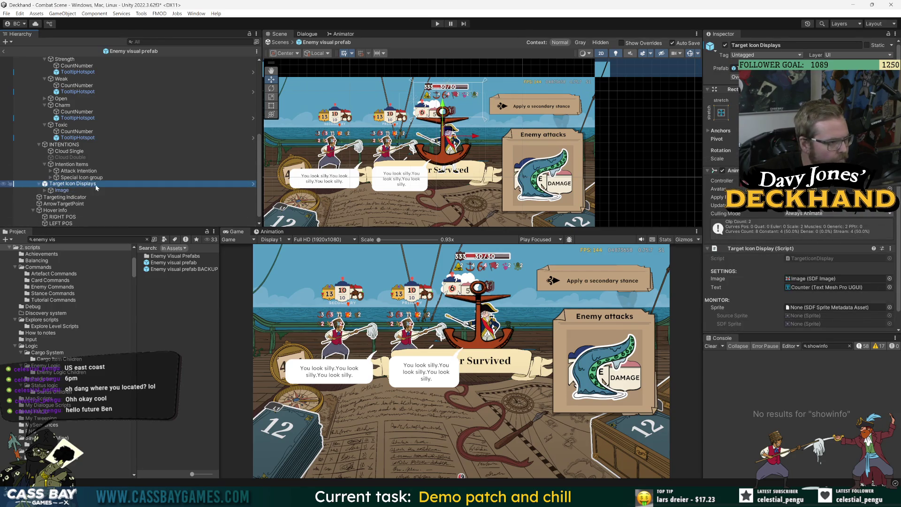
pyautogui.click(69, 191)
pyautogui.scroll(-5, 797, 211)
pyautogui.click(790, 249)
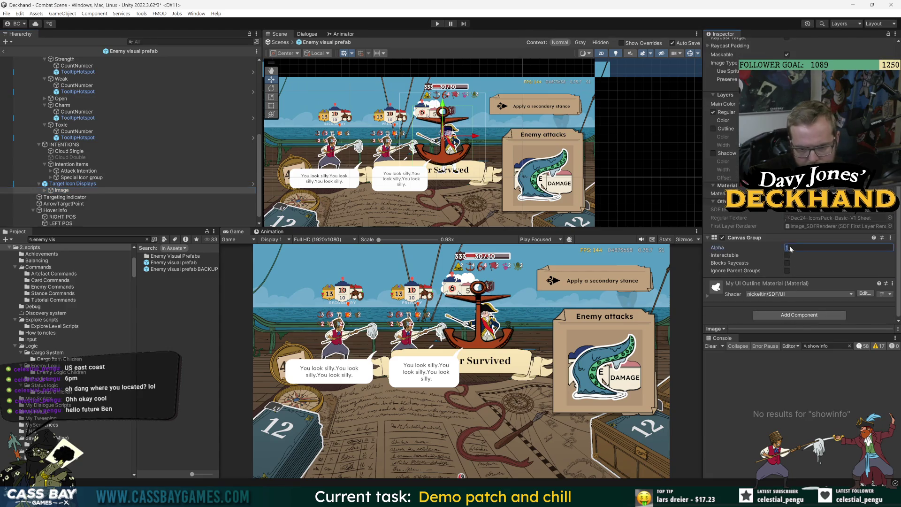
pyautogui.write('0')
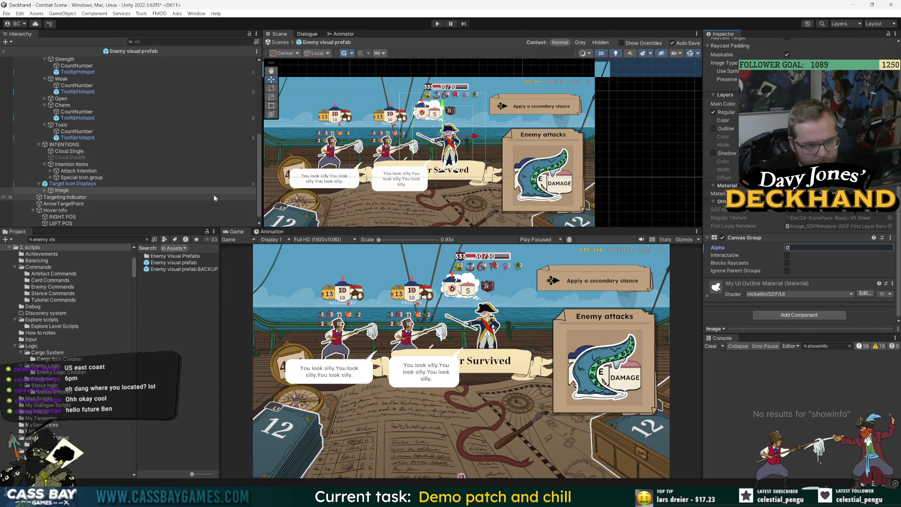
# Back in the Combat Scene, deactivate _PERSIST to hide its overlay panels
pyautogui.click(154, 125)
pyautogui.scroll(10, 136, 155)
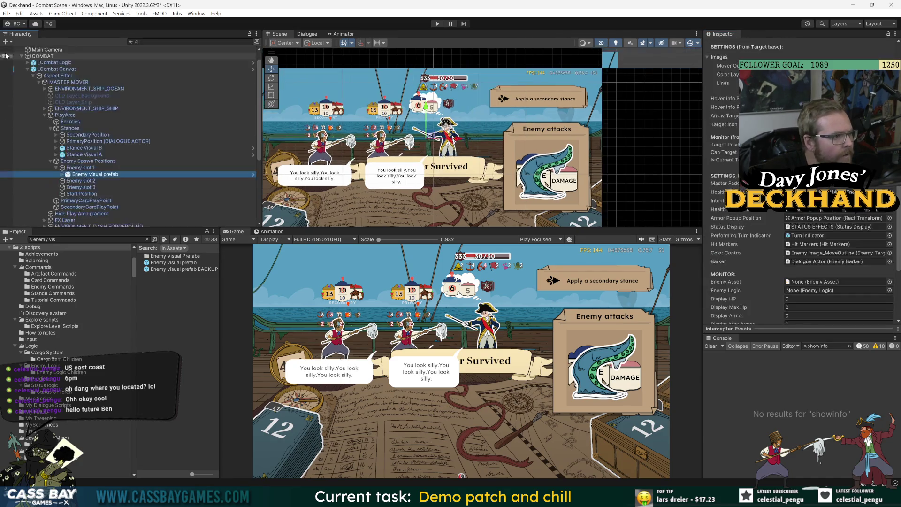
pyautogui.click(4, 51)
pyautogui.scroll(2, 44, 68)
pyautogui.click(43, 56)
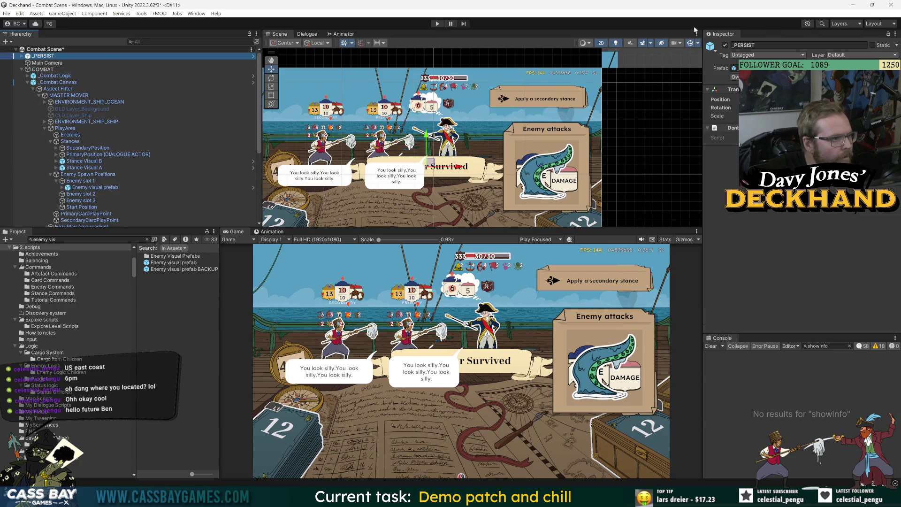
pyautogui.click(725, 45)
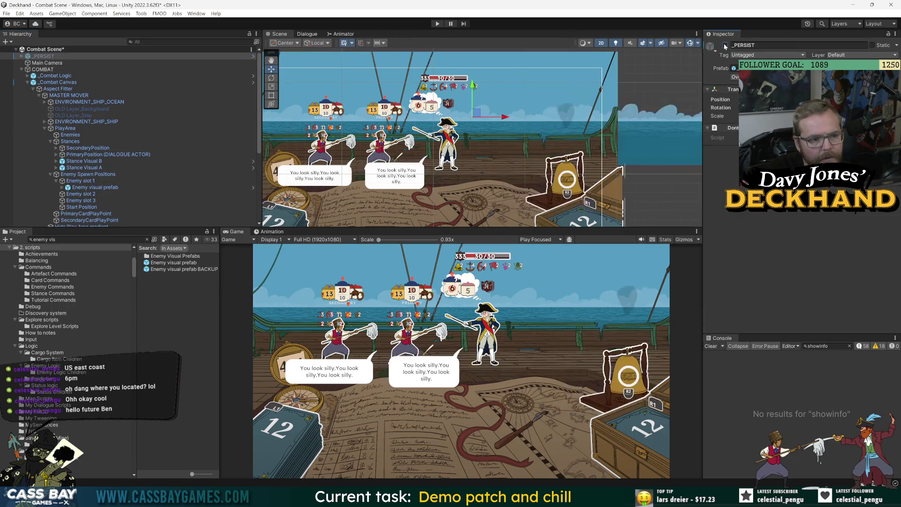
pyautogui.click(89, 102)
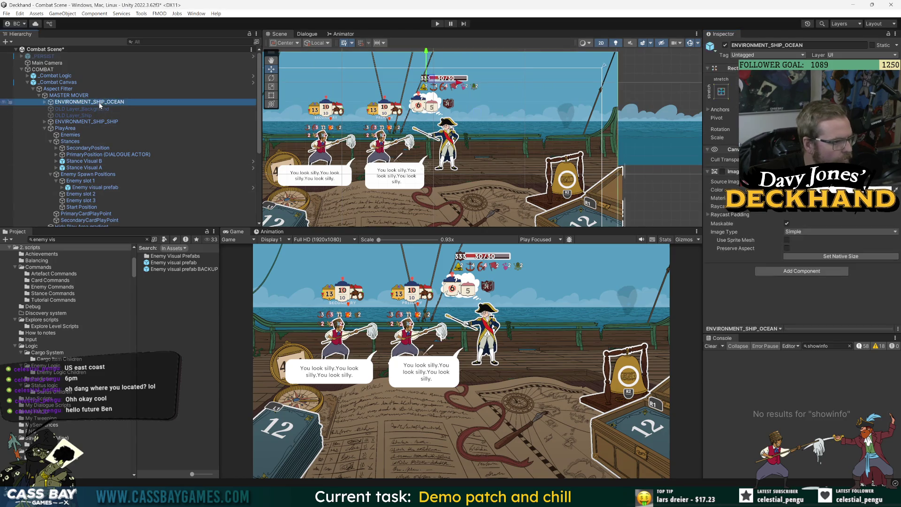
pyautogui.doubleClick(80, 187)
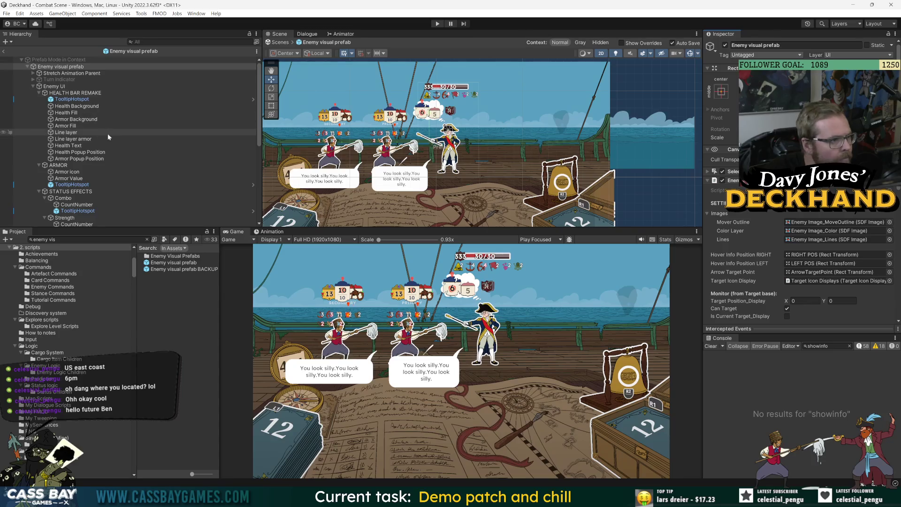
# Collapse and multi-select HEALTH BAR REMAKE, ARMOR and STATUS EFFECTS under Enemy UI
pyautogui.click(76, 87)
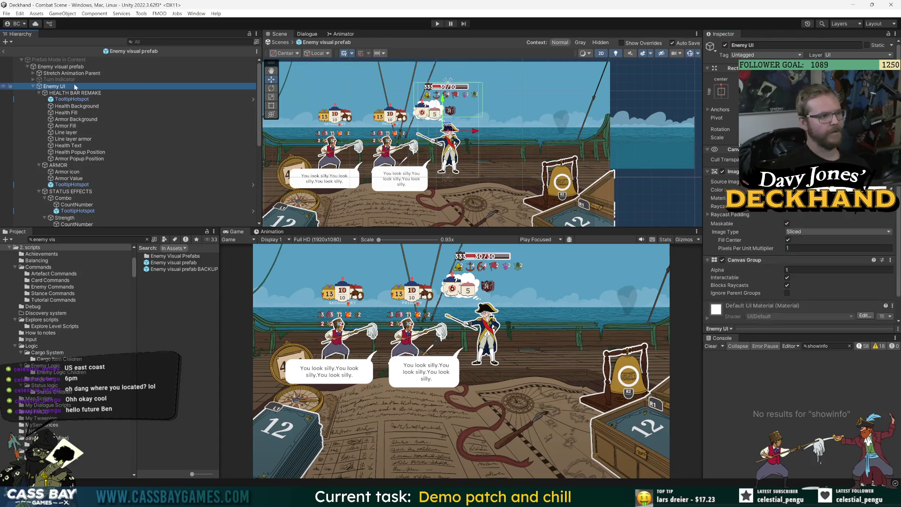
pyautogui.click(39, 93)
pyautogui.click(45, 93)
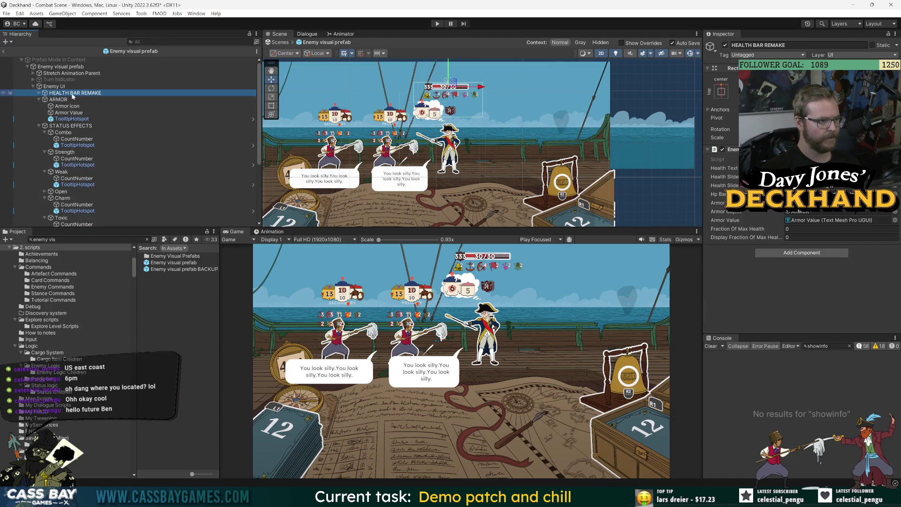
pyautogui.click(39, 99)
pyautogui.click(39, 106)
pyautogui.keyDown('shift'); pyautogui.click(61, 106); pyautogui.keyUp('shift')
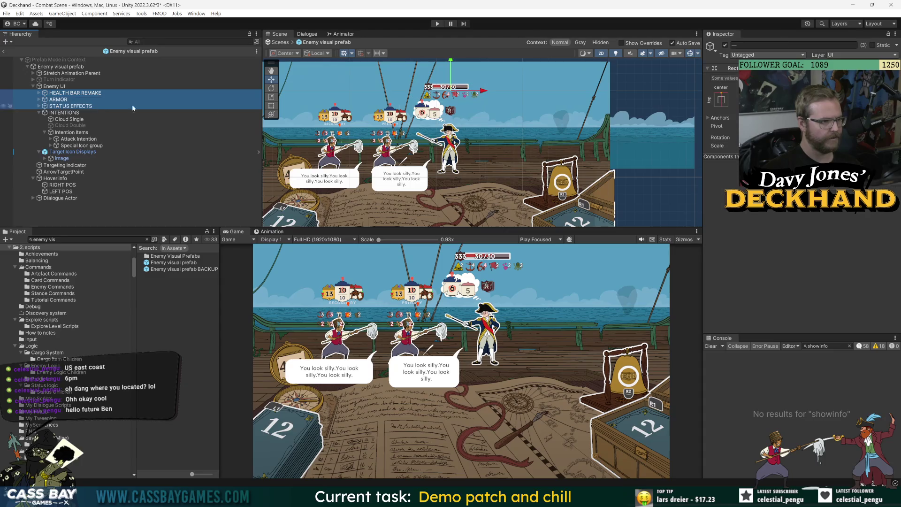
# Lower those groups to just above the captain's head and place Enemy UI before Stretch Animation Parent
pyautogui.moveTo(458, 58)
pyautogui.mouseDown()
pyautogui.moveTo(454, 109)
pyautogui.moveTo(455, 100)
pyautogui.mouseUp()
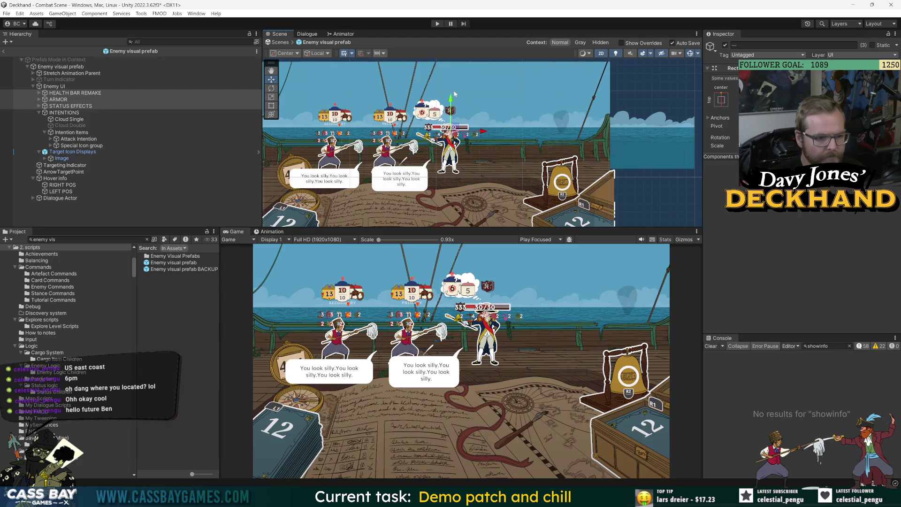
pyautogui.moveTo(450, 100); pyautogui.dragTo(450, 96)
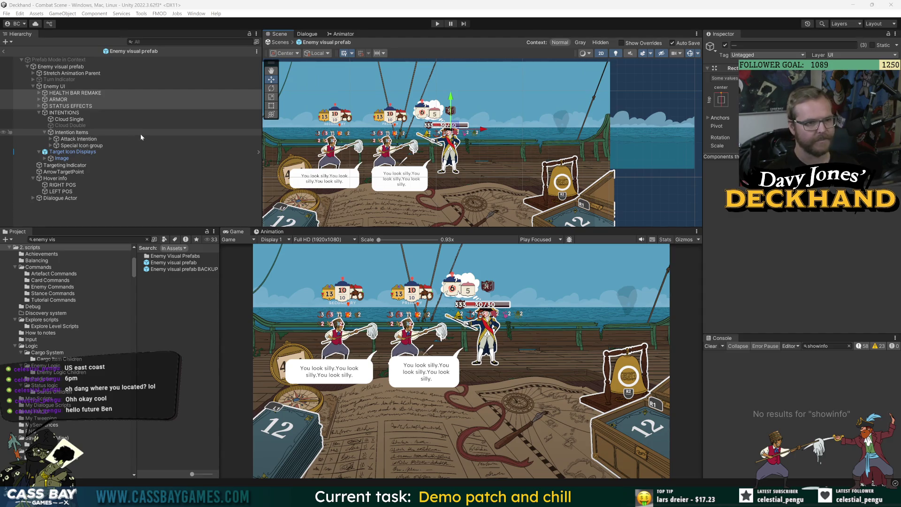
pyautogui.scroll(4, 443, 125)
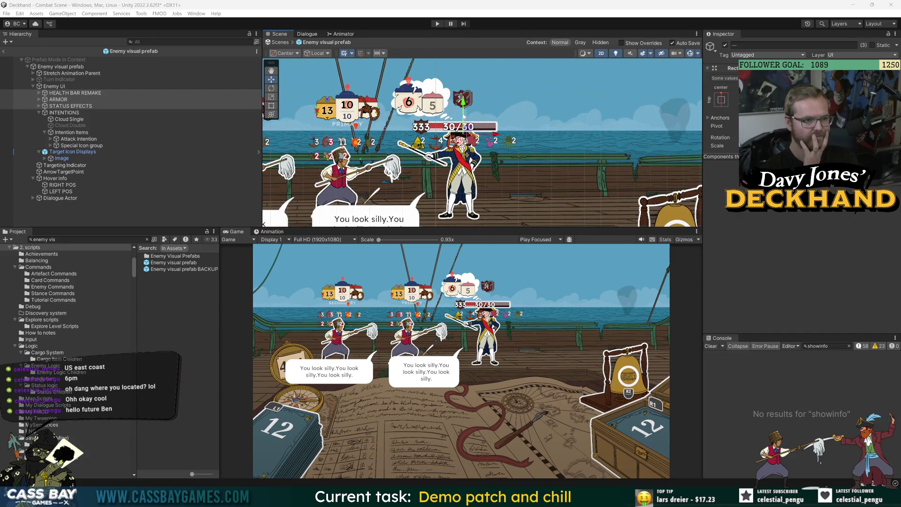
pyautogui.moveTo(460, 100); pyautogui.dragTo(465, 103)
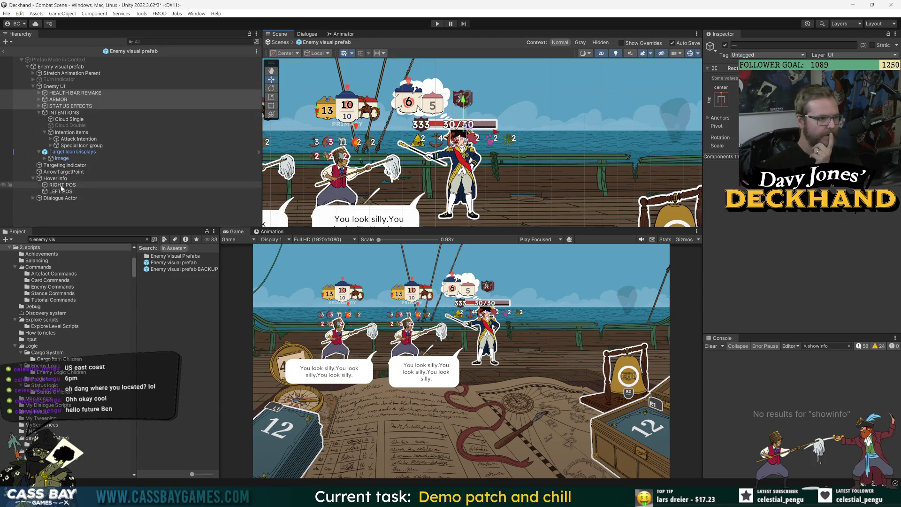
pyautogui.click(51, 74)
pyautogui.moveTo(42, 88); pyautogui.dragTo(57, 72)
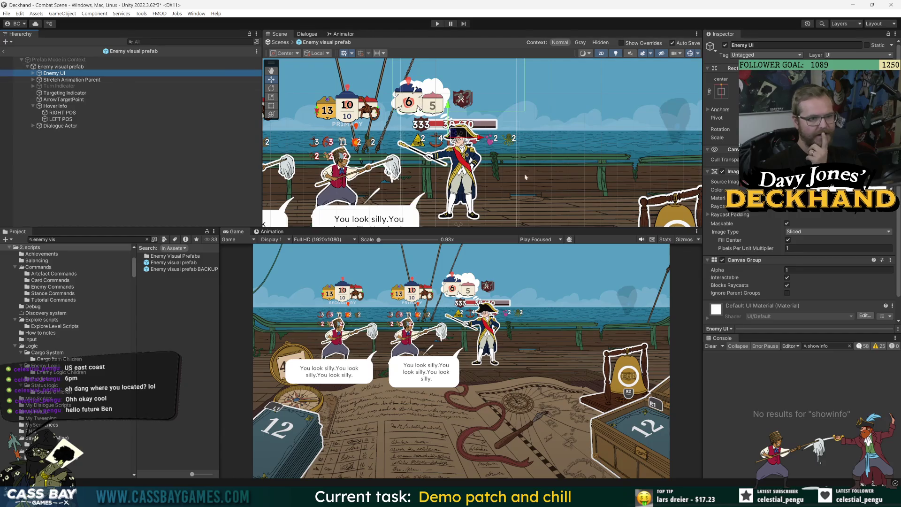
# Hide Stretch Animation Parent to check its visuals, then undo back to the original state
pyautogui.click(225, 384)
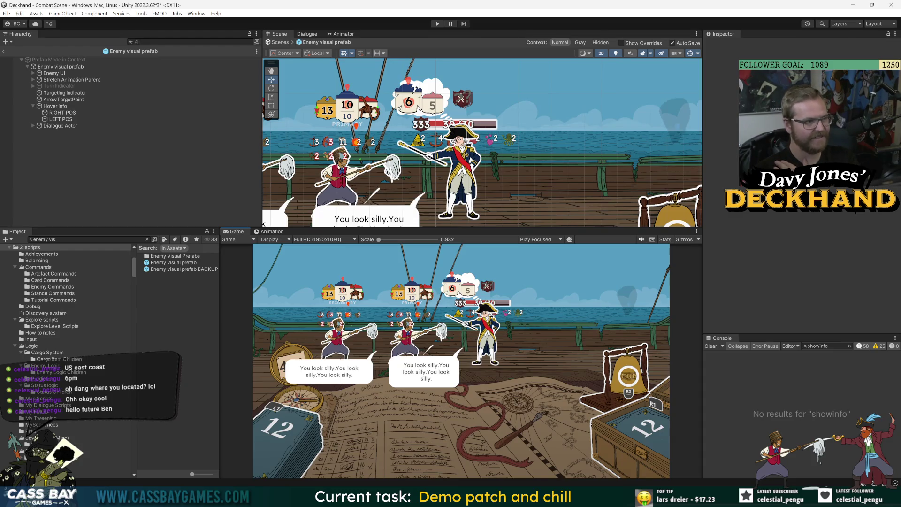
pyautogui.hotkey('ctrl', 'z')
pyautogui.hotkey('ctrl', 'z')
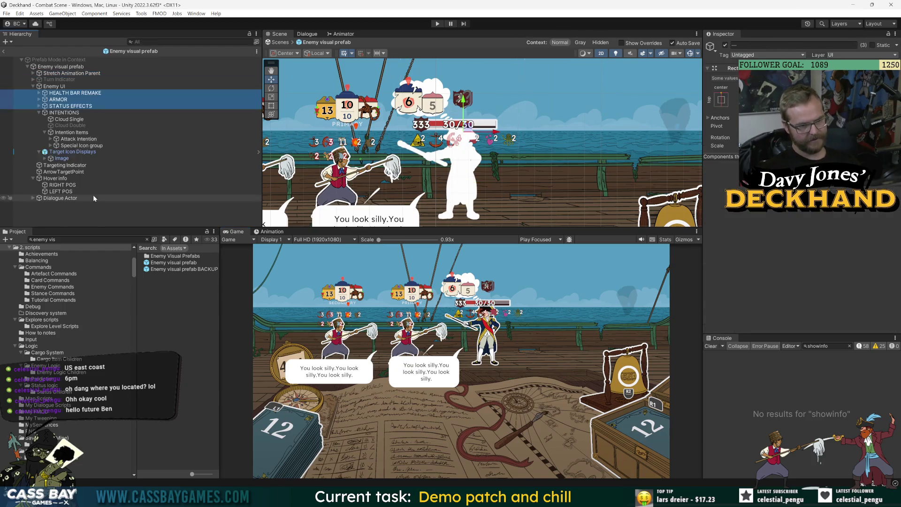
pyautogui.click(76, 73)
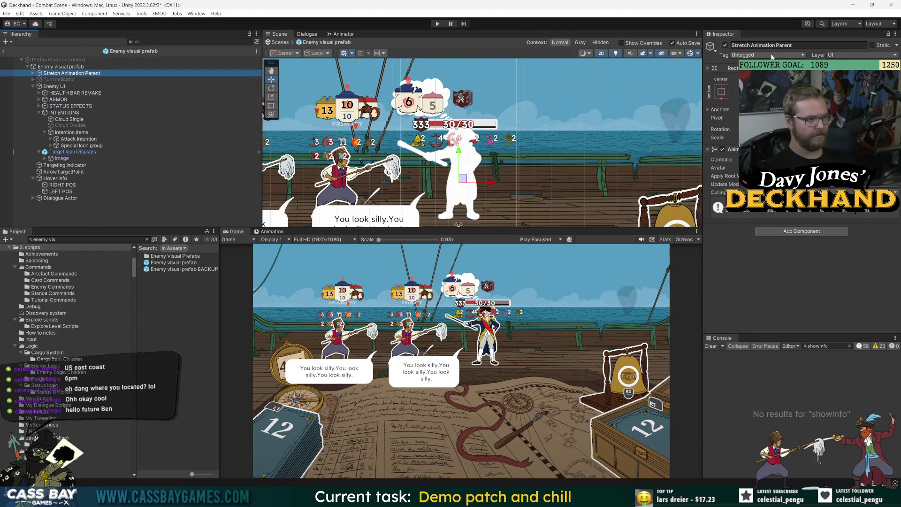
pyautogui.click(725, 45)
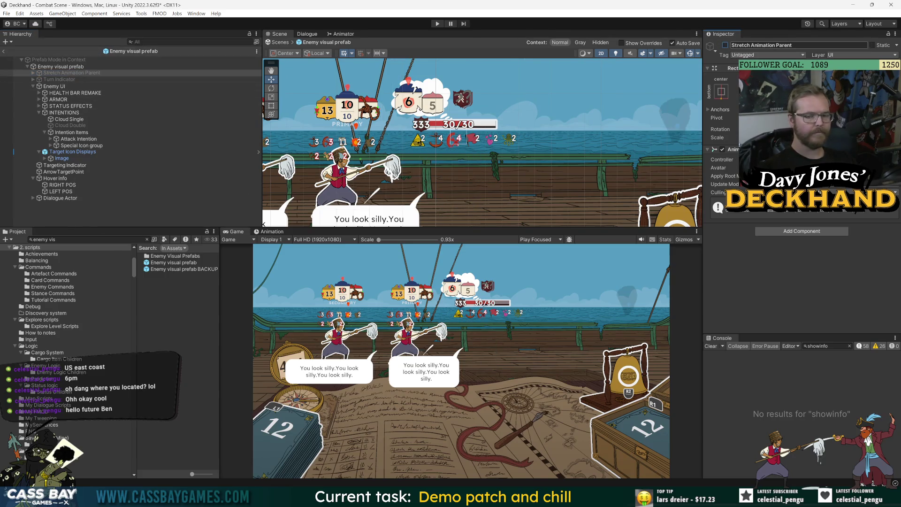
pyautogui.hotkey('ctrl', 'z')
pyautogui.hotkey('ctrl', 'z')
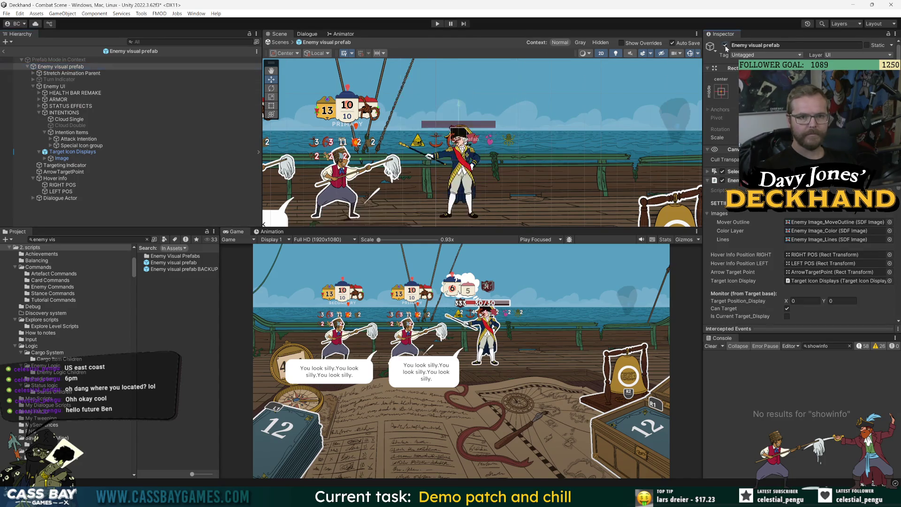
pyautogui.hotkey('ctrl', 'z')
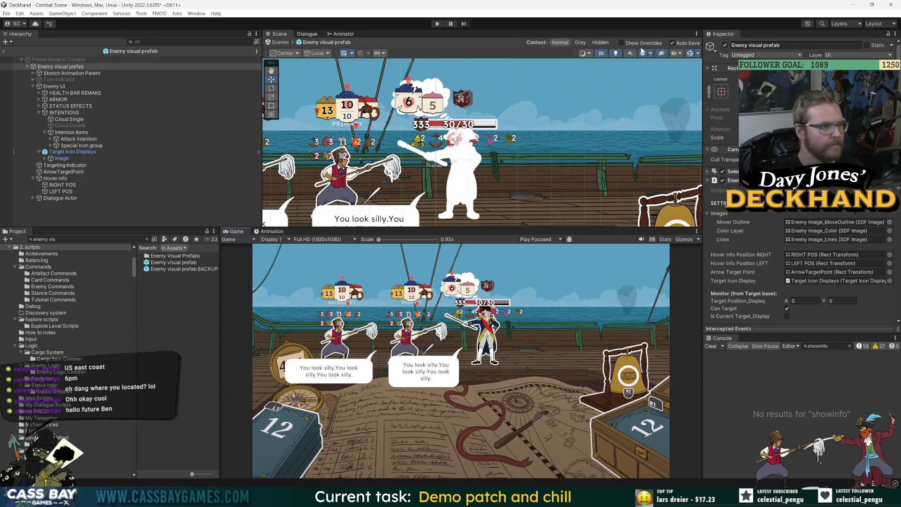
# Toggle the prefab Context to Hidden and back, return to the Combat Scene and save it
pyautogui.click(600, 42)
pyautogui.click(563, 42)
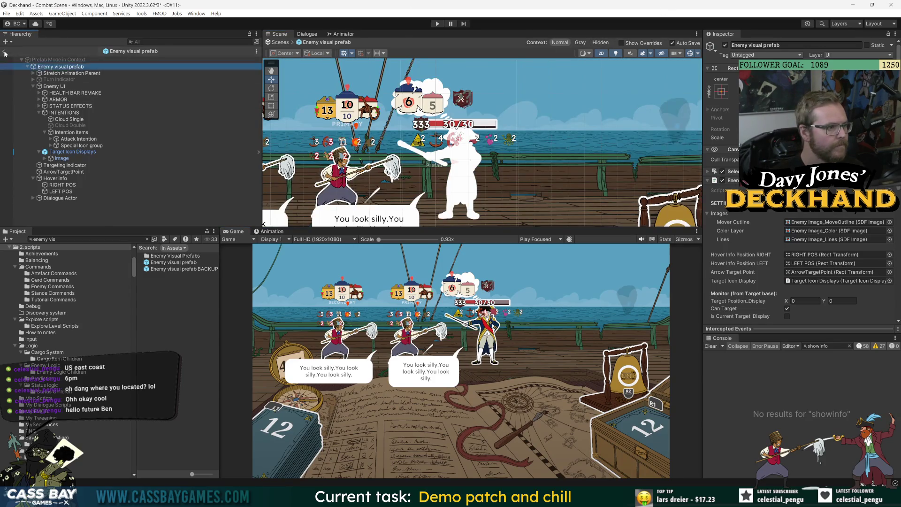
pyautogui.click(3, 50)
pyautogui.click(93, 188)
pyautogui.hotkey('ctrl', 's')
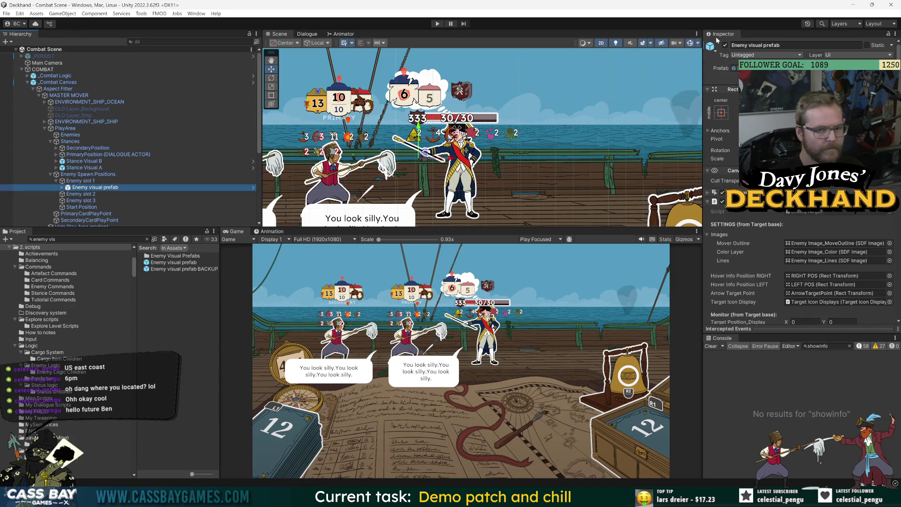
# Toggle the enemy captain off and on, then reopen the Enemy visual prefab in context
pyautogui.click(725, 45)
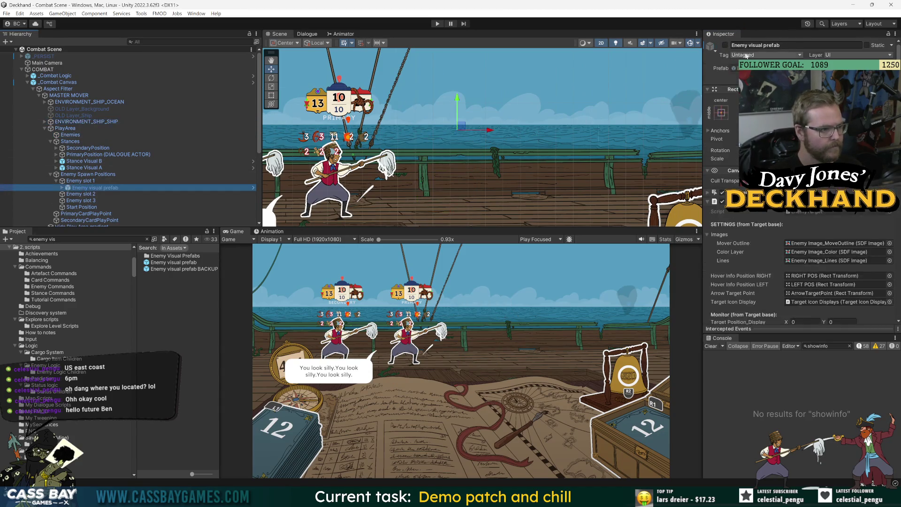
pyautogui.click(725, 45)
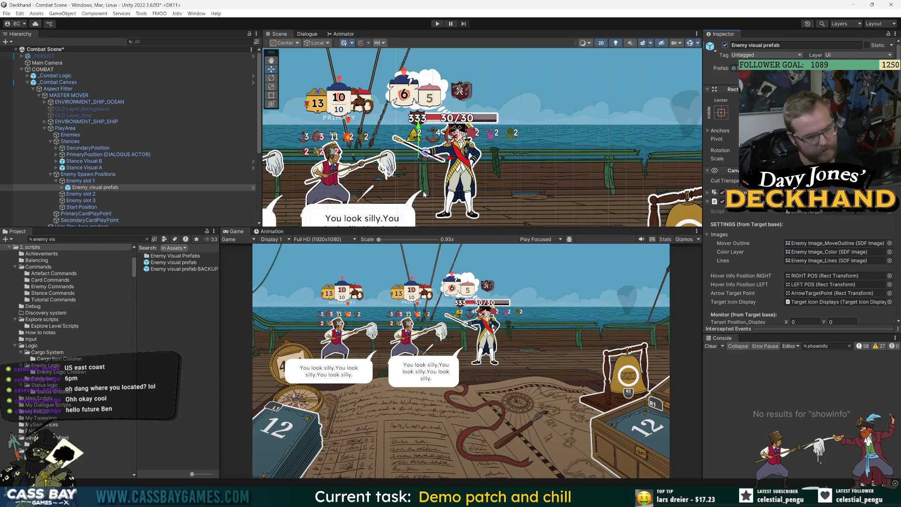
pyautogui.click(253, 187)
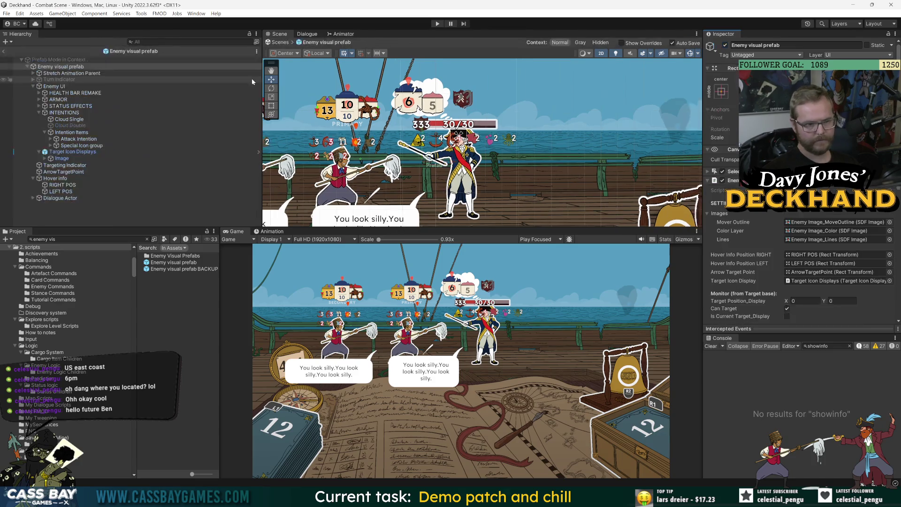
# Set the STATUS EFFECTS Grid Layout Group cell width to 65, then inspect the Cloud Double intention
pyautogui.click(79, 153)
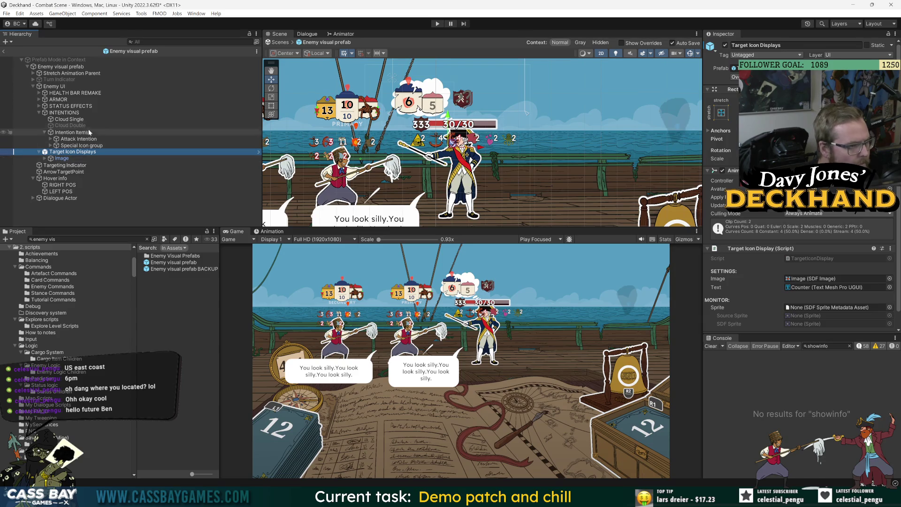
pyautogui.click(39, 106)
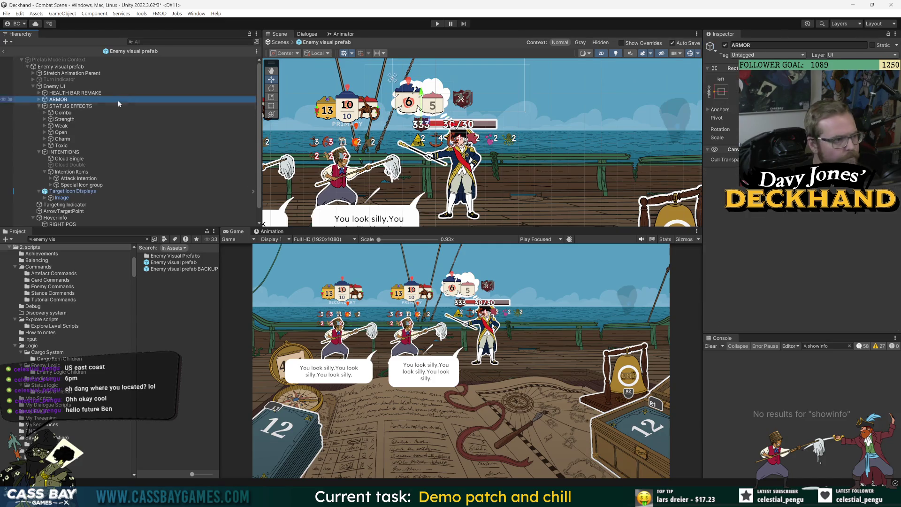
pyautogui.click(179, 106)
pyautogui.click(792, 249)
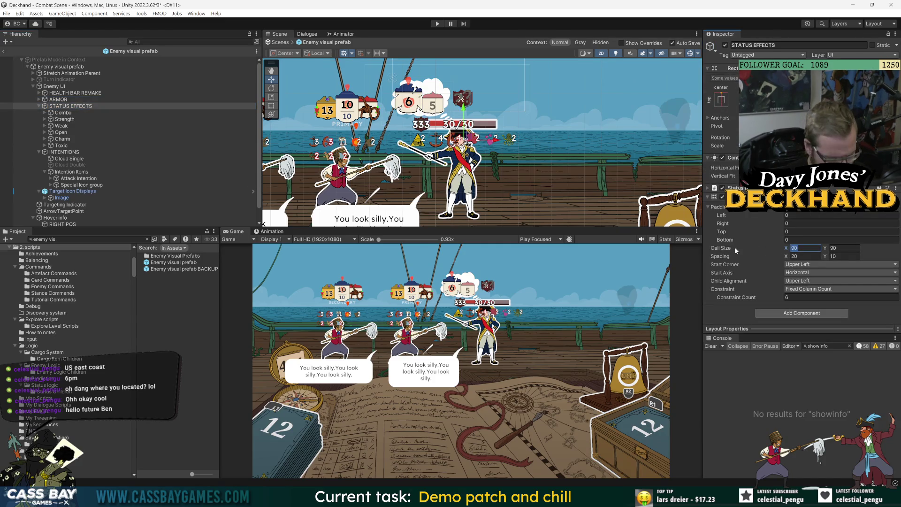
pyautogui.write('65')
pyautogui.press('Tab')
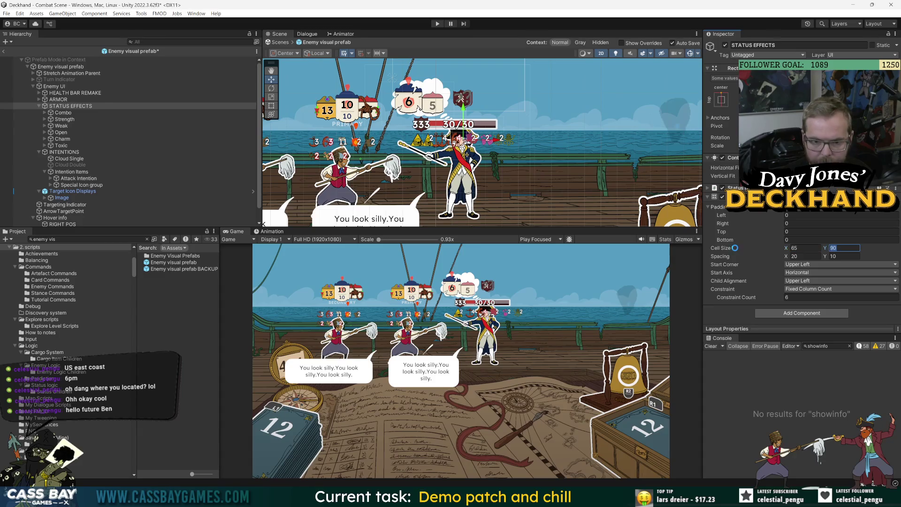
pyautogui.click(170, 164)
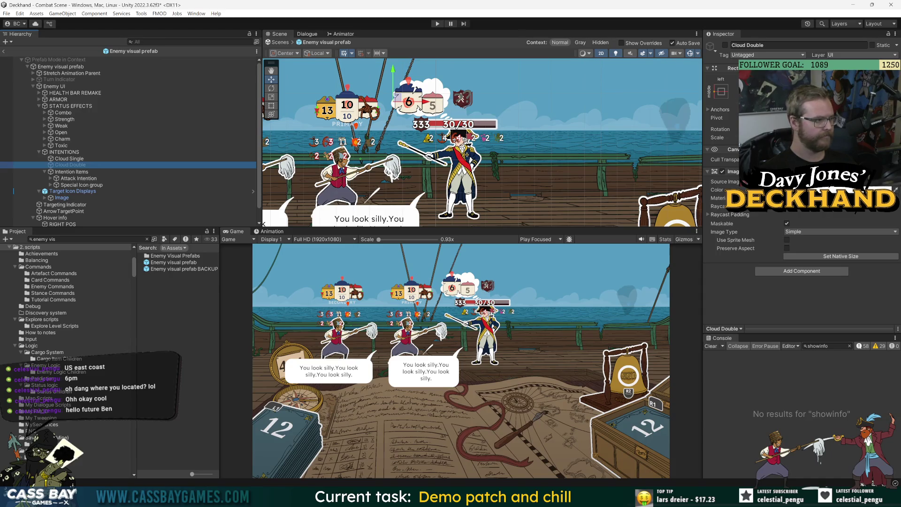
pyautogui.click(86, 191)
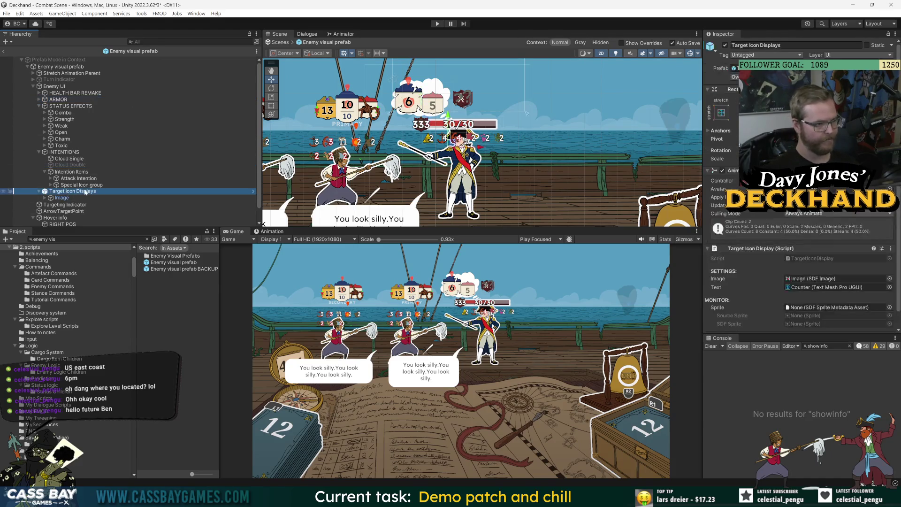
# Return to the Combat Scene and duplicate the Enemy visual prefab into Enemy slot 2
pyautogui.click(4, 51)
pyautogui.click(103, 135)
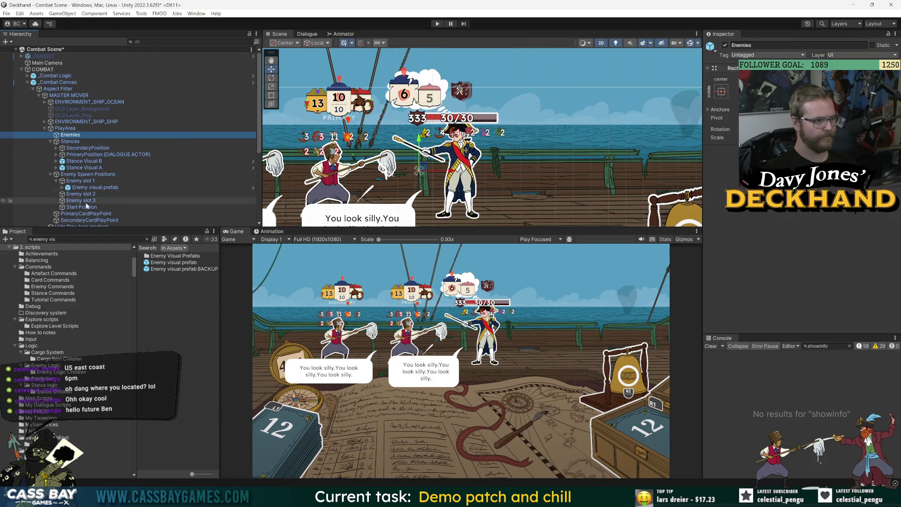
pyautogui.click(95, 187)
pyautogui.hotkey('ctrl', 'd')
pyautogui.moveTo(87, 193); pyautogui.dragTo(80, 203)
# Expand the new enemy's image layers and browse Enemy Image_Color's SDF sprite list without changing it
pyautogui.click(62, 200)
pyautogui.click(68, 207)
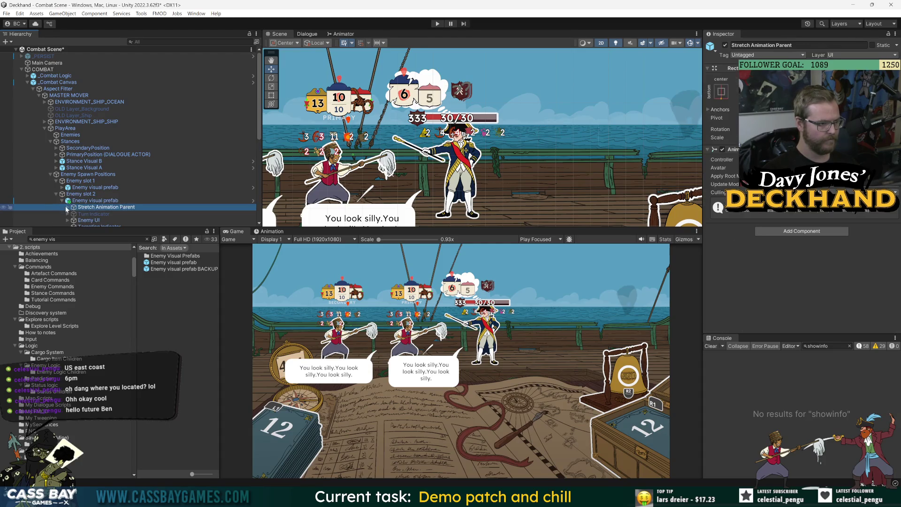
pyautogui.click(74, 214)
pyautogui.click(74, 215)
pyautogui.scroll(-3, 94, 188)
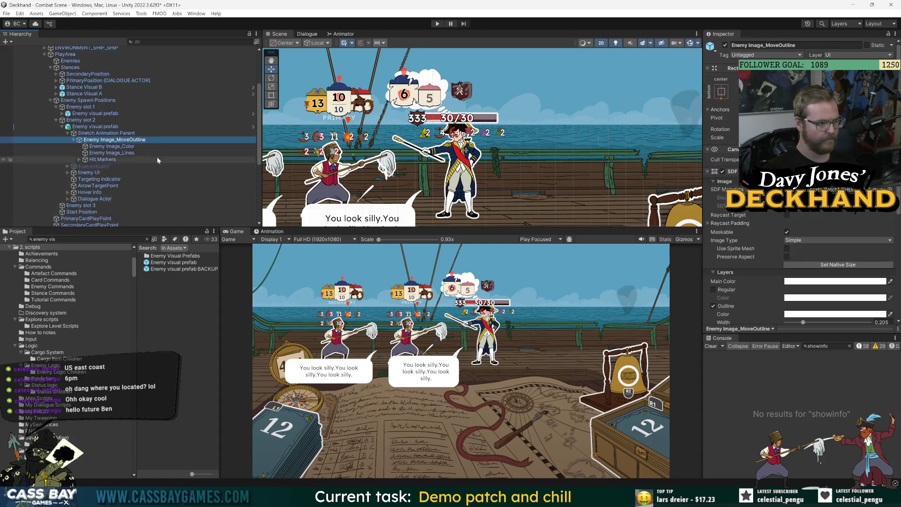
pyautogui.click(110, 146)
pyautogui.scroll(-5, 759, 229)
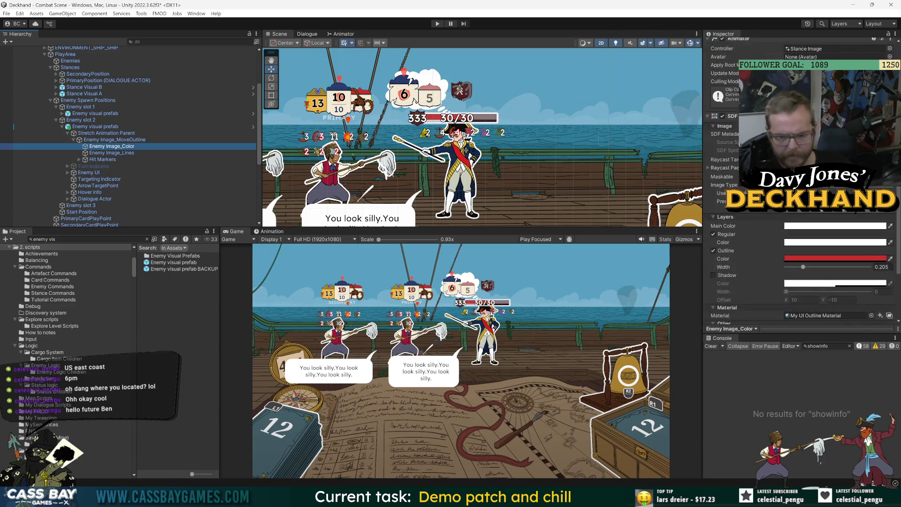
pyautogui.click(890, 133)
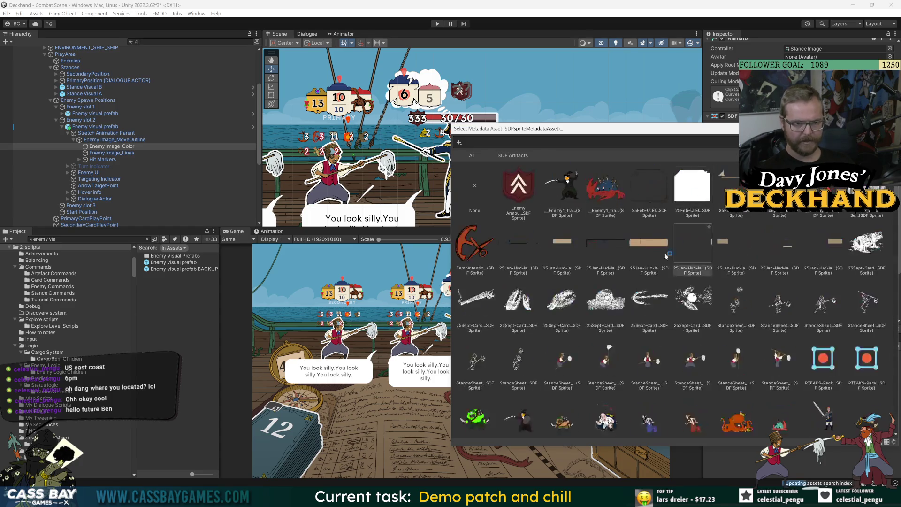
pyautogui.press('Escape')
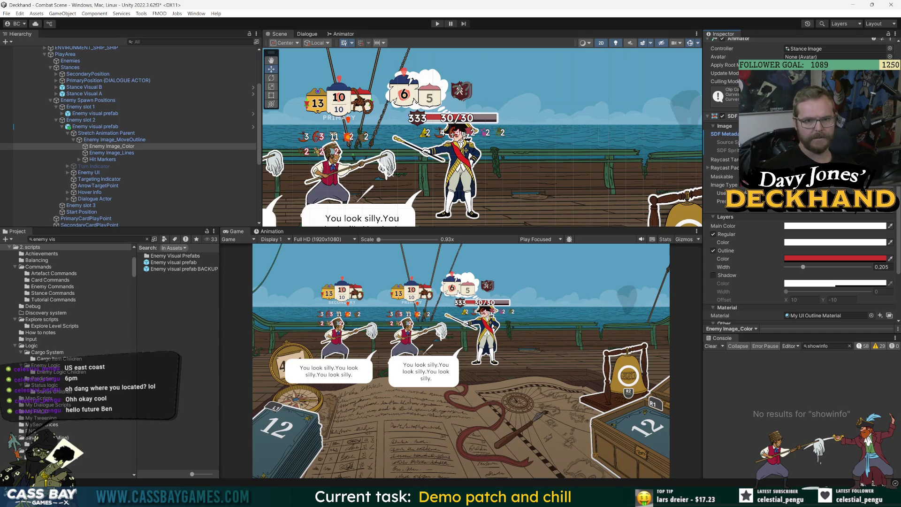
pyautogui.click(126, 126)
# Move the crab enemy into the playfield beside the captain, then compare the slot 1 and slot 2 prefabs
pyautogui.press('f')
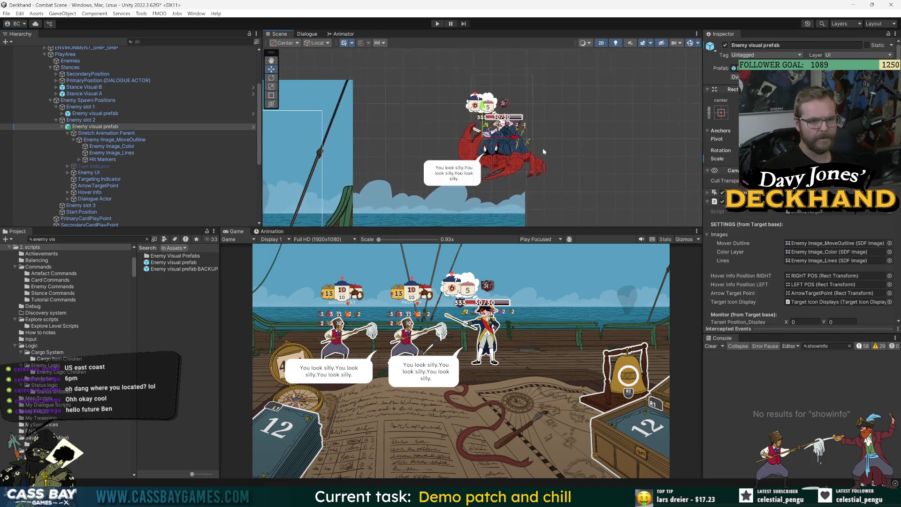
pyautogui.scroll(-5, 543, 151)
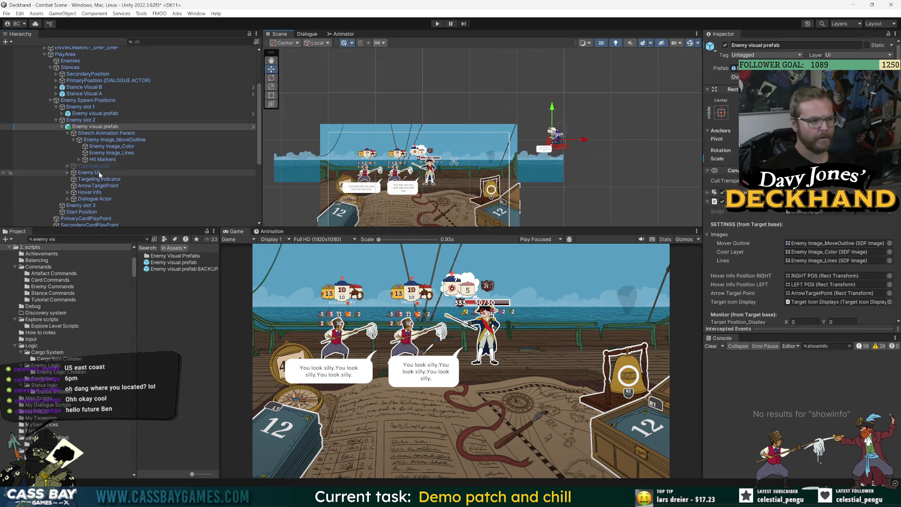
pyautogui.moveTo(553, 139); pyautogui.dragTo(451, 162)
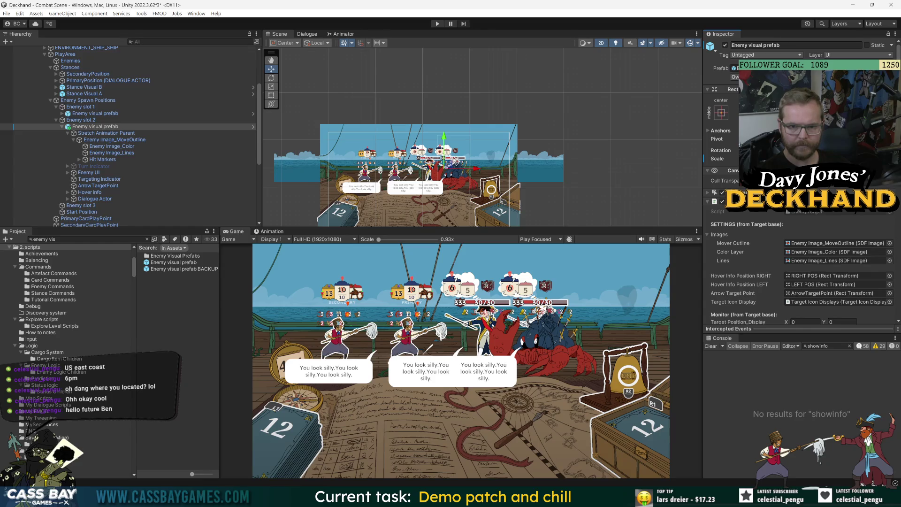
pyautogui.click(83, 121)
pyautogui.click(86, 127)
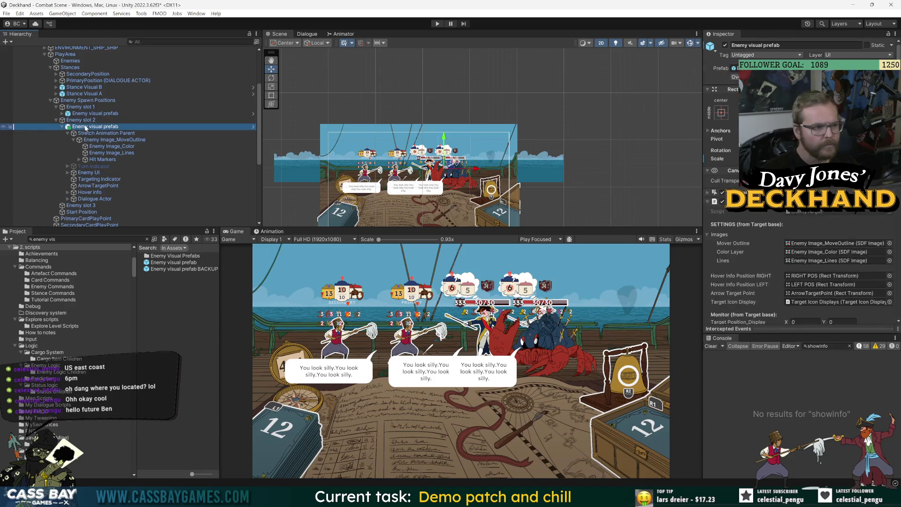
pyautogui.click(86, 114)
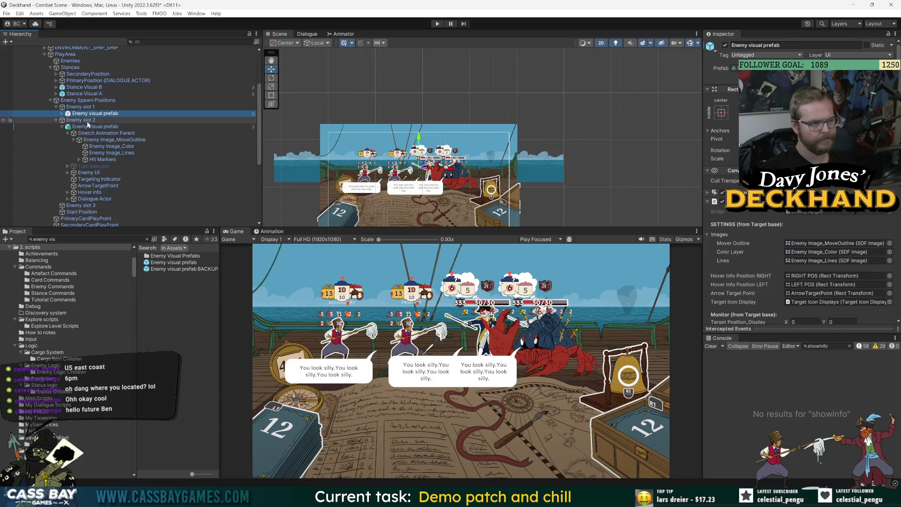
pyautogui.click(85, 127)
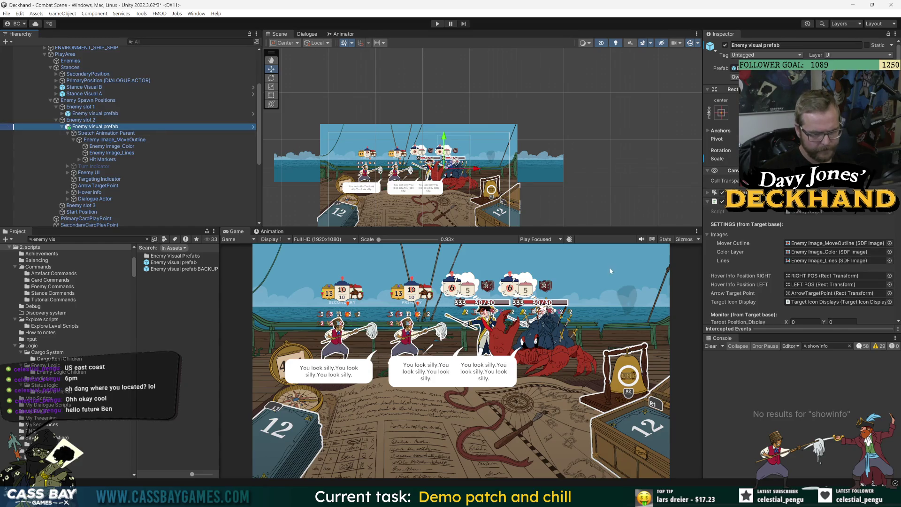
pyautogui.scroll(3, 545, 345)
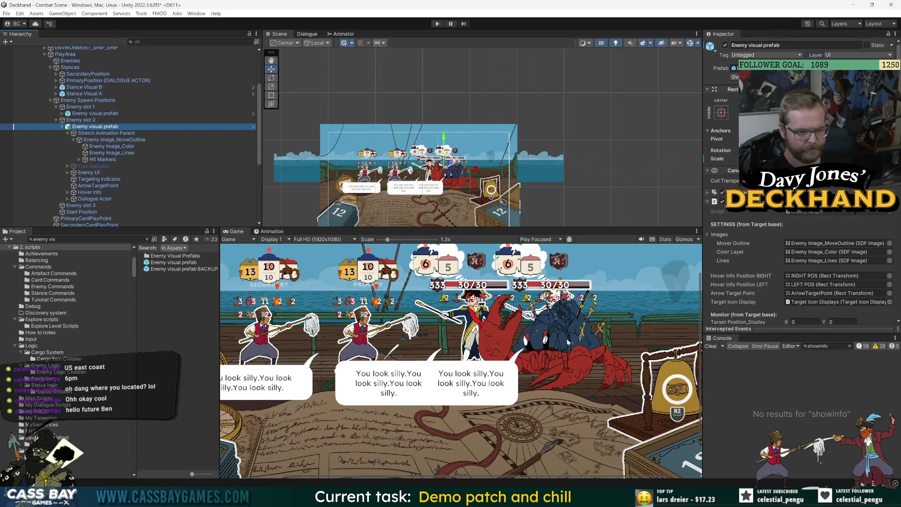
# Set Enemy Image_Lines' SDF Metadata to the EnemySheets_Batch3 SHEET_MassiveC crab sprite, searching 'sheet'
pyautogui.click(110, 152)
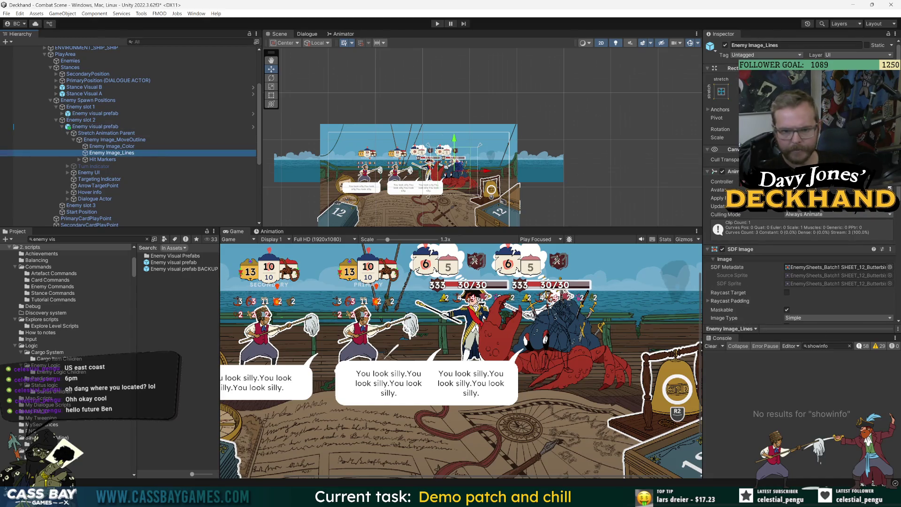
pyautogui.click(891, 267)
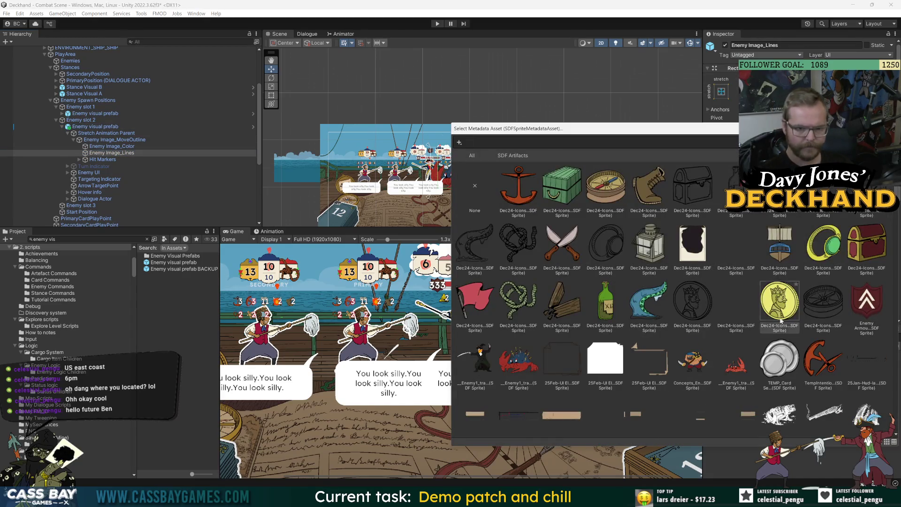
pyautogui.scroll(-3, 730, 359)
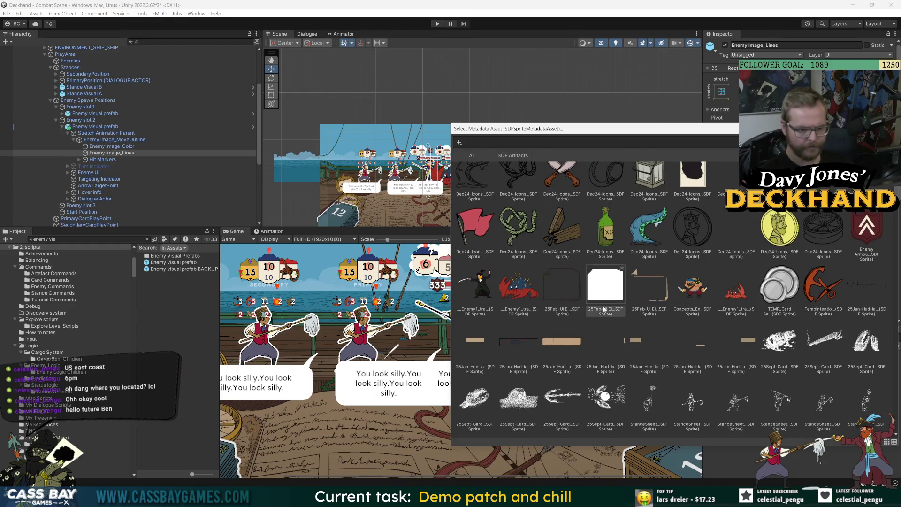
pyautogui.scroll(-5, 596, 300)
pyautogui.scroll(-8, 609, 301)
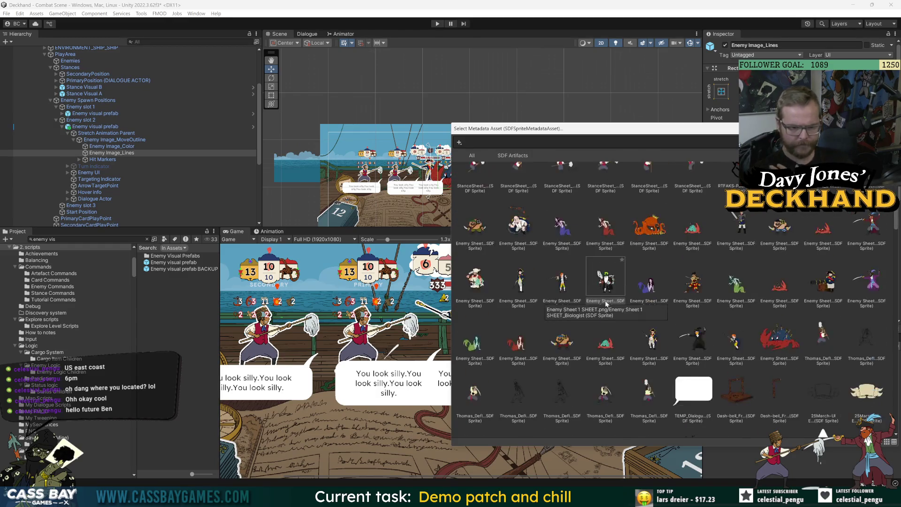
pyautogui.scroll(-4, 791, 344)
pyautogui.scroll(-8, 763, 369)
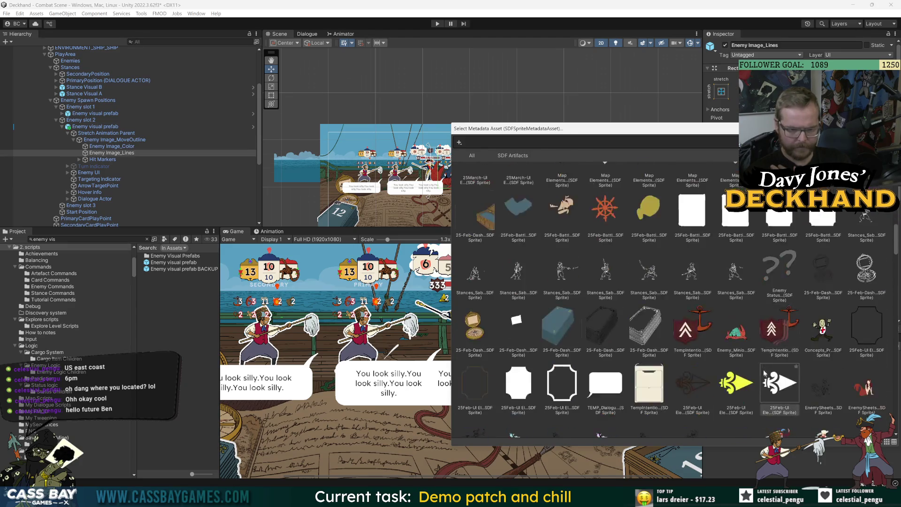
pyautogui.scroll(-3, 763, 360)
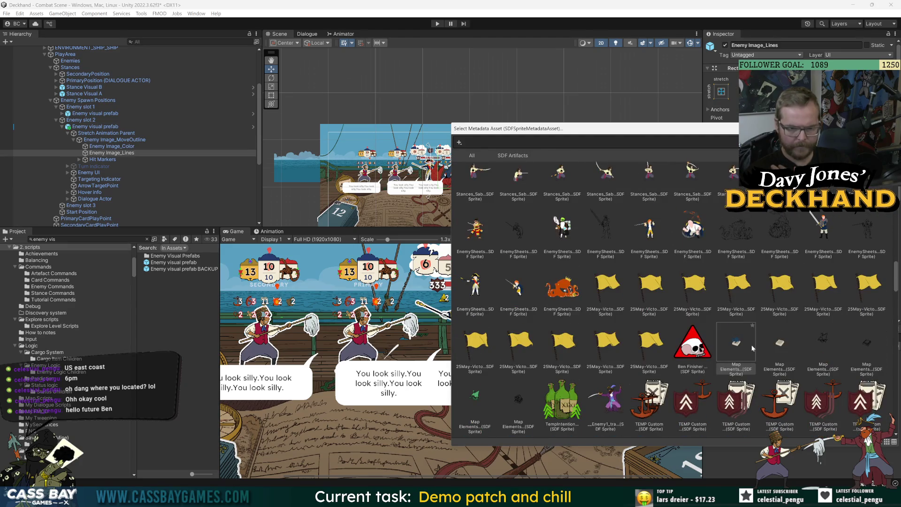
pyautogui.scroll(3, 740, 267)
pyautogui.scroll(-10, 746, 286)
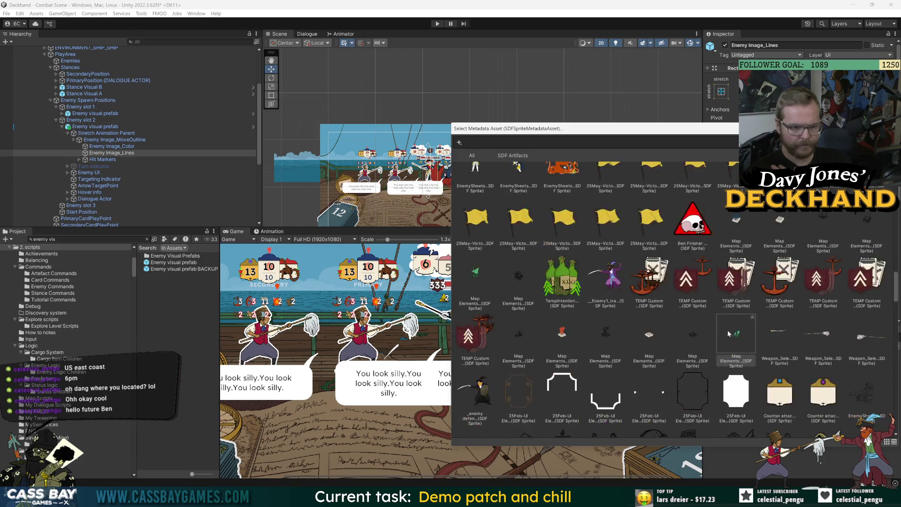
pyautogui.scroll(10, 782, 309)
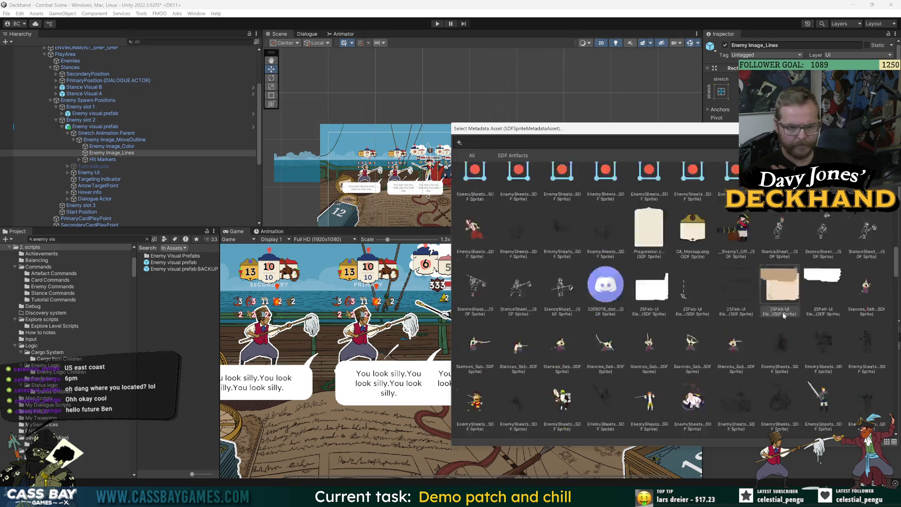
pyautogui.scroll(-5, 783, 311)
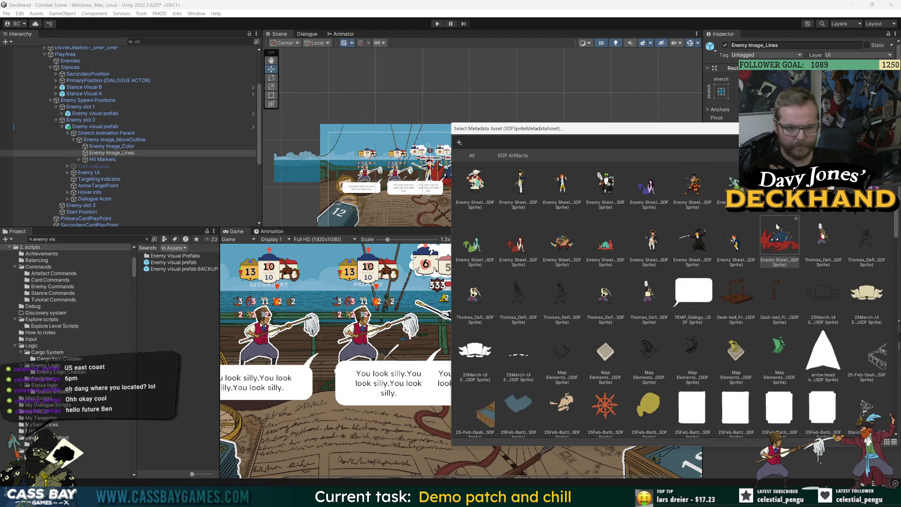
pyautogui.scroll(3, 596, 326)
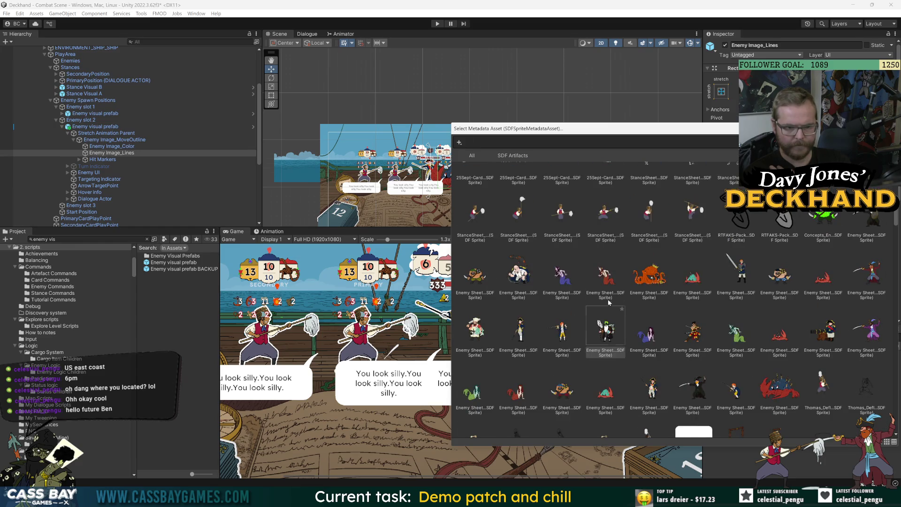
pyautogui.scroll(5, 609, 295)
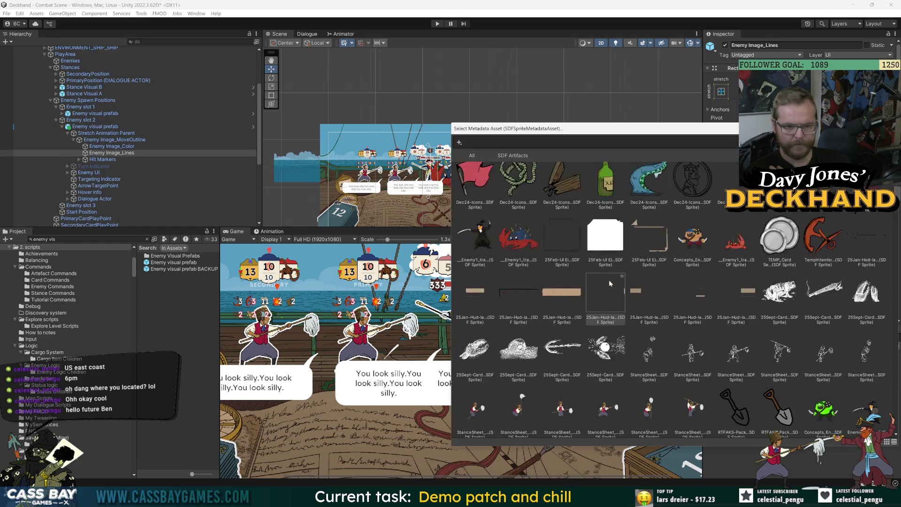
pyautogui.write('sheet')
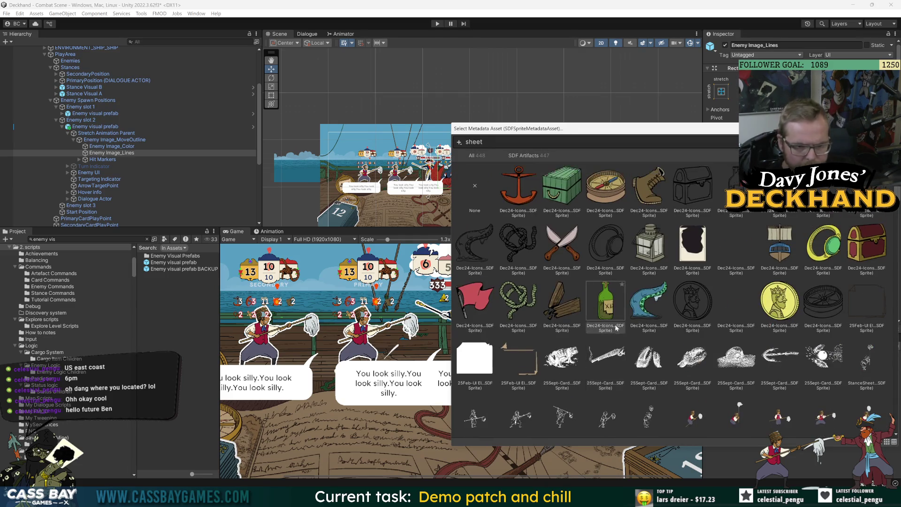
pyautogui.scroll(-3, 602, 339)
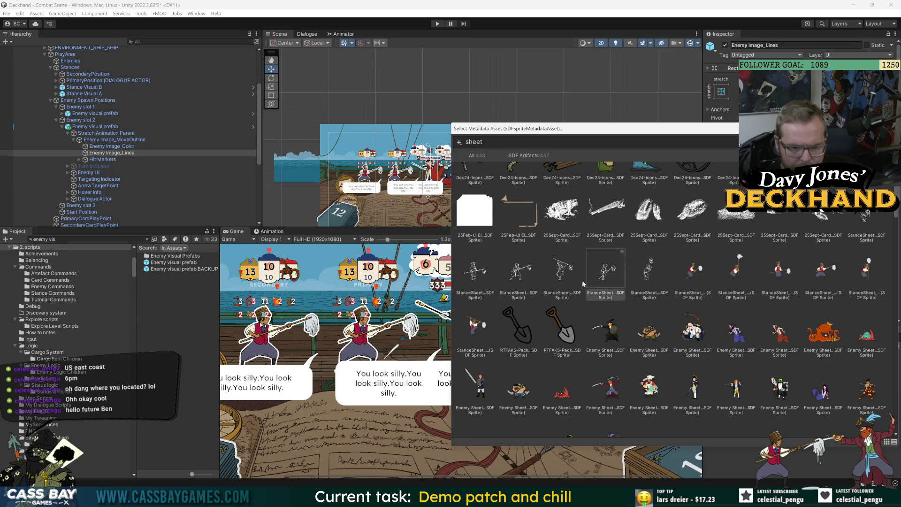
pyautogui.scroll(-6, 748, 359)
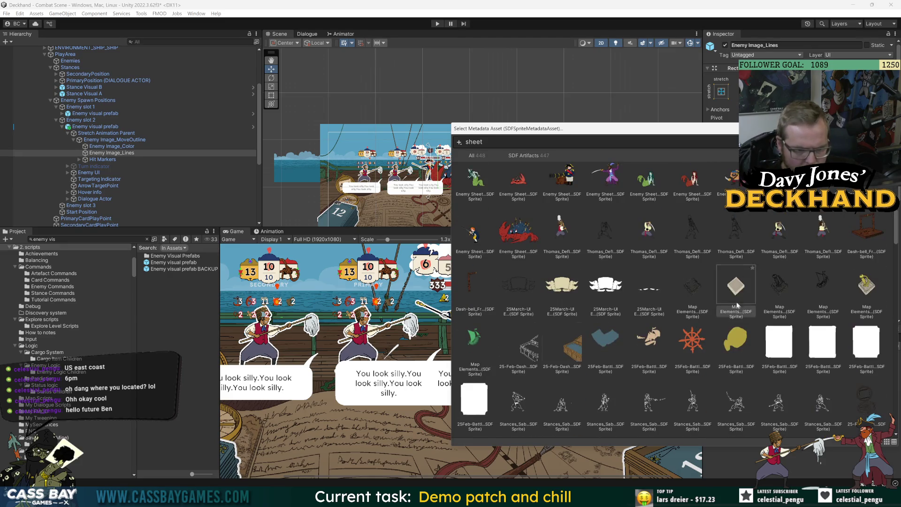
pyautogui.scroll(-5, 681, 366)
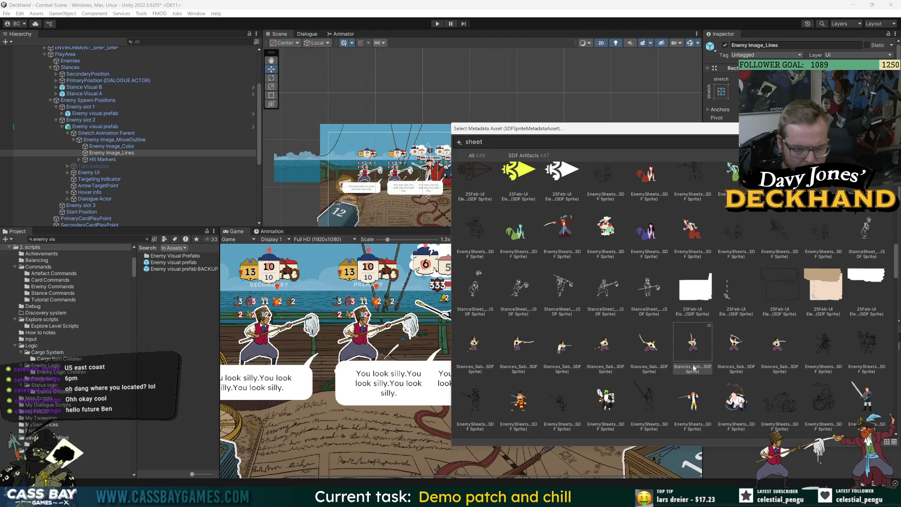
pyautogui.scroll(-2, 779, 399)
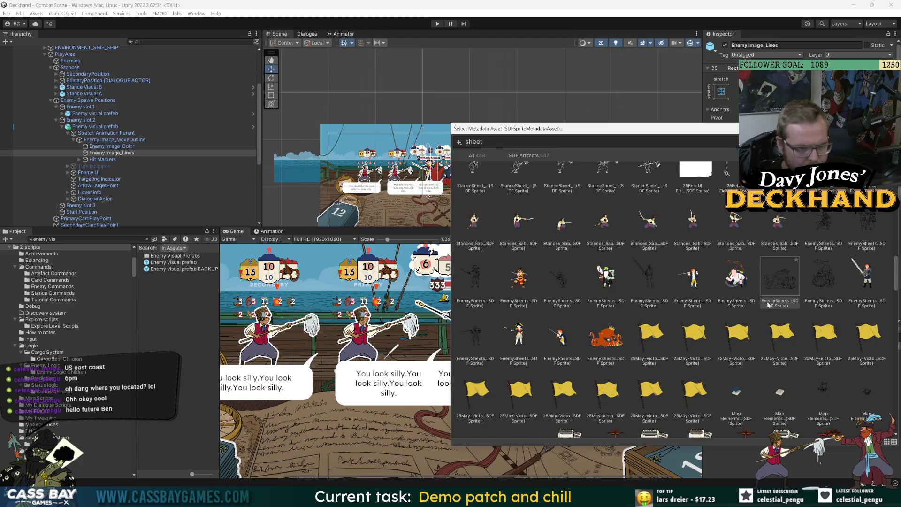
pyautogui.scroll(-5, 798, 338)
pyautogui.scroll(-3, 810, 354)
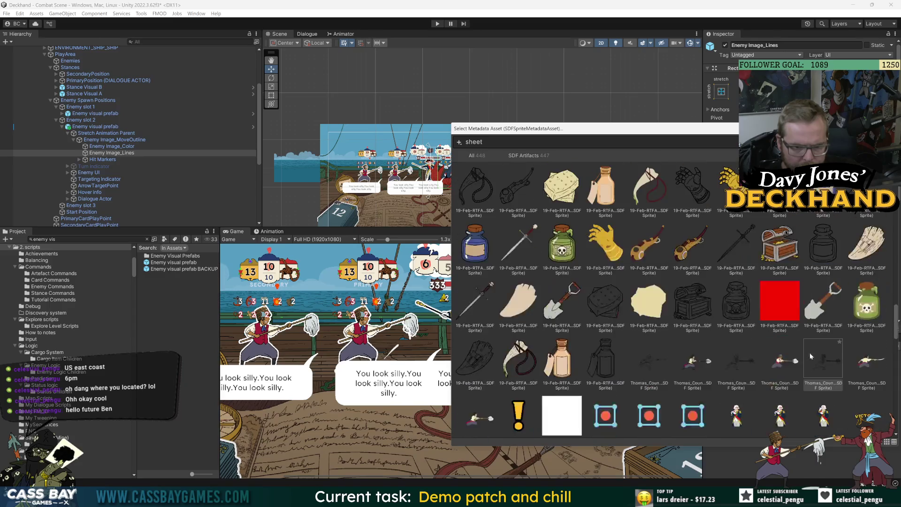
pyautogui.scroll(-3, 808, 351)
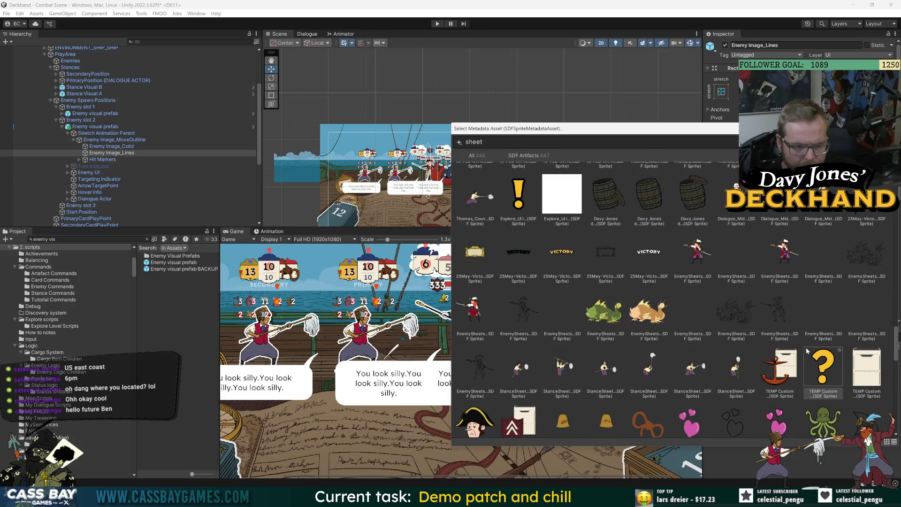
pyautogui.scroll(-6, 805, 346)
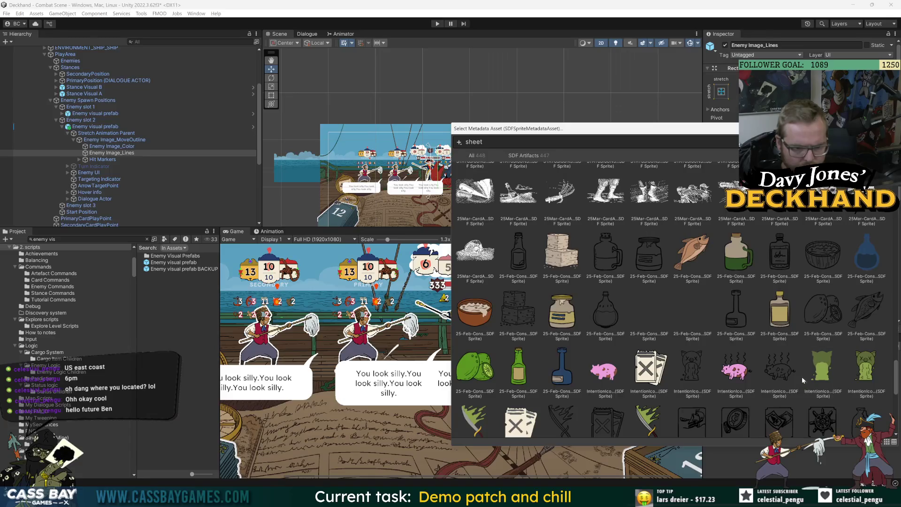
pyautogui.scroll(5, 802, 376)
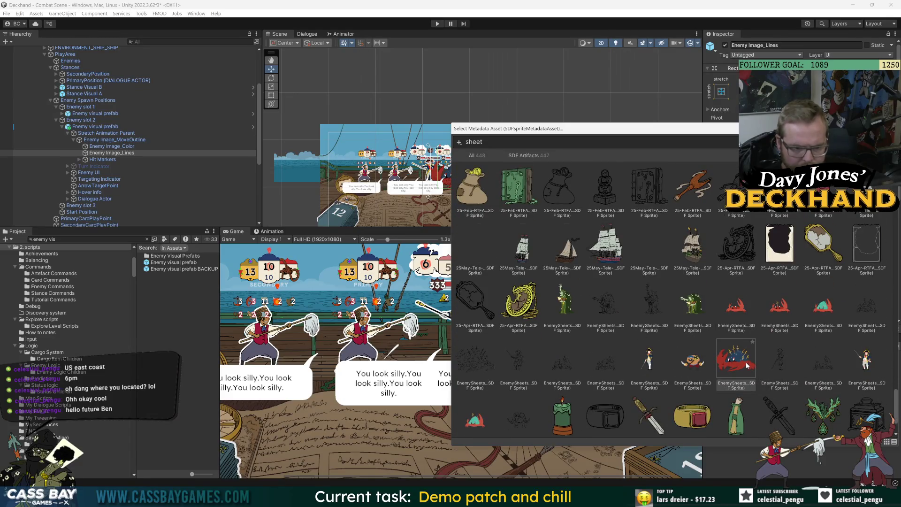
pyautogui.scroll(-2, 747, 366)
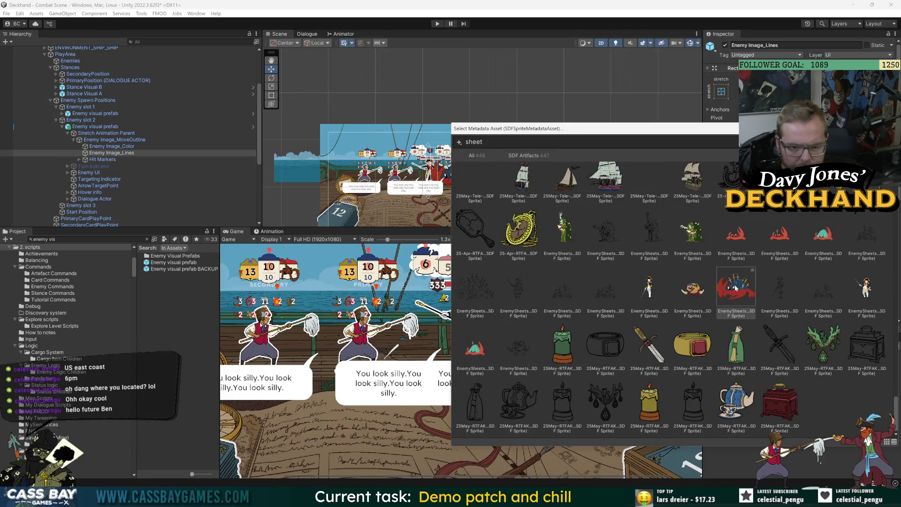
pyautogui.click(519, 288)
pyautogui.click(470, 285)
pyautogui.doubleClick(471, 285)
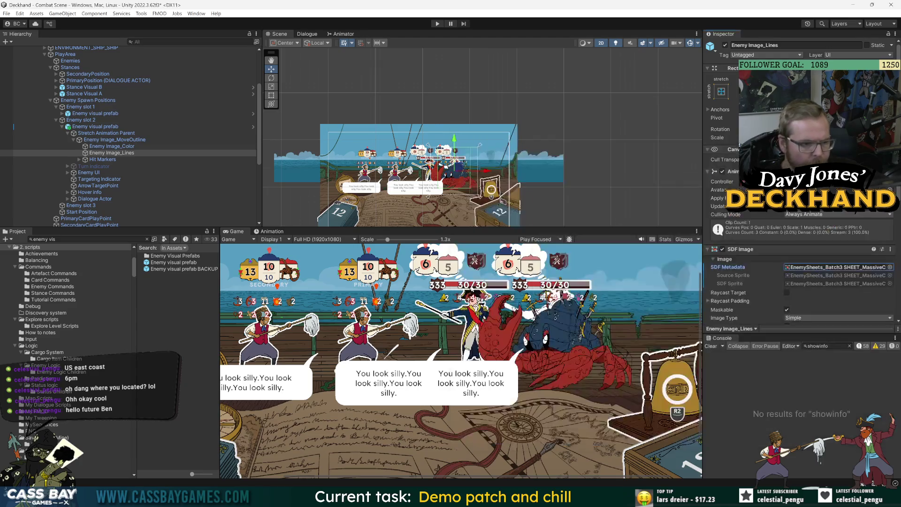
# Assign the same SHEET_MassiveC crab sprite metadata to Enemy Image_Color
pyautogui.click(111, 146)
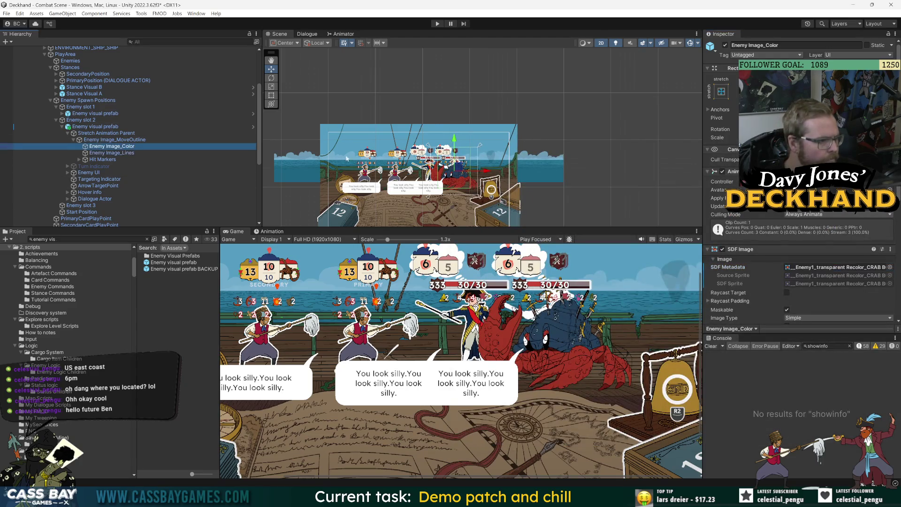
pyautogui.click(890, 267)
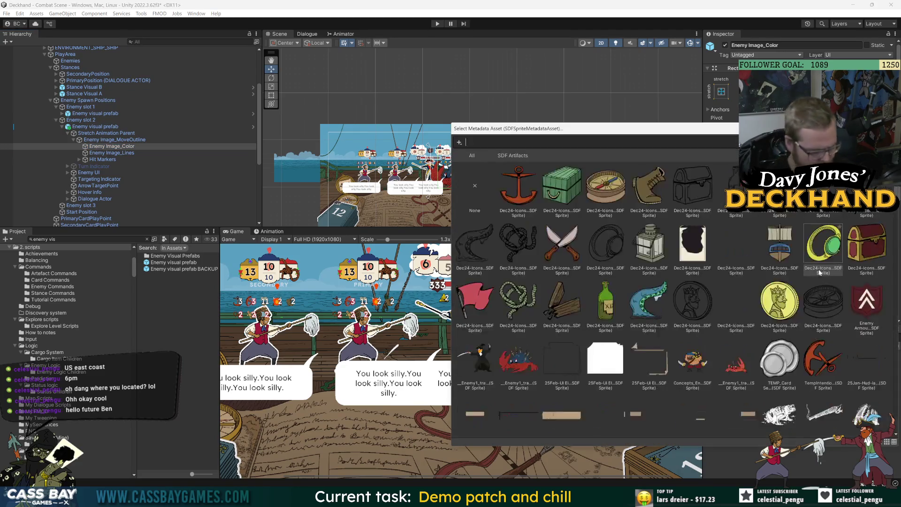
pyautogui.write('shet')
pyautogui.scroll(-3, 766, 323)
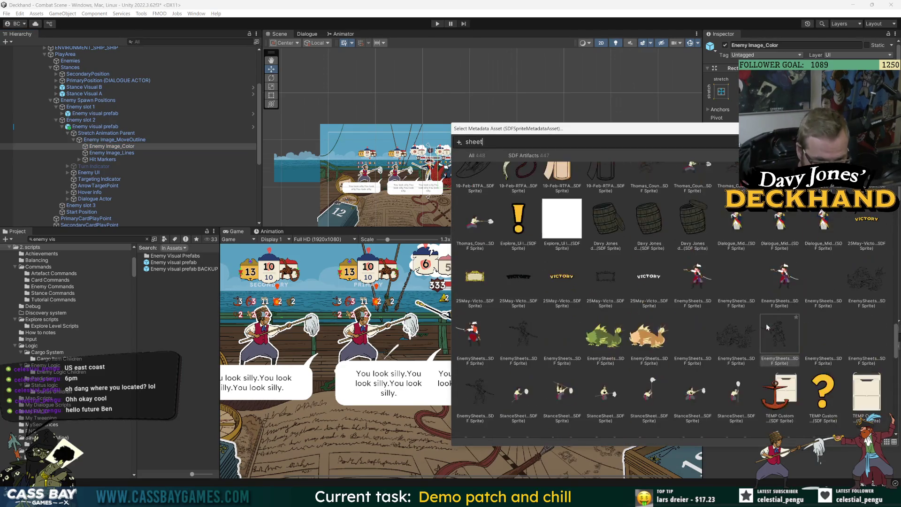
pyautogui.scroll(-5, 755, 315)
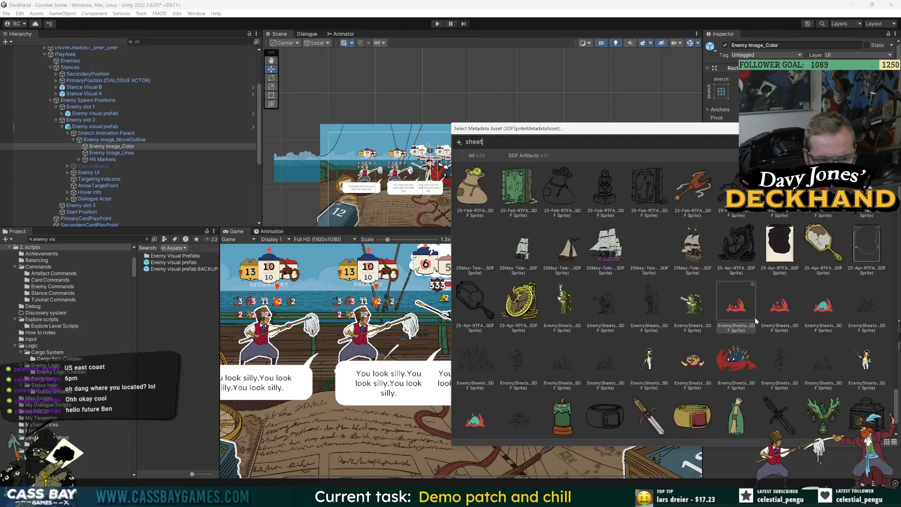
pyautogui.doubleClick(731, 362)
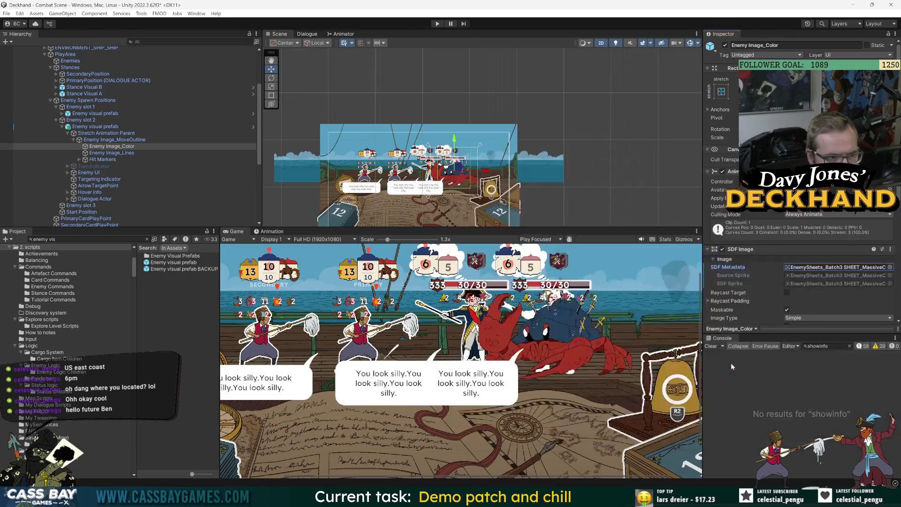
# Enlarge the Scene view and deactivate the slot 2 enemy's Dialogue Actor
pyautogui.click(167, 93)
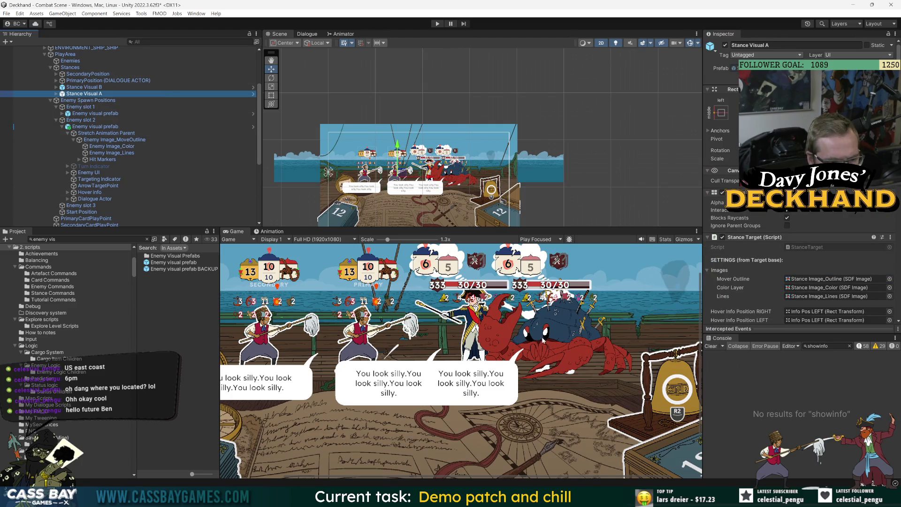
pyautogui.moveTo(456, 227); pyautogui.dragTo(455, 288)
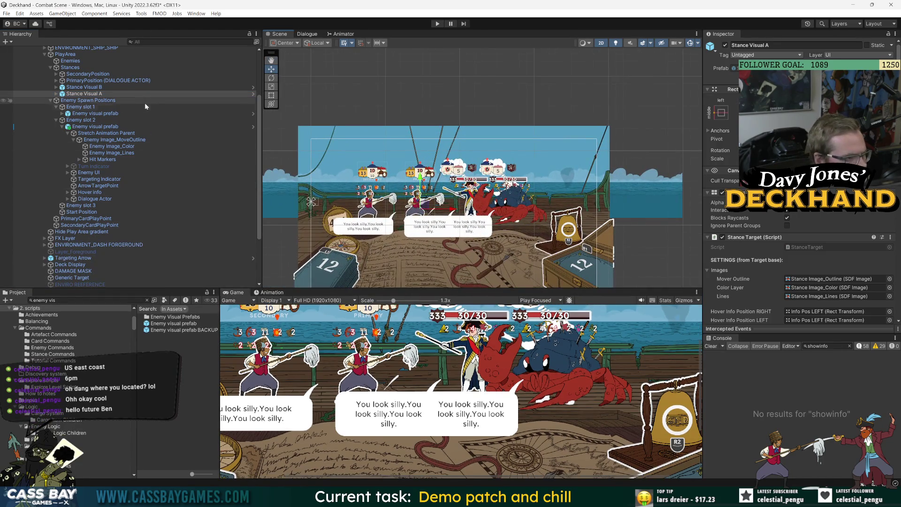
pyautogui.click(138, 199)
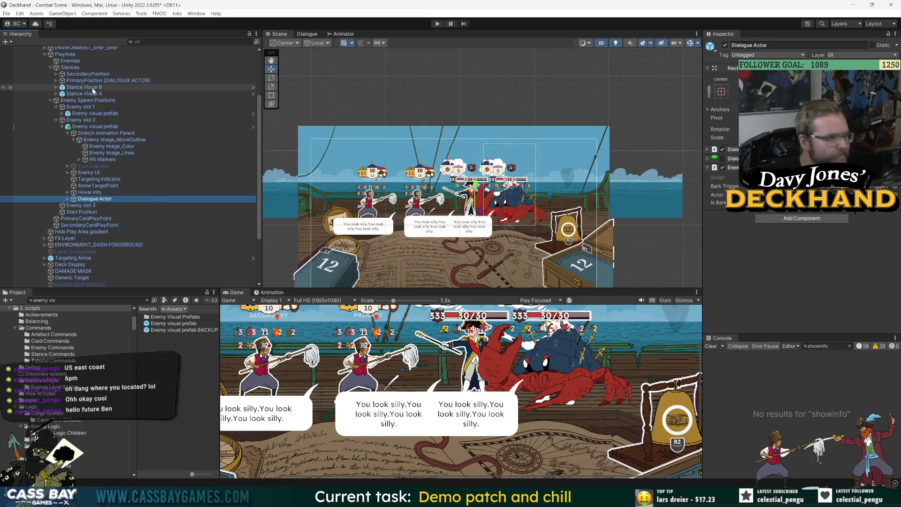
pyautogui.click(95, 127)
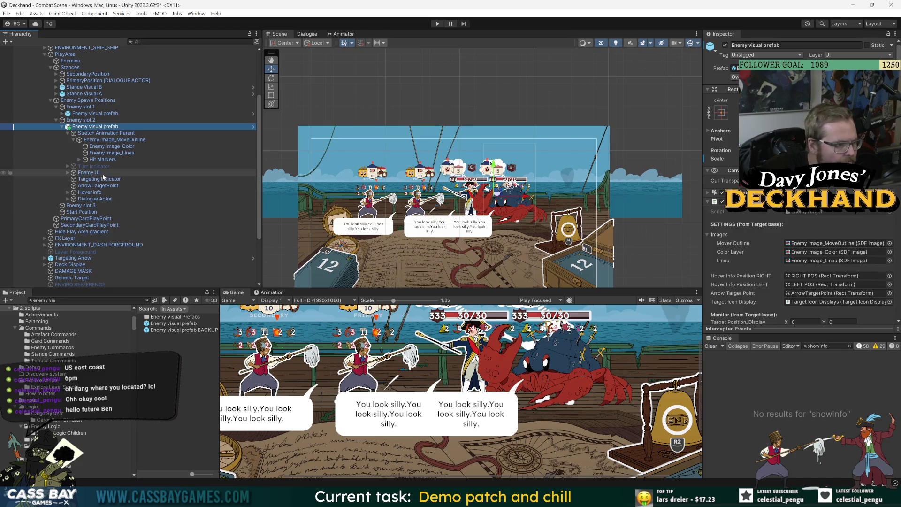
pyautogui.click(78, 200)
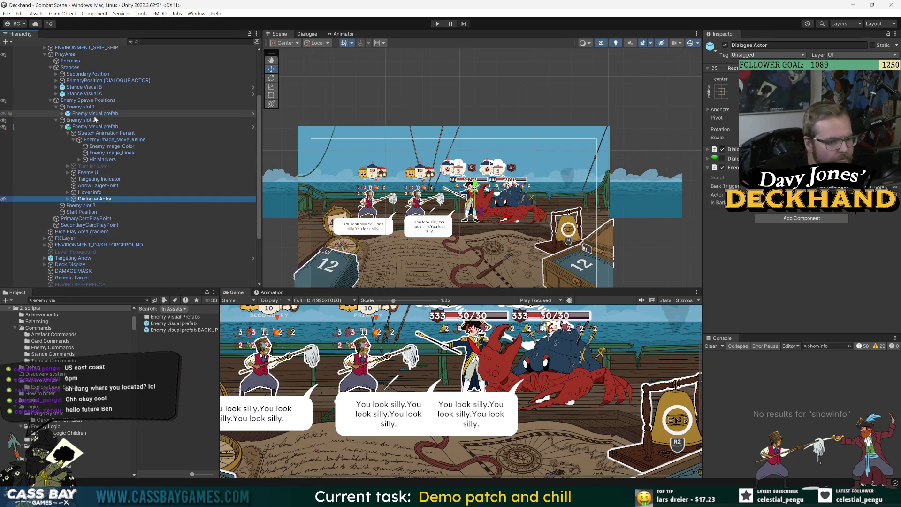
pyautogui.click(725, 45)
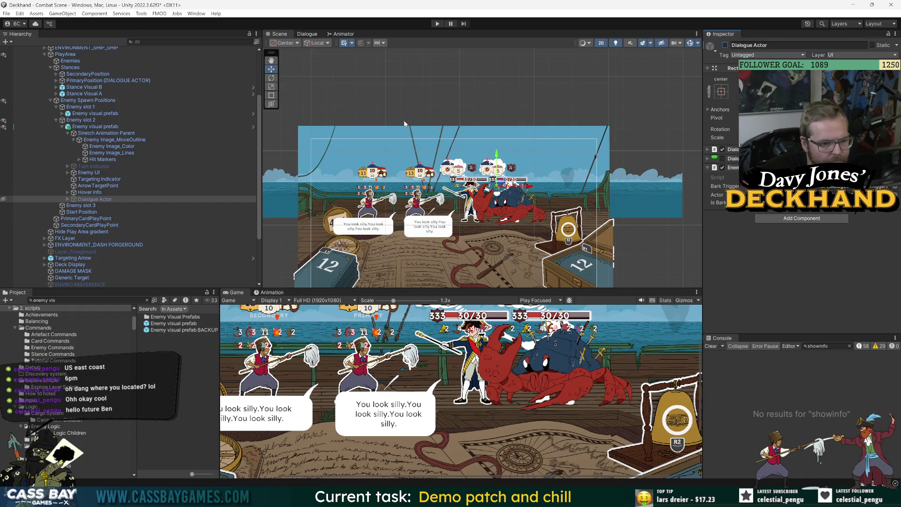
# Deactivate the slot 1 enemy's Dialogue Actor as well
pyautogui.scroll(-2, 422, 250)
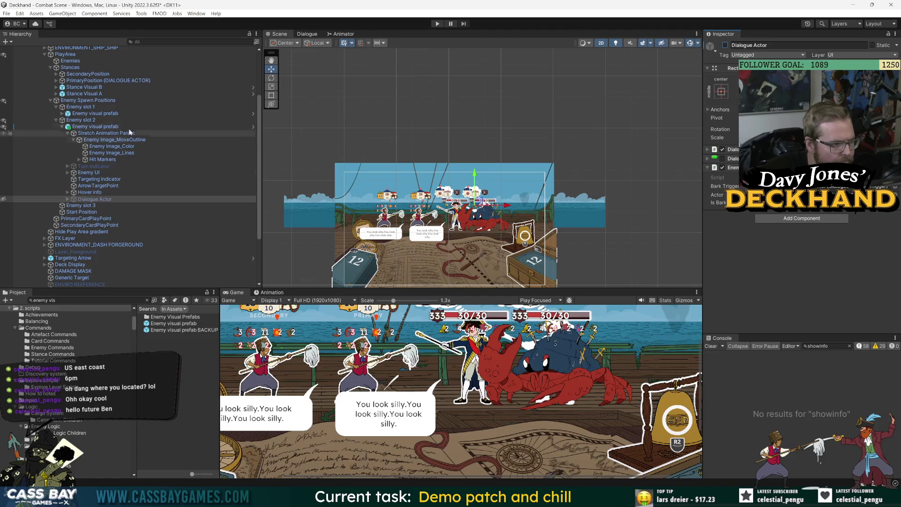
pyautogui.click(62, 113)
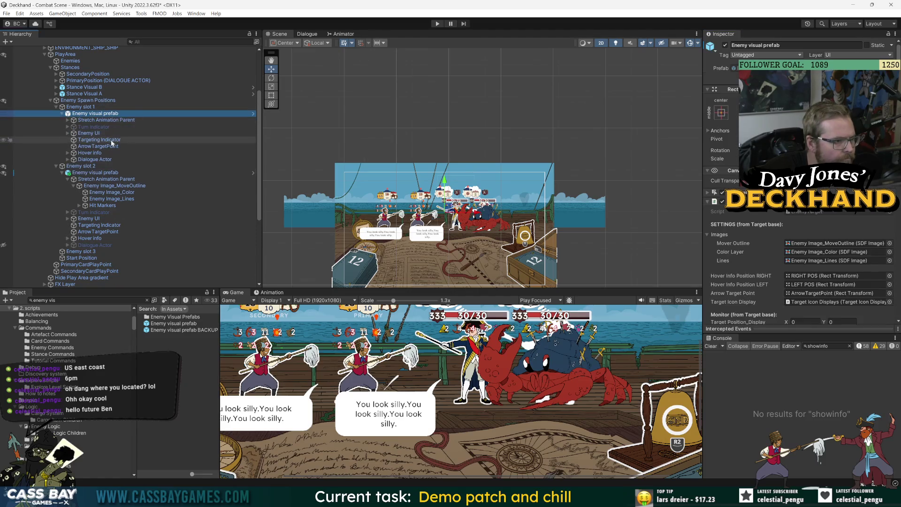
pyautogui.click(93, 159)
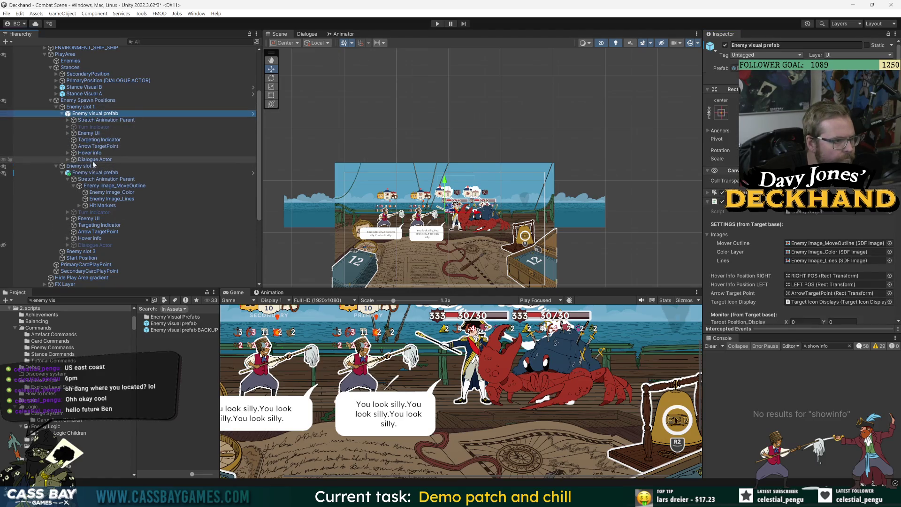
pyautogui.click(725, 45)
pyautogui.click(94, 113)
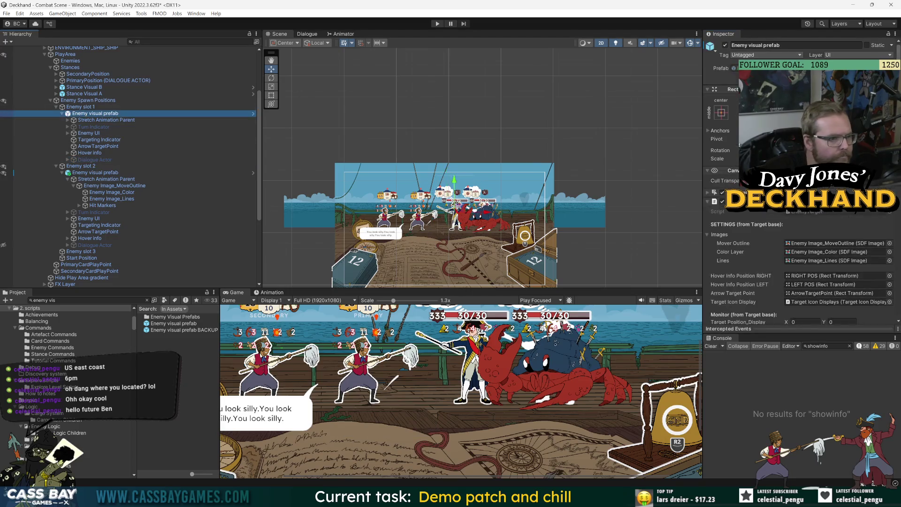
# Drag the Scene/Game splitter down to enlarge the Scene view, then exit Prefab Mode
pyautogui.click(253, 113)
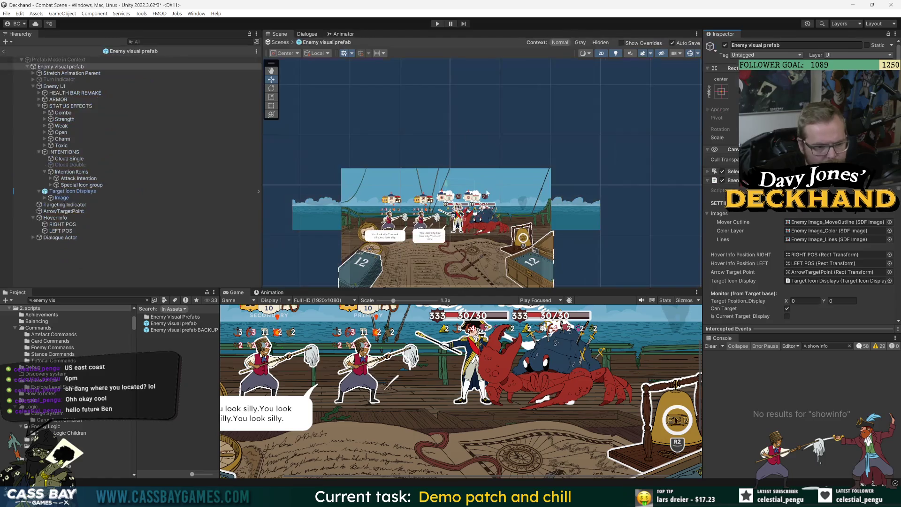
pyautogui.moveTo(509, 287); pyautogui.dragTo(508, 346)
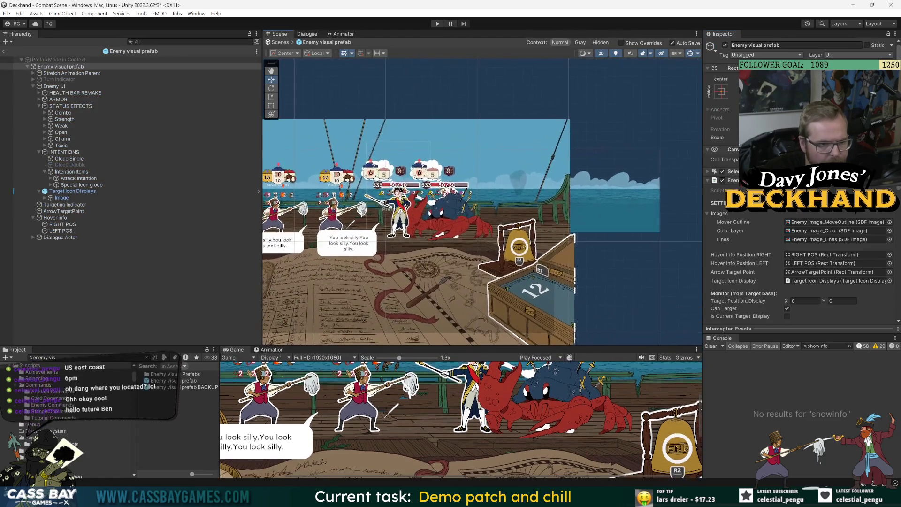
pyautogui.scroll(-2, 554, 178)
pyautogui.scroll(4, 555, 176)
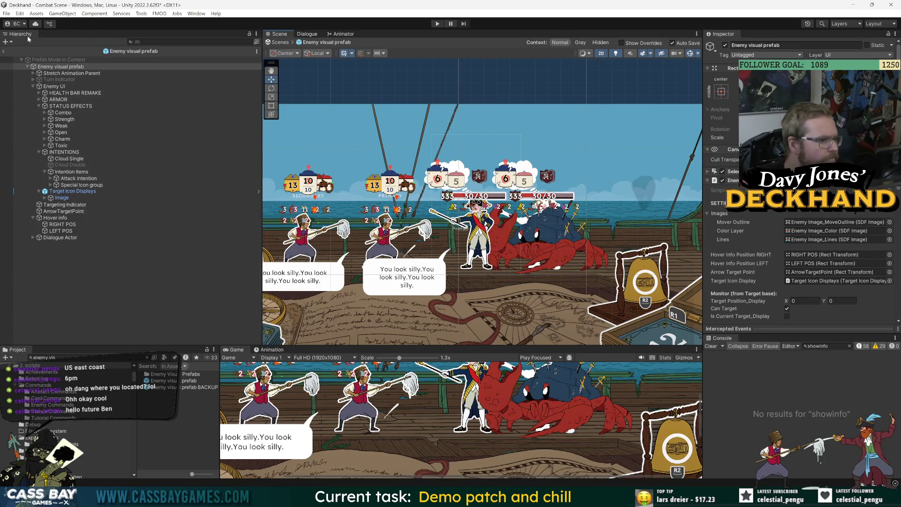
pyautogui.click(3, 50)
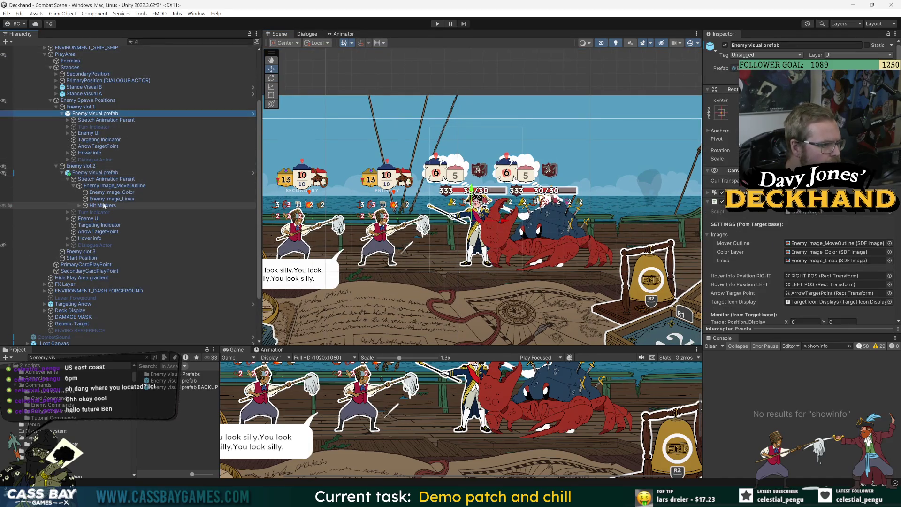
# Set Enemy Image_MoveOutline's SDF Metadata to the red EnemySheets_Batch3 crab sprite, searching 'sheet'
pyautogui.click(110, 187)
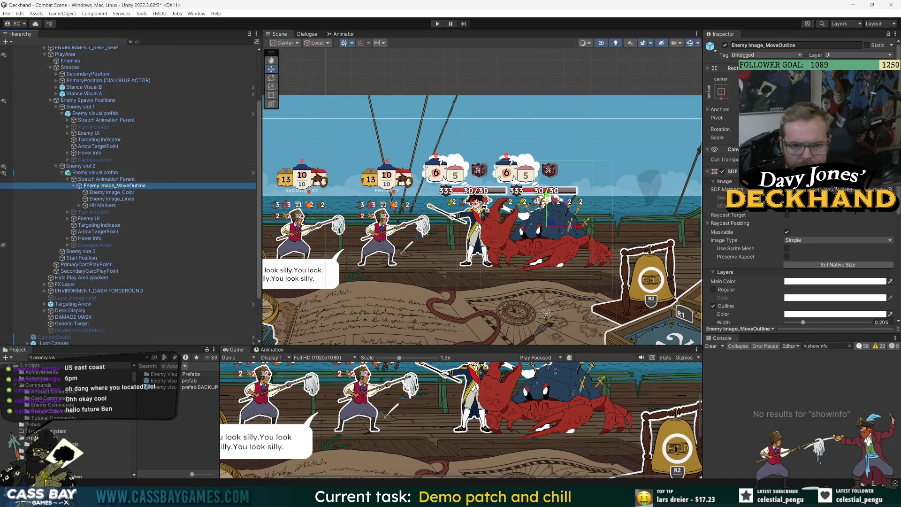
pyautogui.click(891, 190)
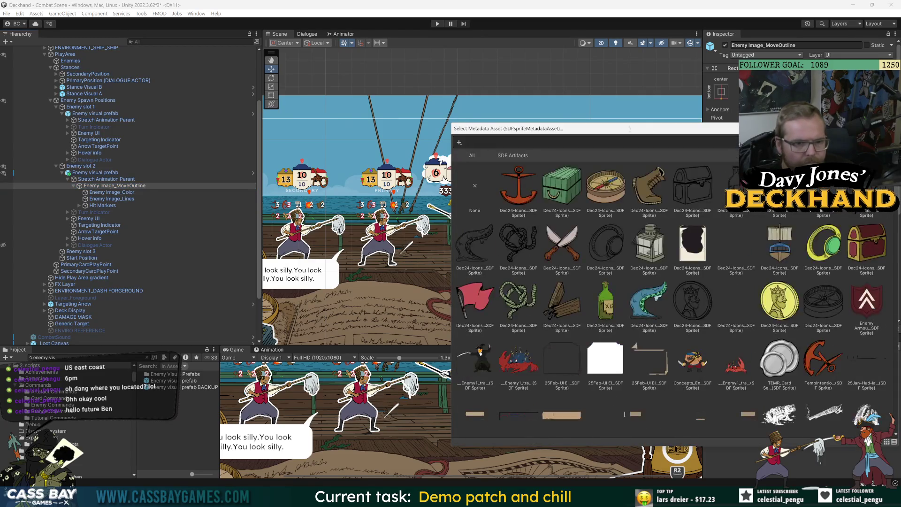
pyautogui.moveTo(644, 131)
pyautogui.mouseDown()
pyautogui.moveTo(268, 258)
pyautogui.moveTo(303, 210)
pyautogui.moveTo(413, 136)
pyautogui.mouseUp()
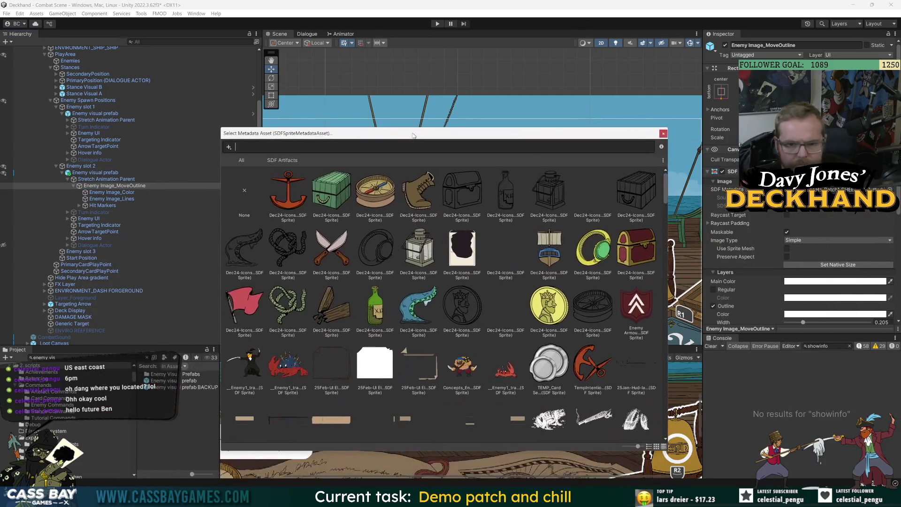
pyautogui.moveTo(704, 189); pyautogui.dragTo(485, 189)
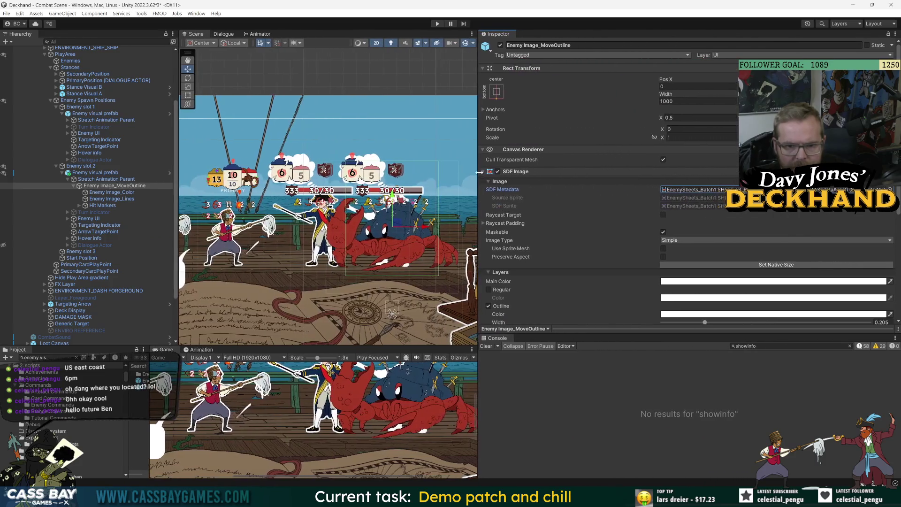
pyautogui.click(890, 189)
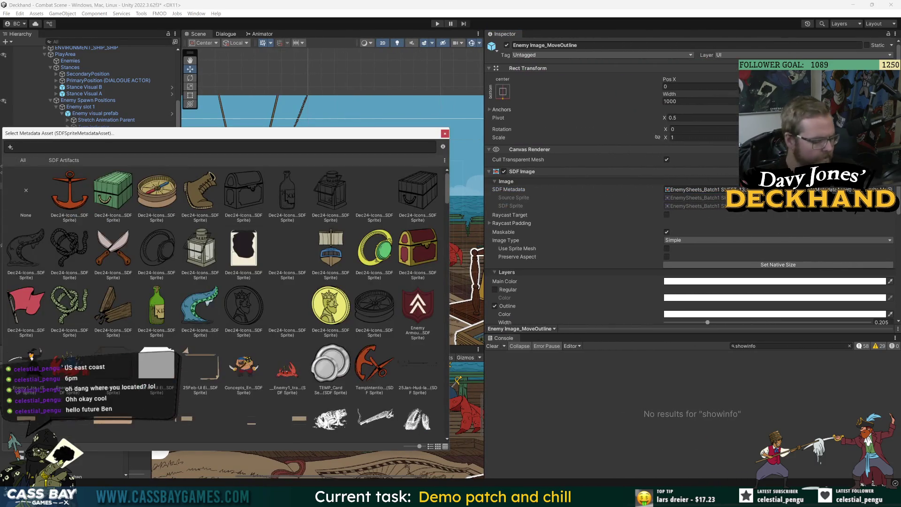
pyautogui.write('sheet')
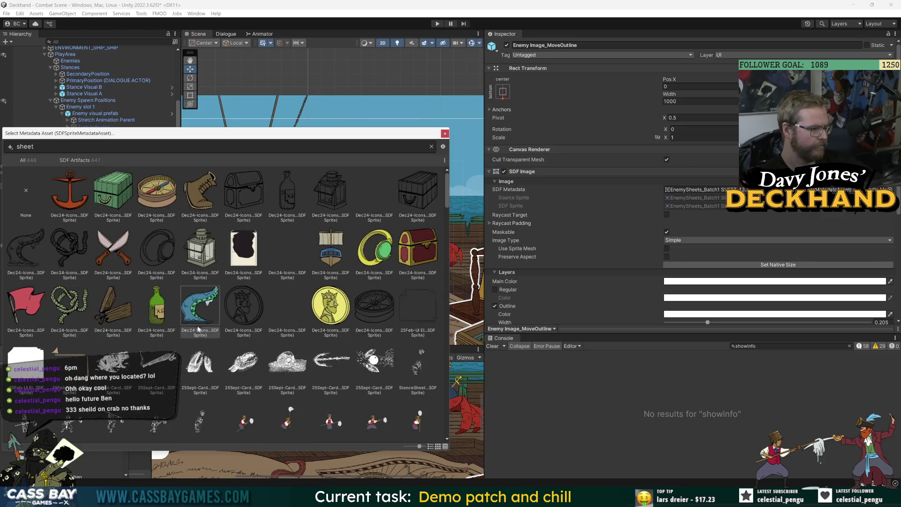
pyautogui.scroll(-15, 204, 315)
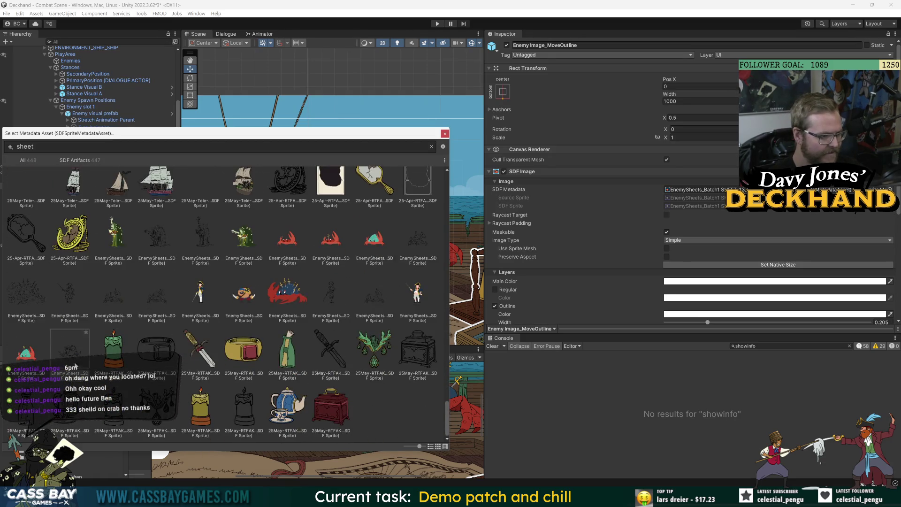
pyautogui.click(295, 302)
pyautogui.doubleClick(295, 302)
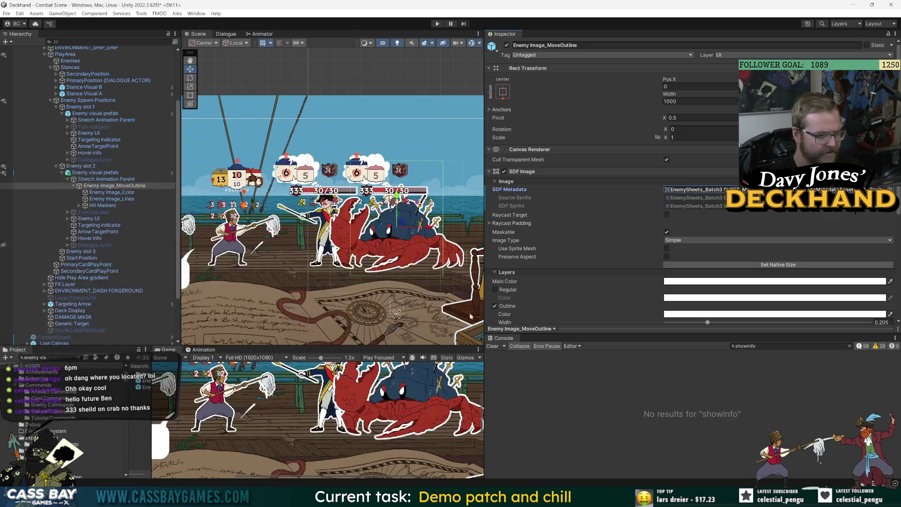
# Widen the Scene and Game views, make the Game view taller, and select Enemy slot 2
pyautogui.scroll(-3, 388, 298)
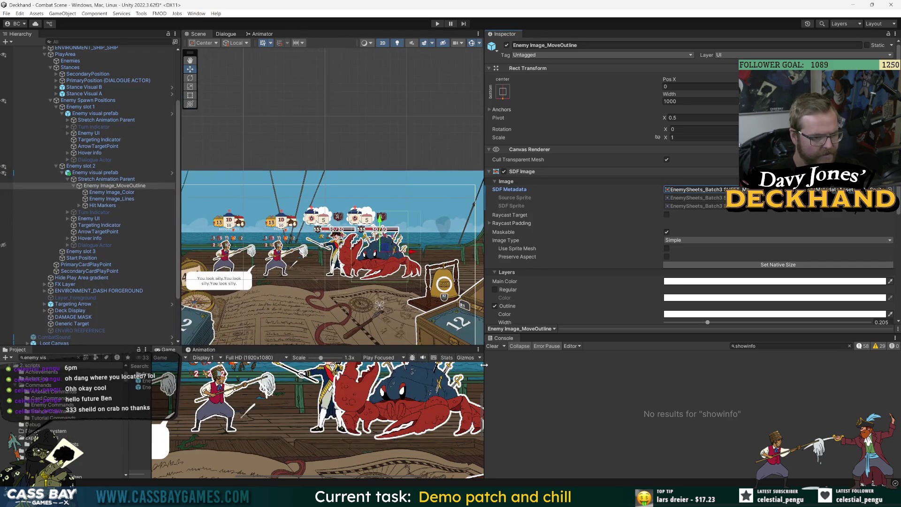
pyautogui.moveTo(484, 365); pyautogui.dragTo(668, 367)
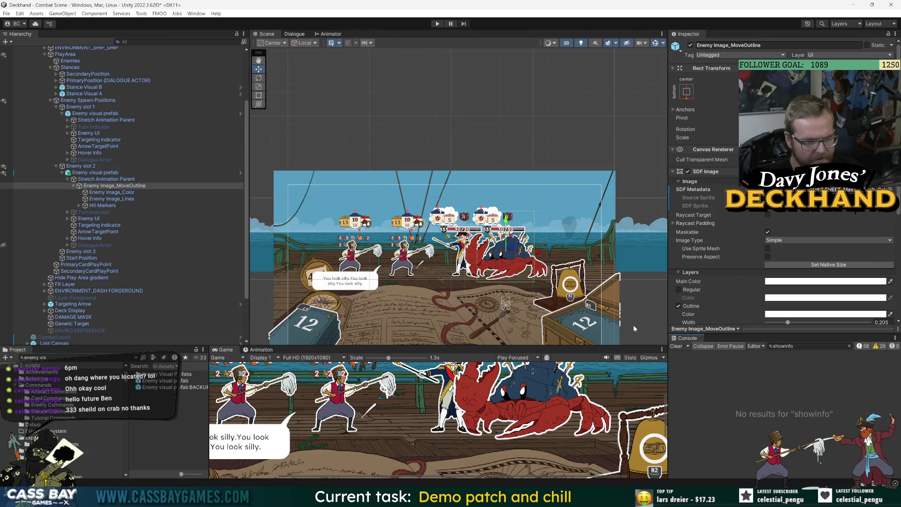
pyautogui.click(81, 165)
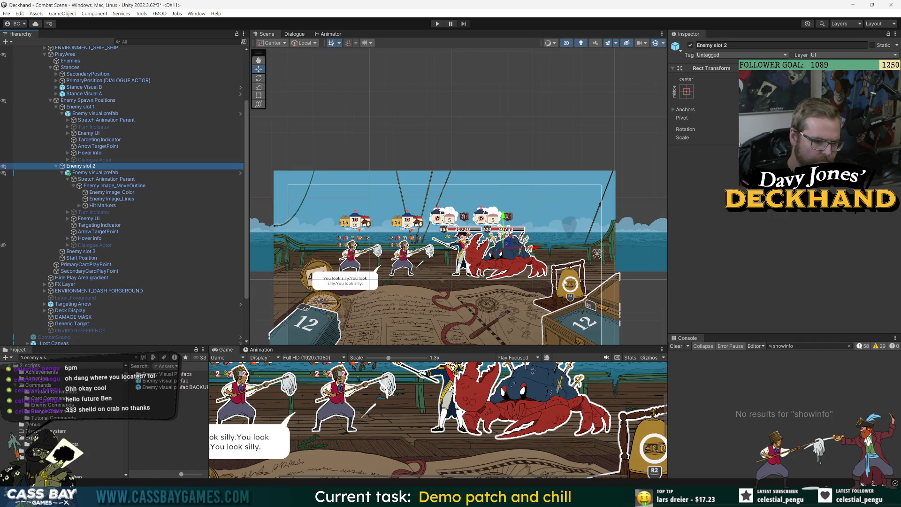
pyautogui.moveTo(554, 347); pyautogui.dragTo(560, 285)
pyautogui.scroll(-2, 535, 306)
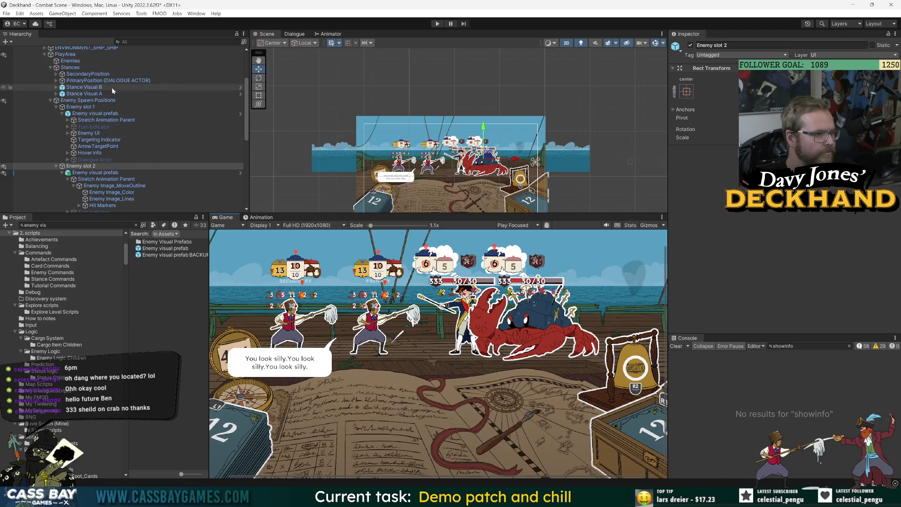
# Deactivate Enemy slot 2's Enemy visual prefab so the crab disappears
pyautogui.click(88, 154)
pyautogui.click(95, 173)
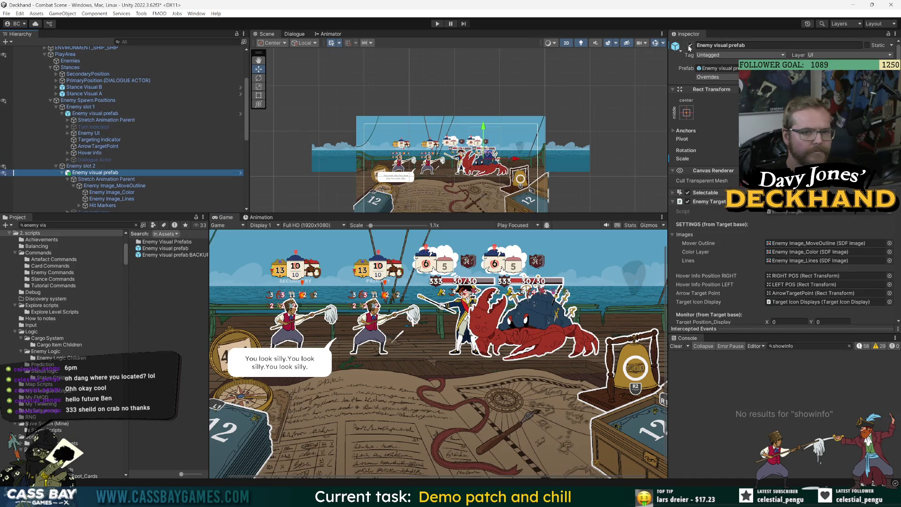
pyautogui.click(690, 45)
# Enlarge the Scene view and select the first enemy's Enemy visual prefab
pyautogui.scroll(3, 480, 184)
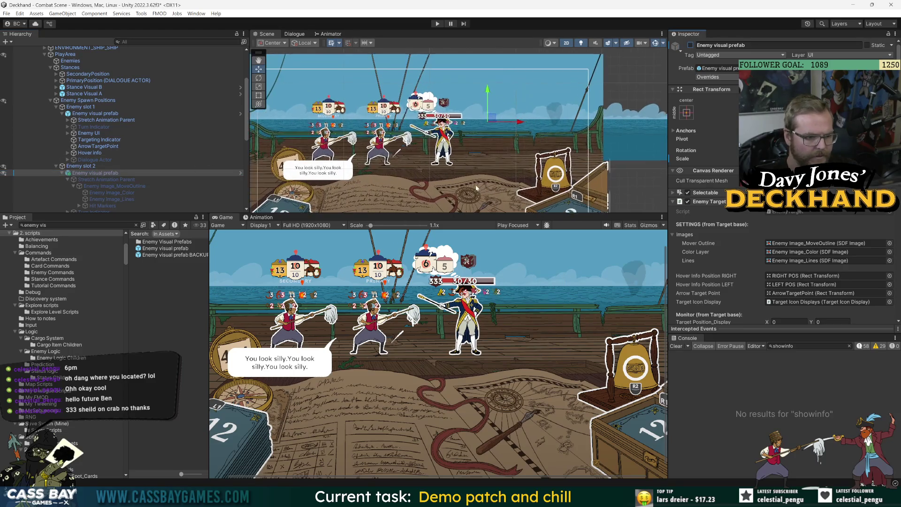
pyautogui.moveTo(511, 220); pyautogui.dragTo(510, 302)
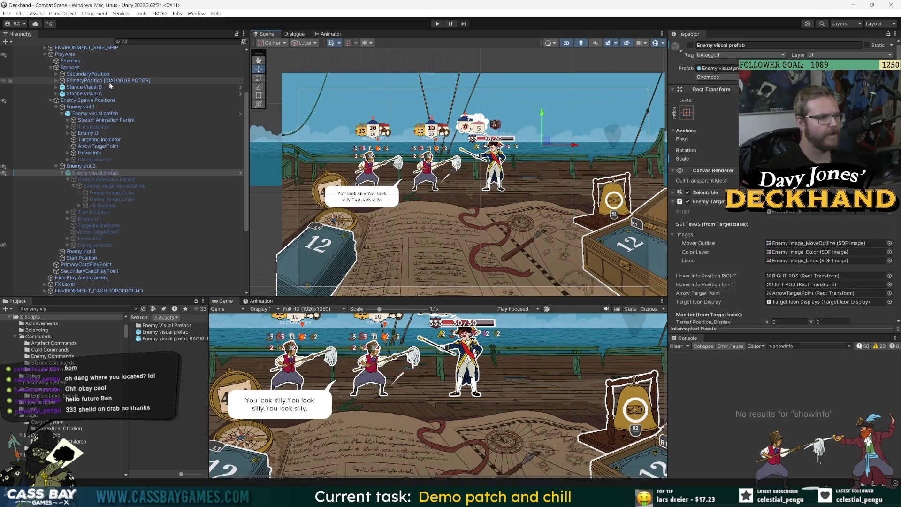
pyautogui.click(82, 113)
# Open the first enemy's prefab and toggle Cloud Double on to preview the cloud, then off again
pyautogui.click(240, 113)
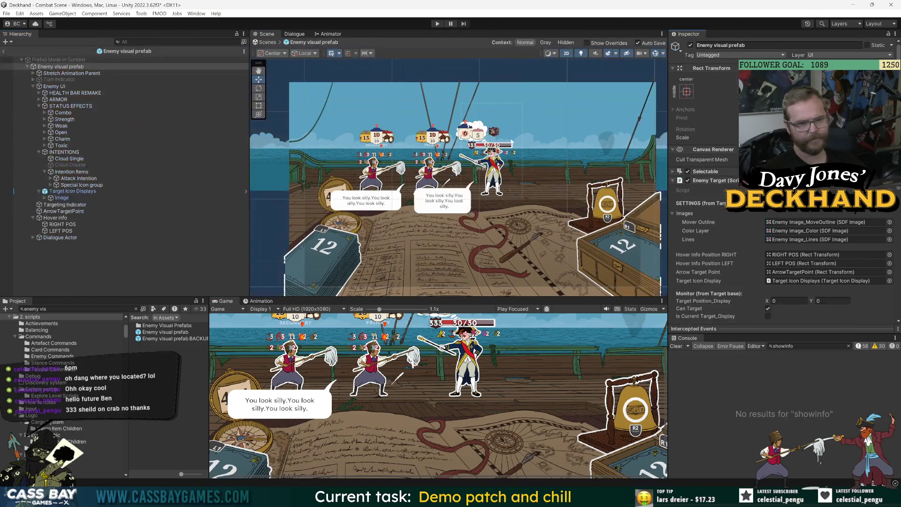
pyautogui.scroll(3, 497, 138)
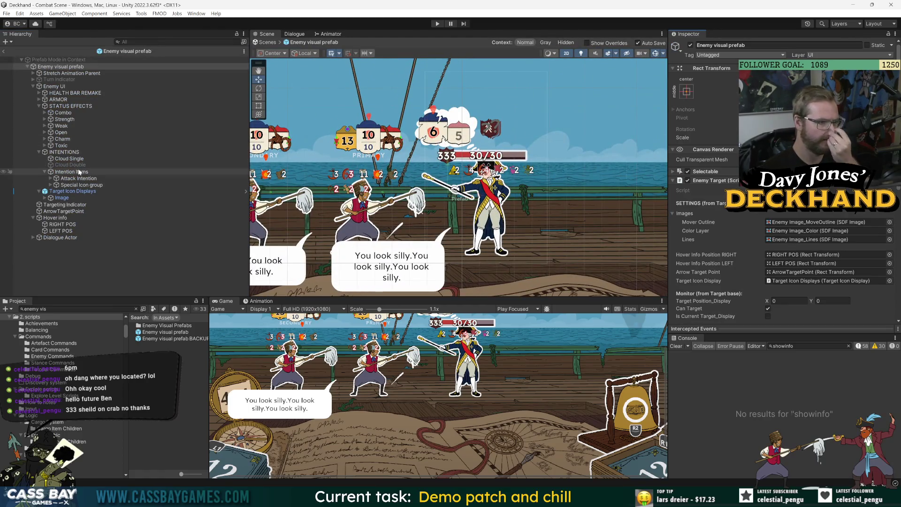
pyautogui.click(79, 171)
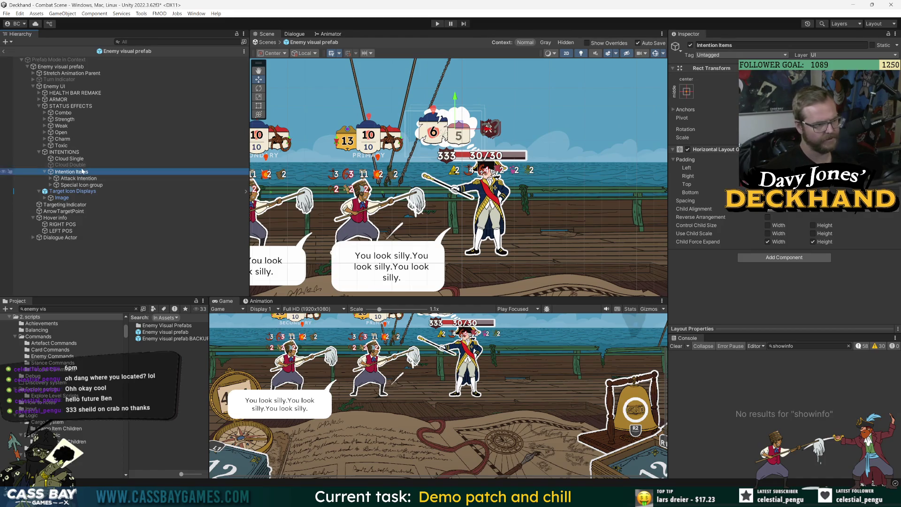
pyautogui.click(70, 165)
pyautogui.click(690, 45)
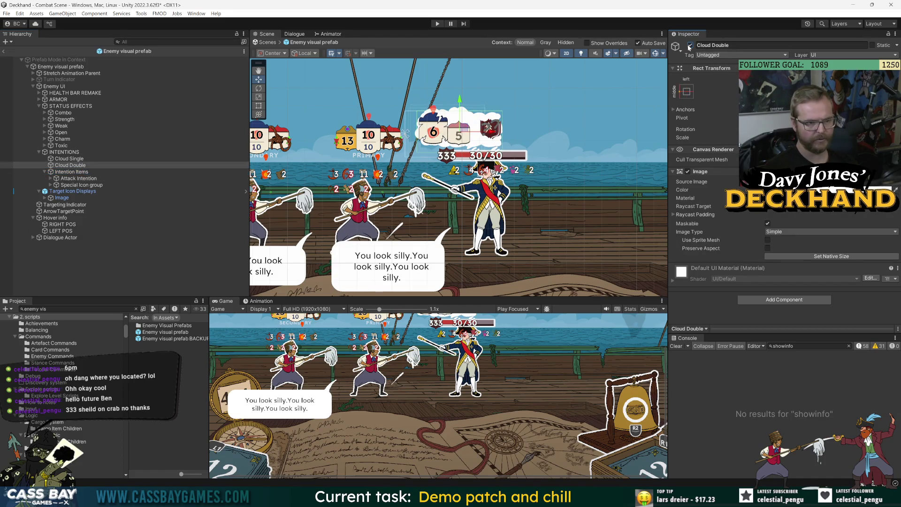
pyautogui.click(690, 45)
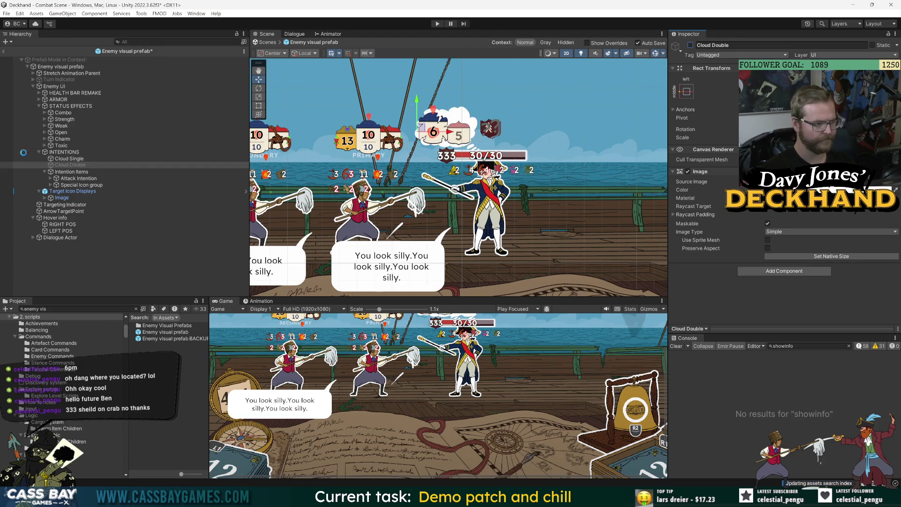
# Collapse Intention Items, make the Scene view taller and clear the selection
pyautogui.click(84, 172)
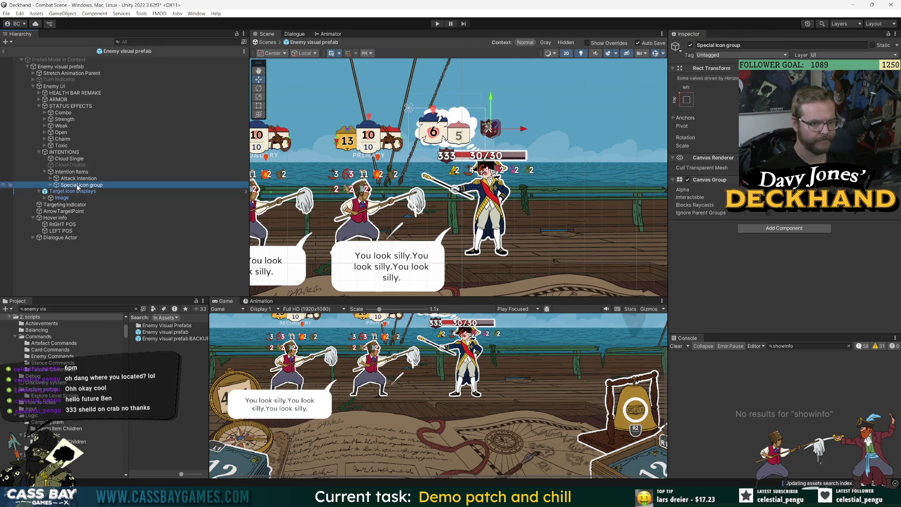
pyautogui.click(45, 172)
pyautogui.scroll(-3, 478, 142)
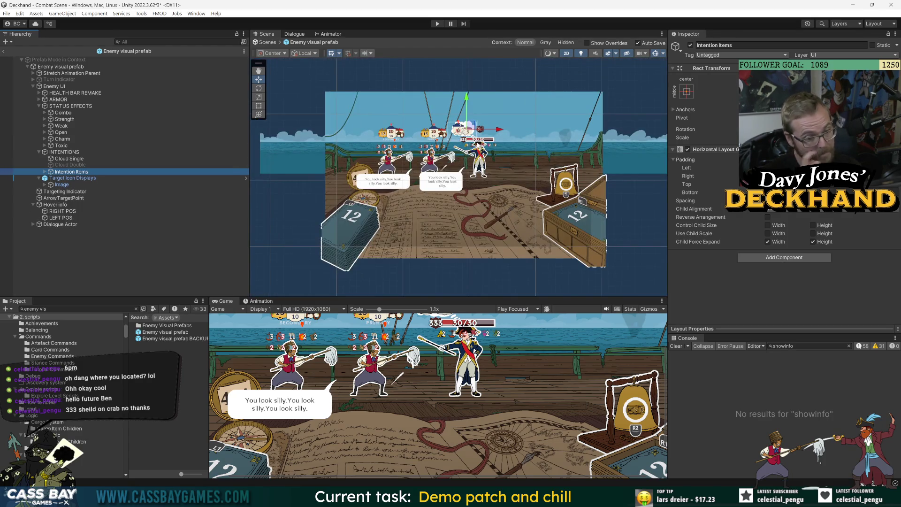
pyautogui.moveTo(484, 296); pyautogui.dragTo(483, 313)
pyautogui.scroll(2, 366, 188)
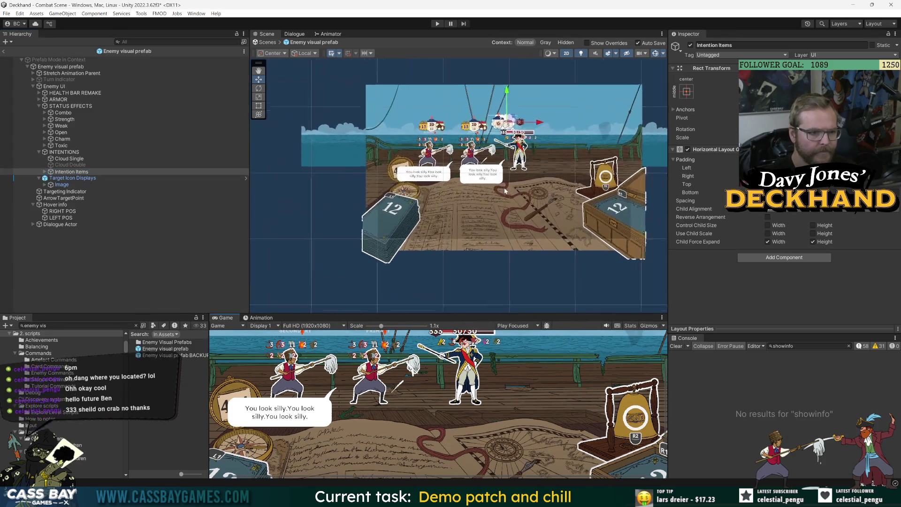
pyautogui.scroll(-2, 506, 173)
pyautogui.click(531, 311)
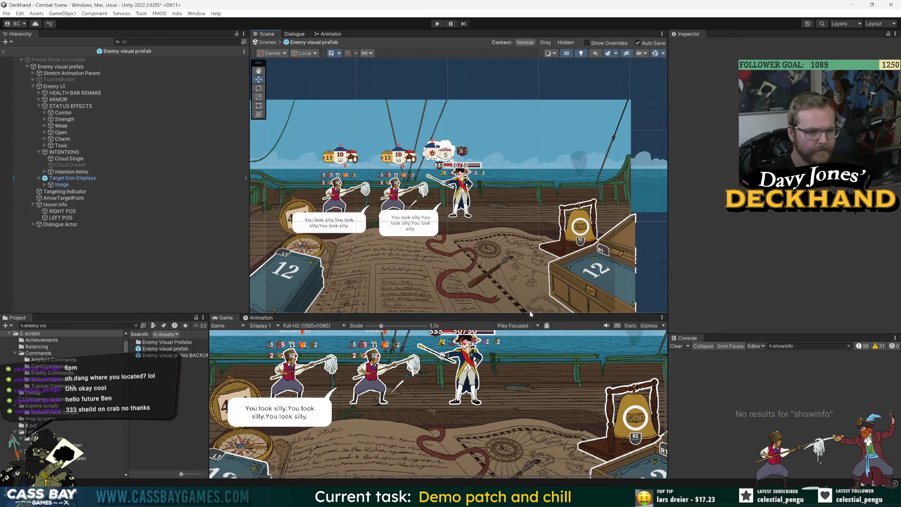
pyautogui.moveTo(532, 312); pyautogui.dragTo(531, 337)
# Give the Game view most of the space, showing the captain facing two mop-wielding deckhands
pyautogui.scroll(2, 458, 198)
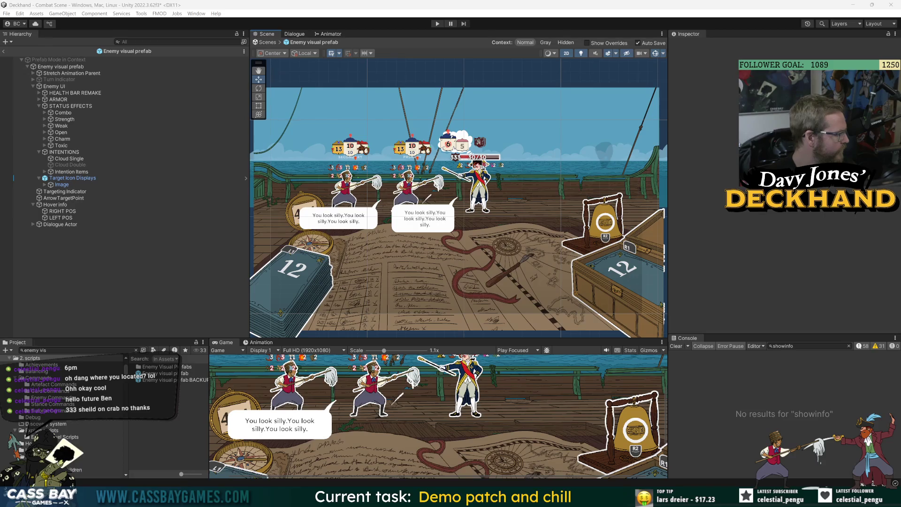
pyautogui.moveTo(550, 338); pyautogui.dragTo(550, 190)
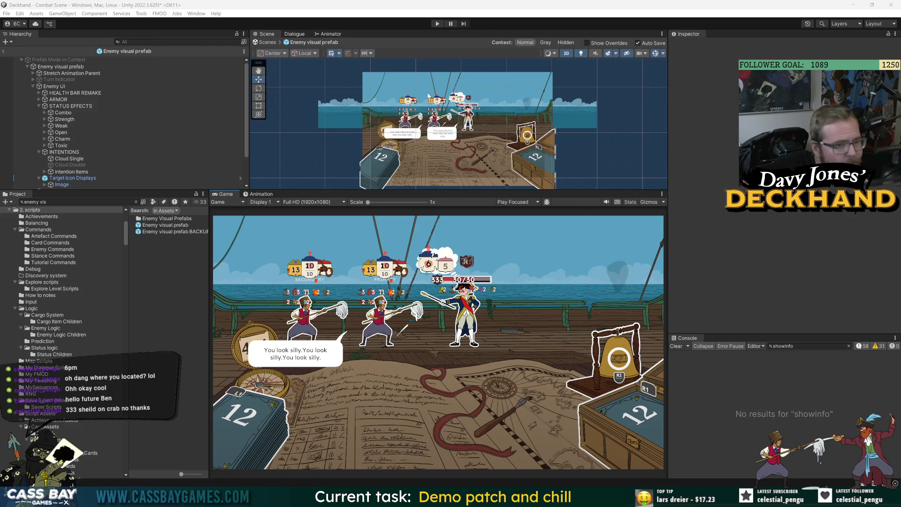
# Inspect Open and Target Icon Displays, then collapse the INTENTIONS and STATUS EFFECTS groups
pyautogui.scroll(3, 435, 102)
pyautogui.click(61, 132)
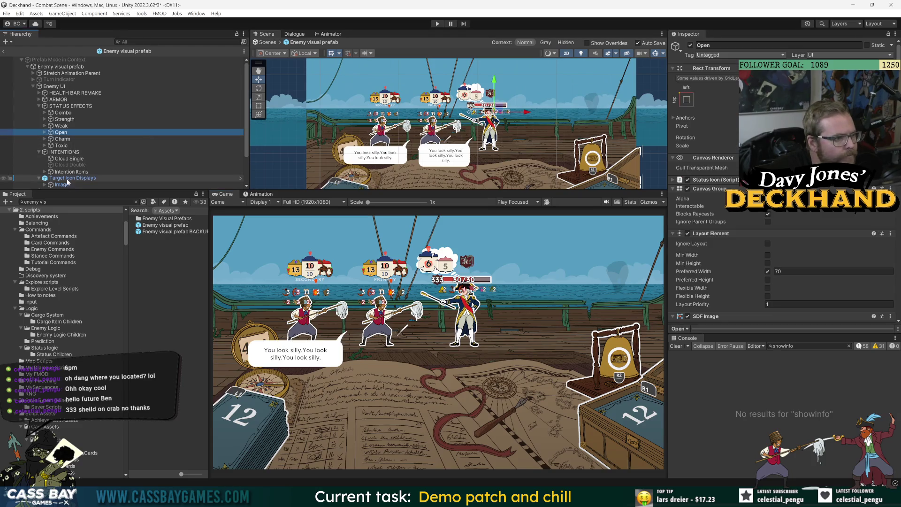
pyautogui.click(129, 178)
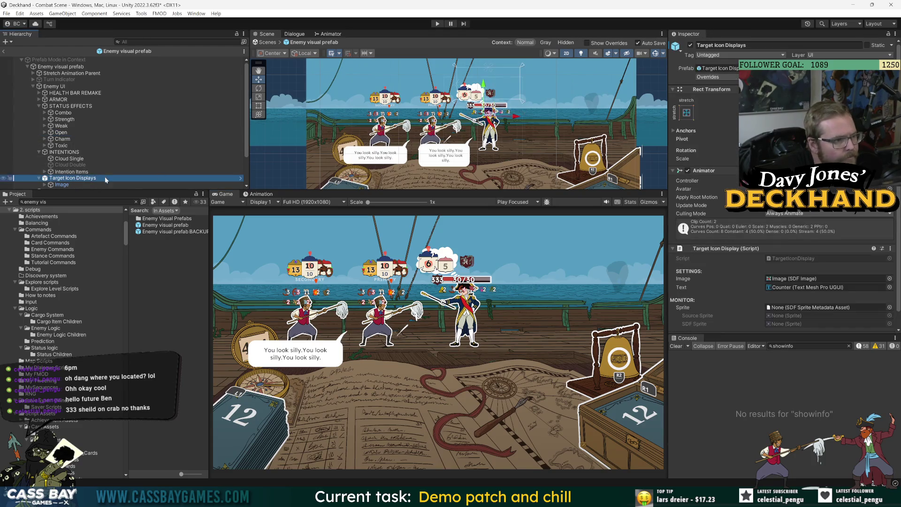
pyautogui.click(63, 152)
pyautogui.click(39, 152)
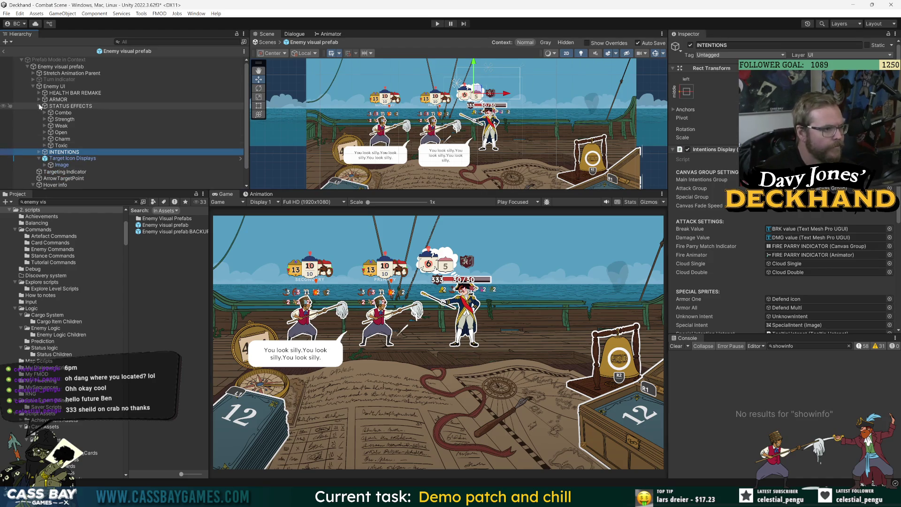
pyautogui.click(39, 106)
# Select HEALTH BAR REMAKE through INTENTIONS and drag the four UI groups upward in the Scene view
pyautogui.click(58, 92)
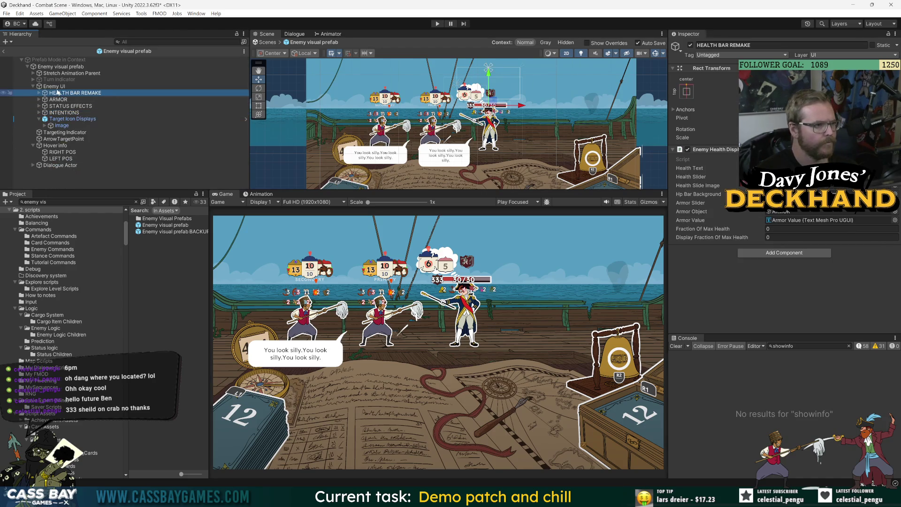
pyautogui.click(55, 87)
pyautogui.click(59, 93)
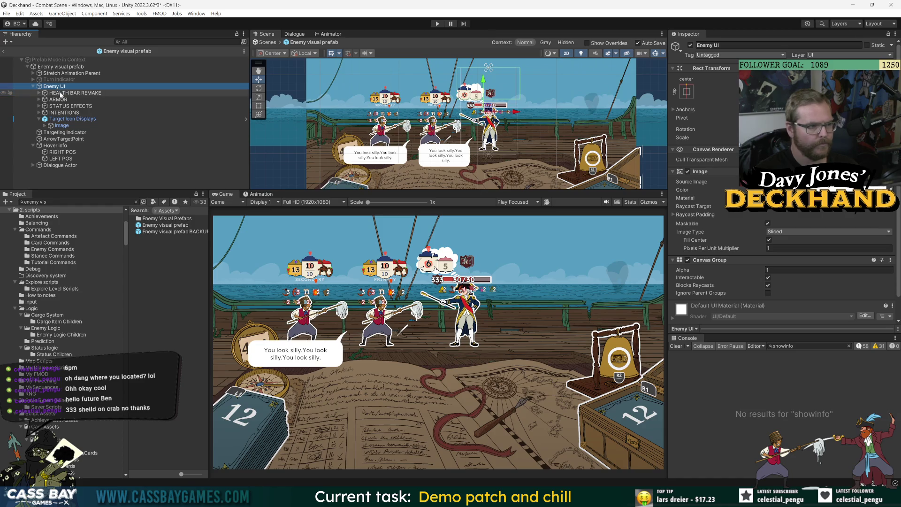
pyautogui.keyDown('shift'); pyautogui.click(63, 113); pyautogui.keyUp('shift')
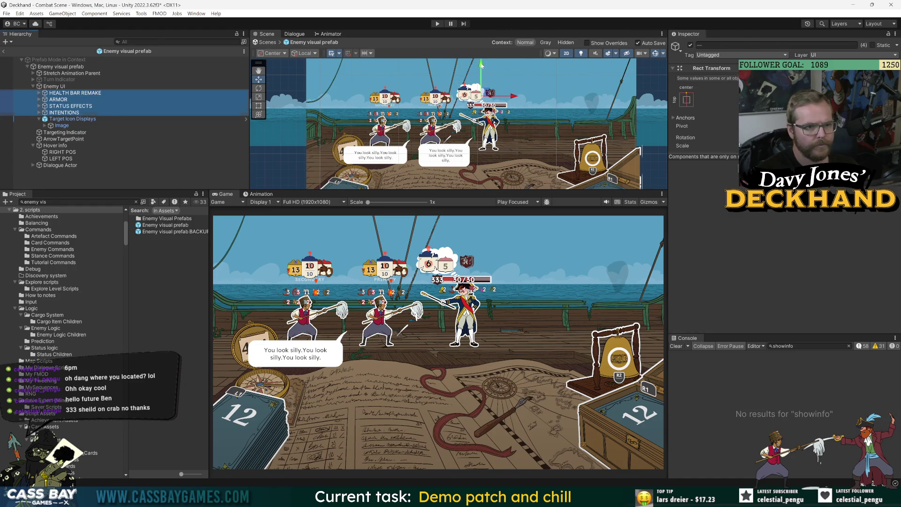
pyautogui.moveTo(482, 64); pyautogui.dragTo(482, 60)
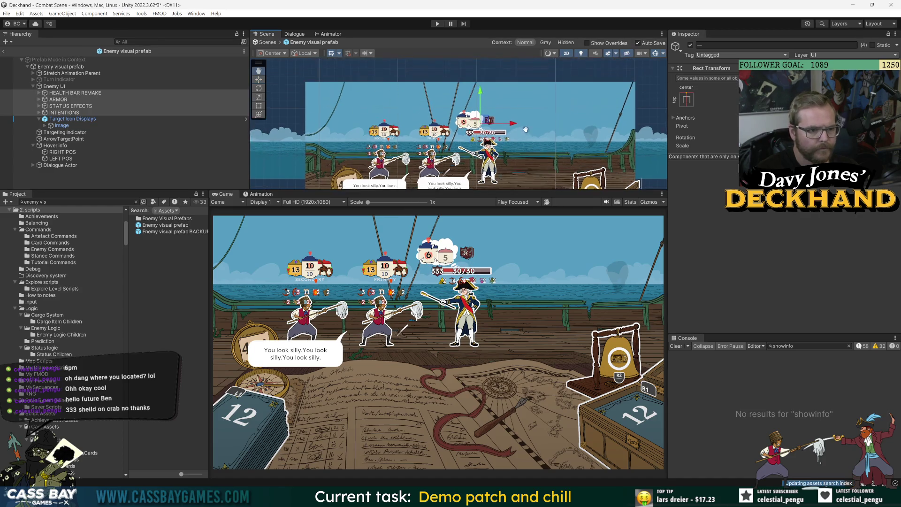
pyautogui.moveTo(482, 63); pyautogui.dragTo(481, 92)
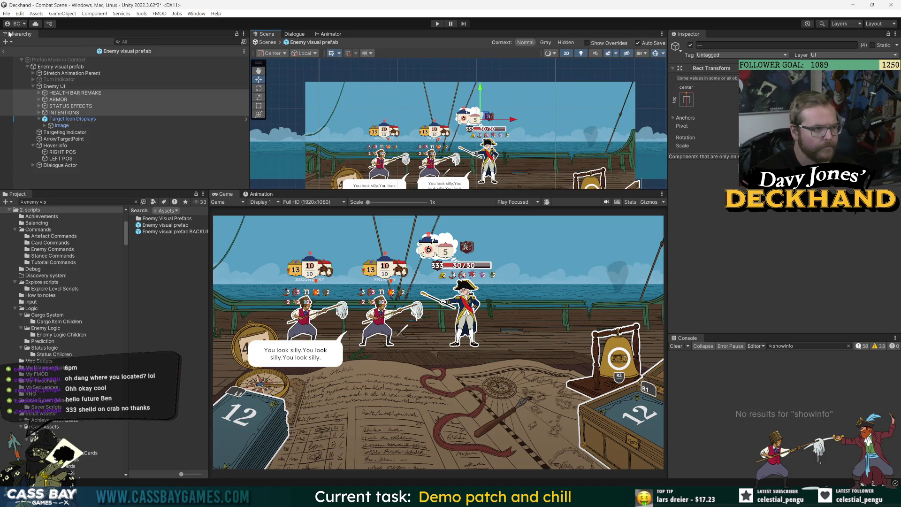
# Exit prefab mode to Combat Scene, activate _PERSIST and expand its children
pyautogui.click(4, 51)
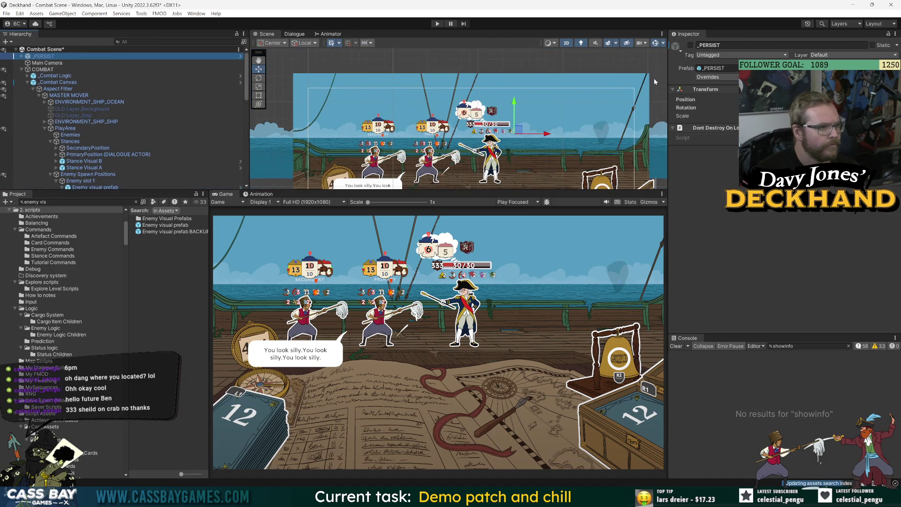
pyautogui.click(690, 45)
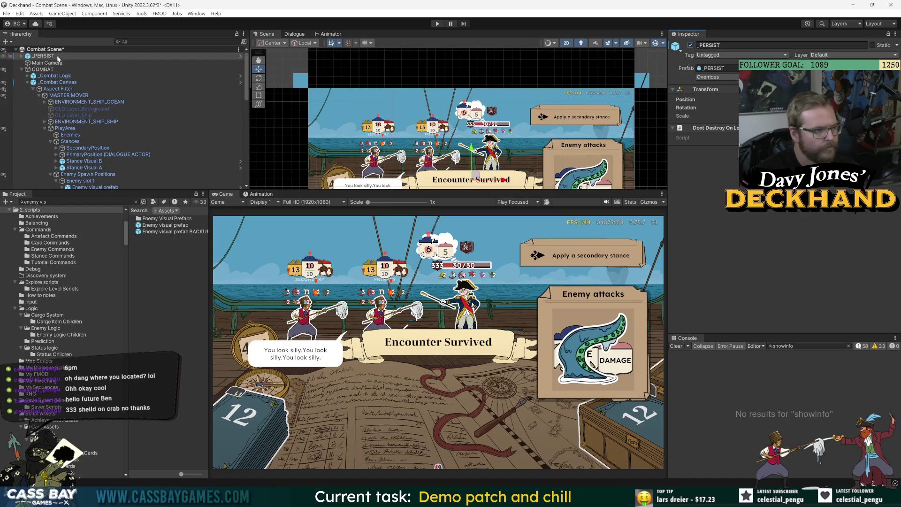
pyautogui.click(58, 57)
pyautogui.press('Right')
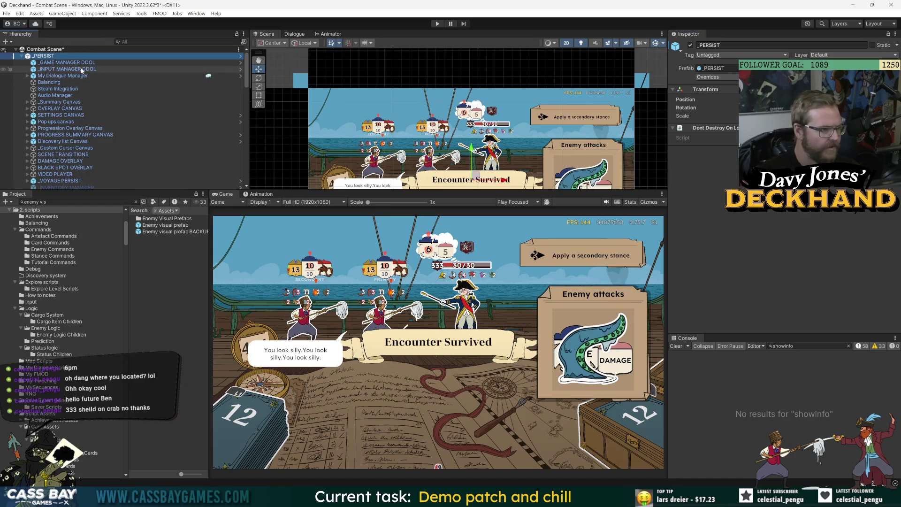
# Expand _VOYAGE PERSIST and enable its HUD object so it shows in game
pyautogui.scroll(-2, 57, 162)
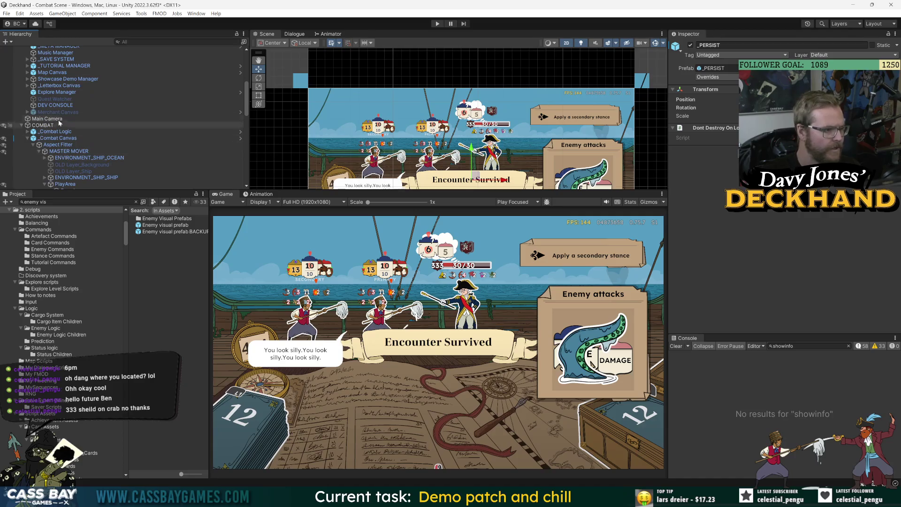
pyautogui.scroll(2, 56, 151)
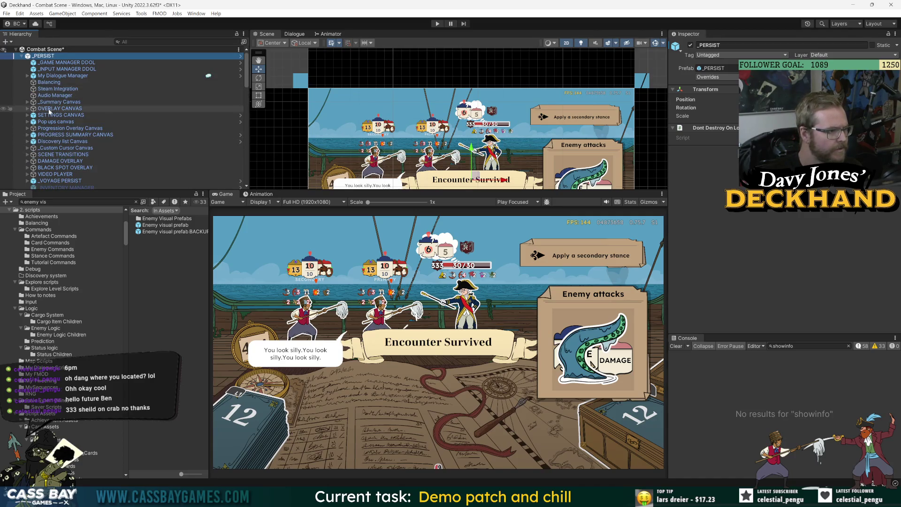
pyautogui.scroll(-4, 47, 89)
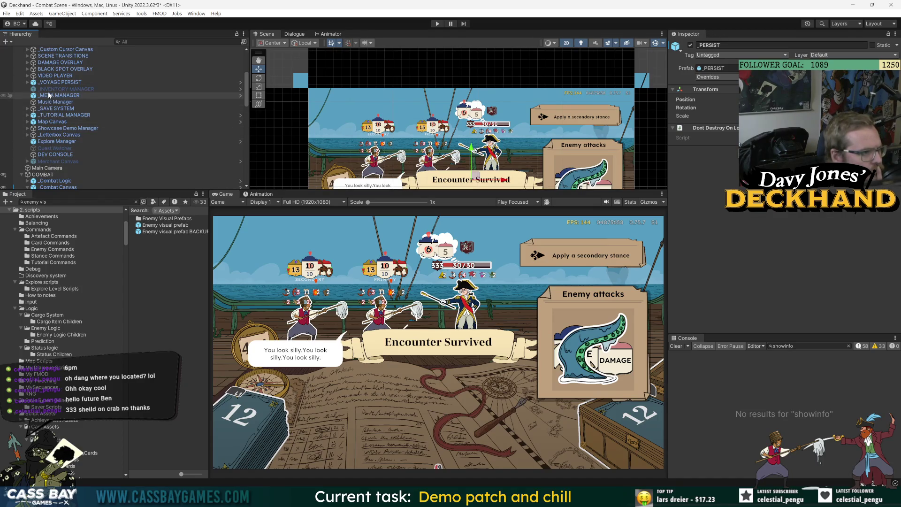
pyautogui.scroll(4, 40, 134)
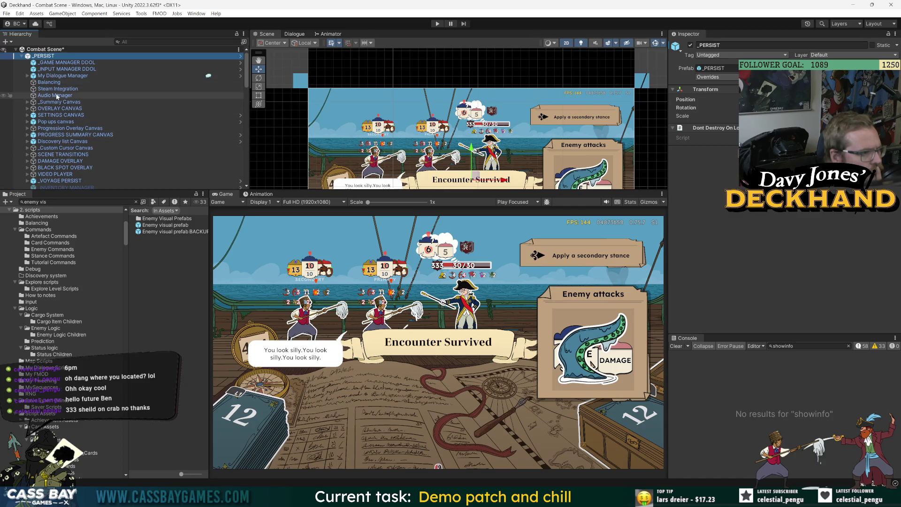
pyautogui.scroll(-2, 33, 140)
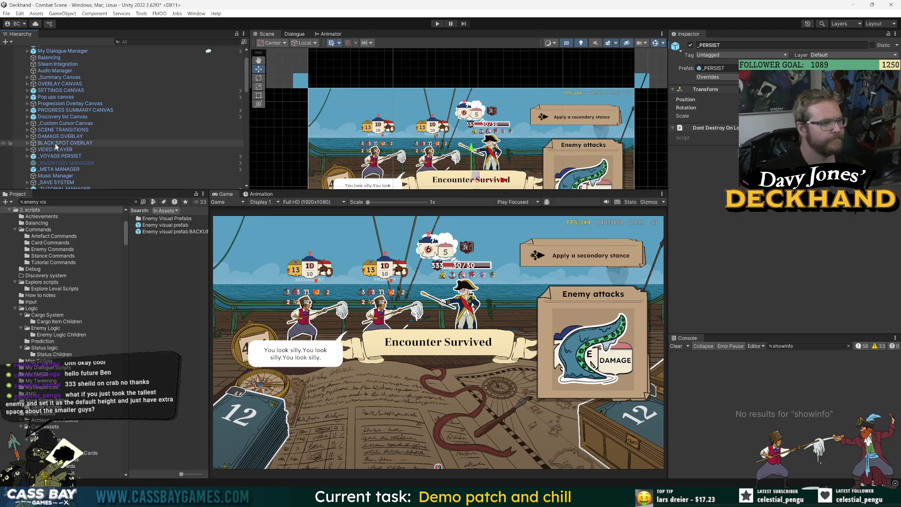
pyautogui.click(27, 156)
pyautogui.click(49, 162)
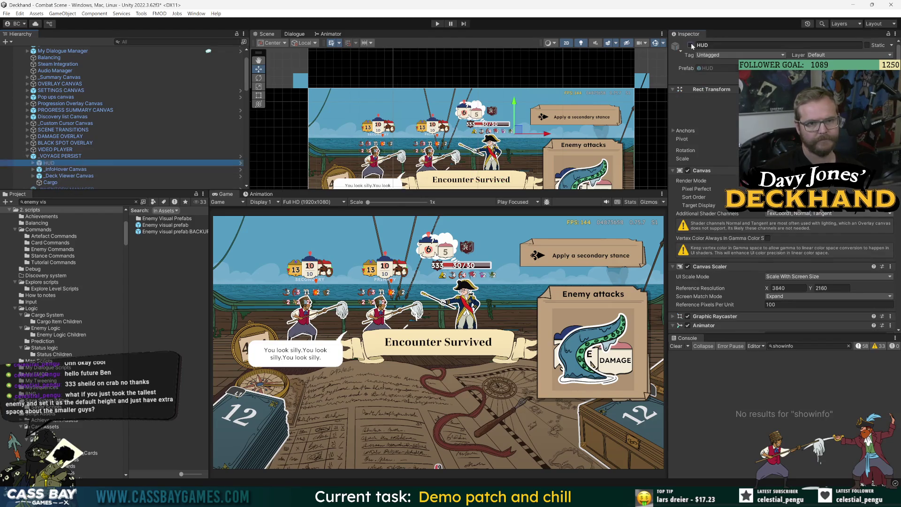
pyautogui.click(691, 45)
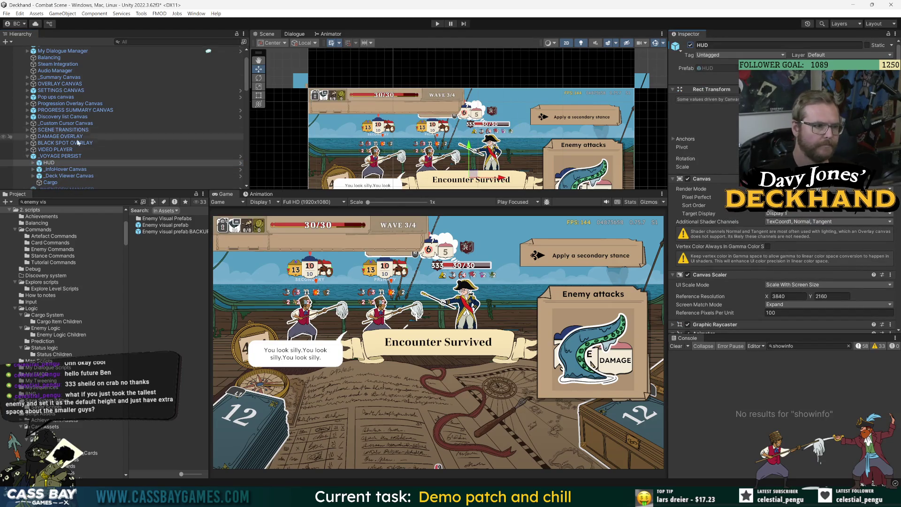
# Inspect the Discovery list Canvas and collapse _VOYAGE PERSIST
pyautogui.click(89, 117)
pyautogui.click(26, 156)
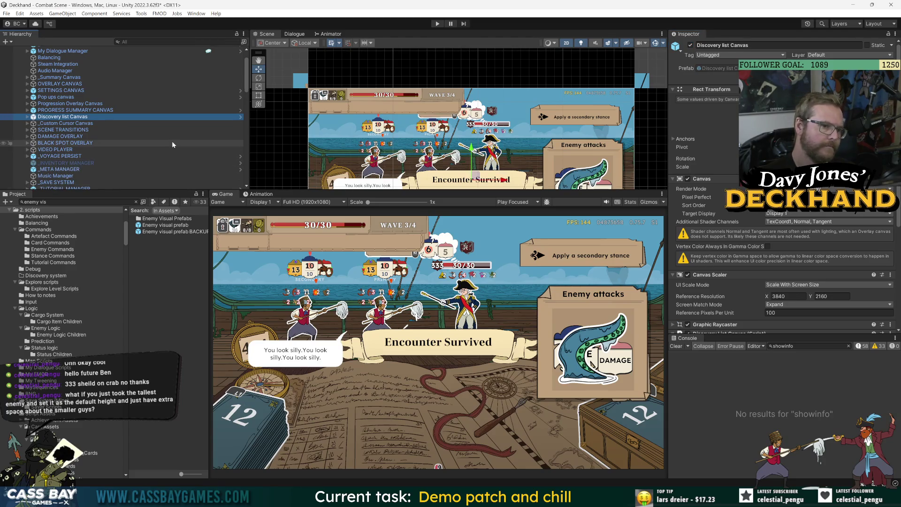
pyautogui.scroll(2, 172, 140)
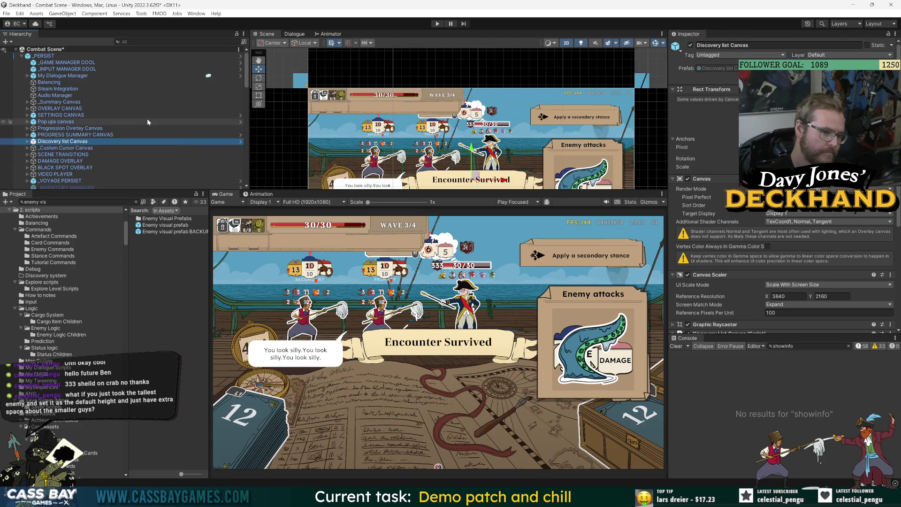
pyautogui.scroll(-5, 125, 153)
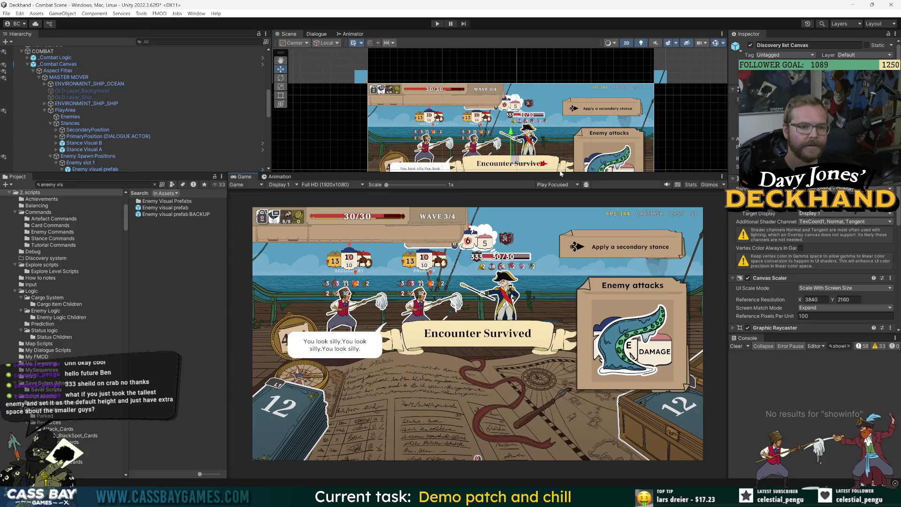
# Rebalance the Scene/Game divider so the Scene view shows the full combat screen with its HUD
pyautogui.moveTo(561, 174)
pyautogui.mouseDown()
pyautogui.moveTo(561, 329)
pyautogui.moveTo(560, 302)
pyautogui.mouseUp()
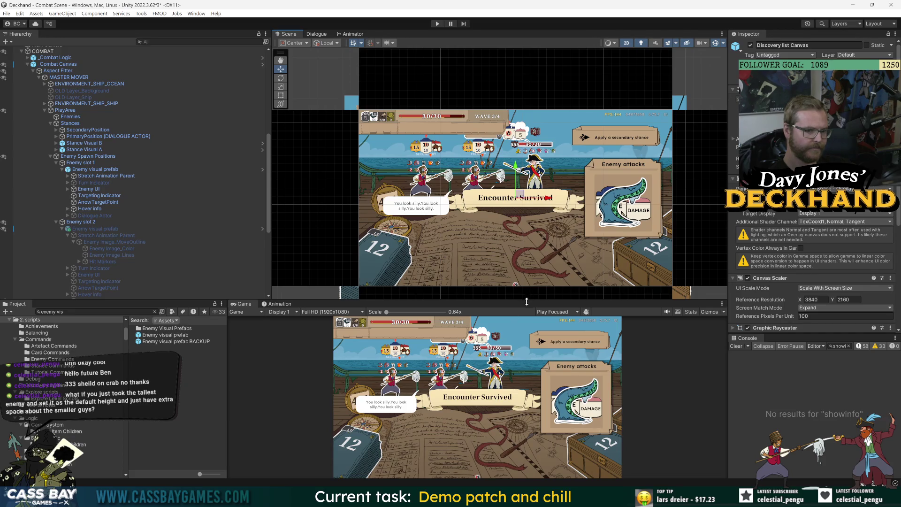
pyautogui.scroll(-1, 573, 244)
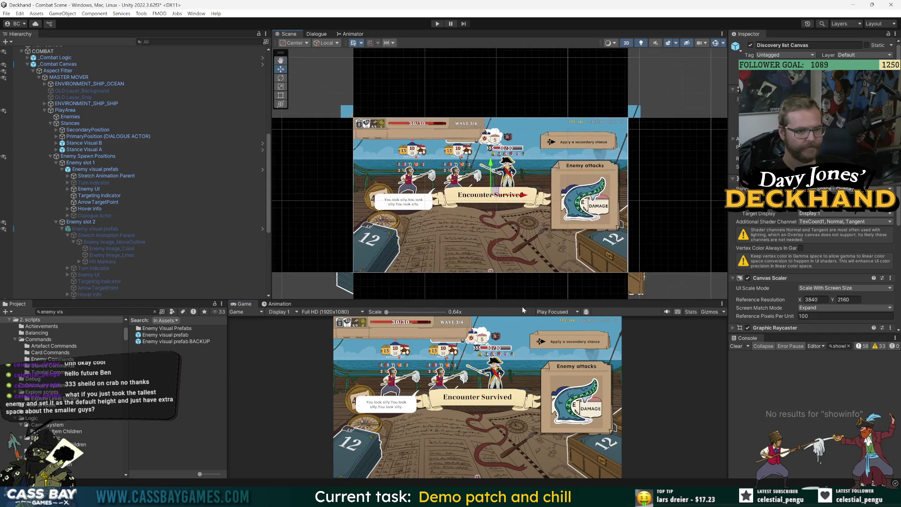
pyautogui.moveTo(527, 301); pyautogui.dragTo(526, 259)
pyautogui.scroll(1, 520, 164)
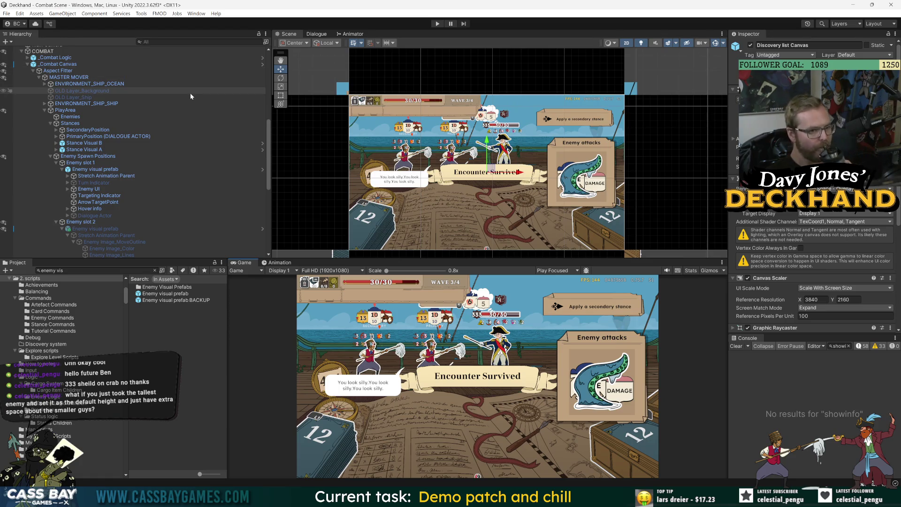
# Inspect the Enemy visual prefab, Enemy UI and _Combat Canvas (3840×2160 reference, Expand mode)
pyautogui.click(83, 222)
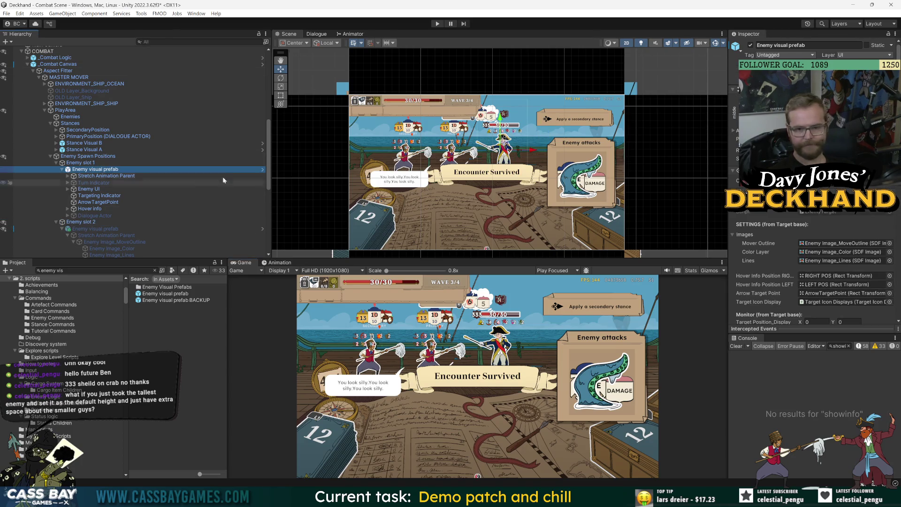
pyautogui.click(216, 190)
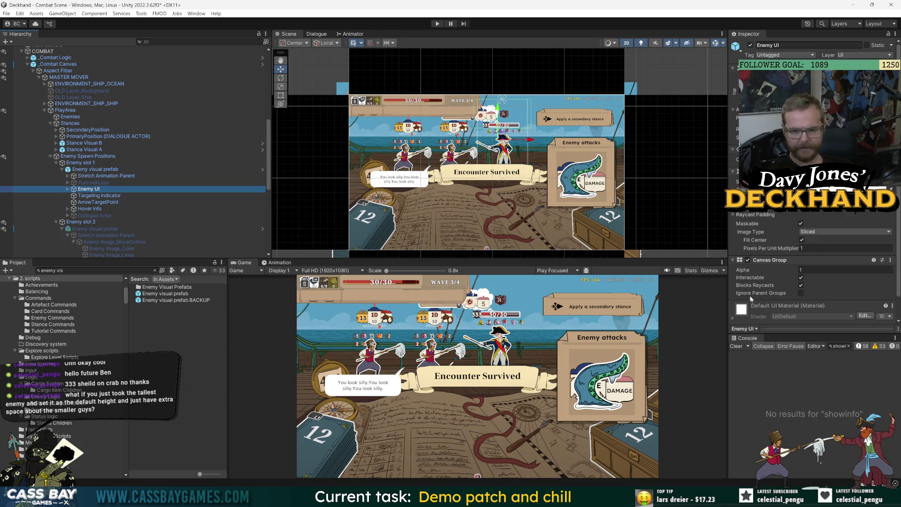
pyautogui.click(59, 65)
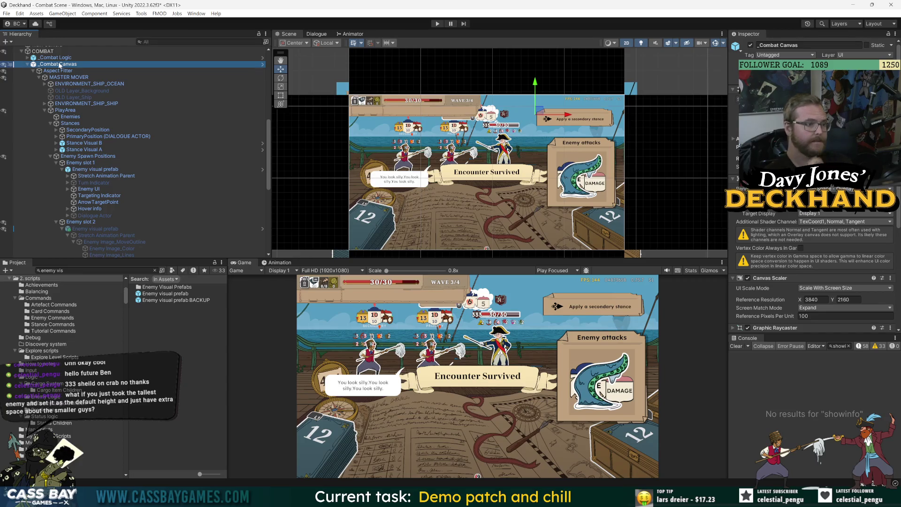
# Expand _VOYAGE PERSIST and select its HUD child
pyautogui.scroll(4, 75, 72)
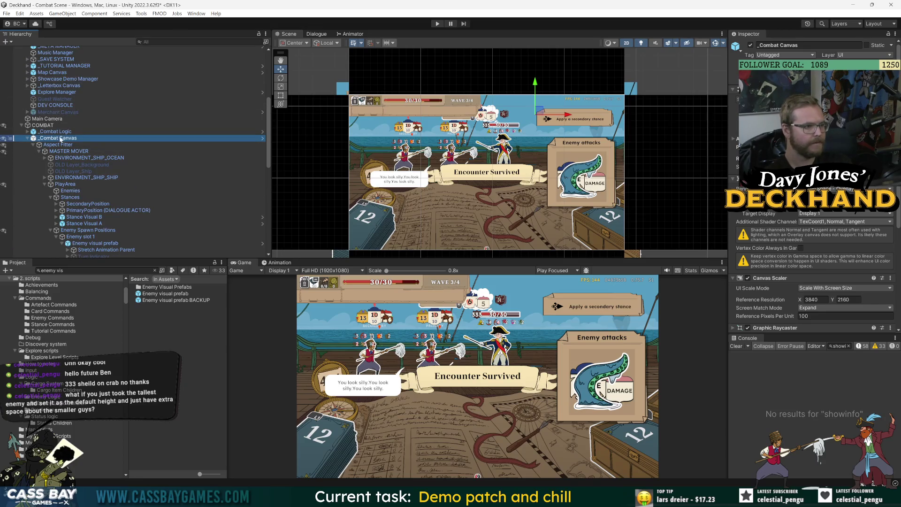
pyautogui.scroll(3, 61, 139)
pyautogui.scroll(1, 60, 191)
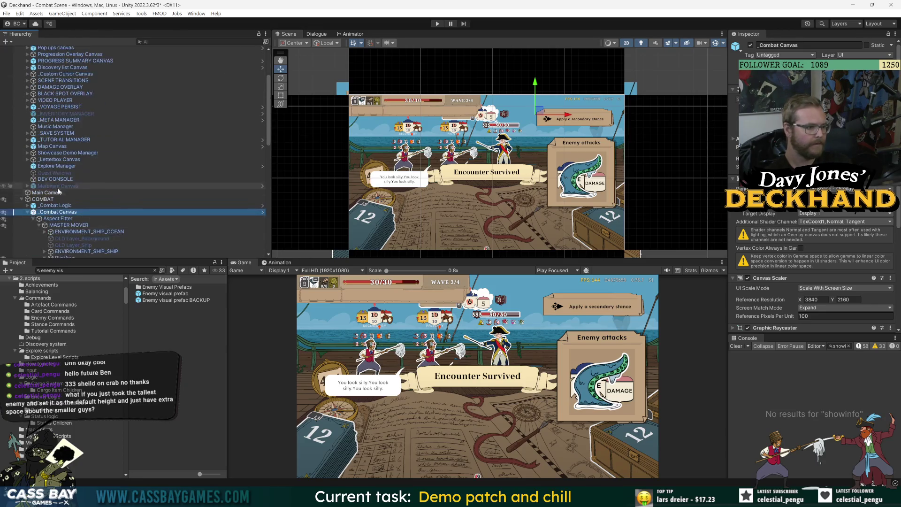
pyautogui.click(27, 107)
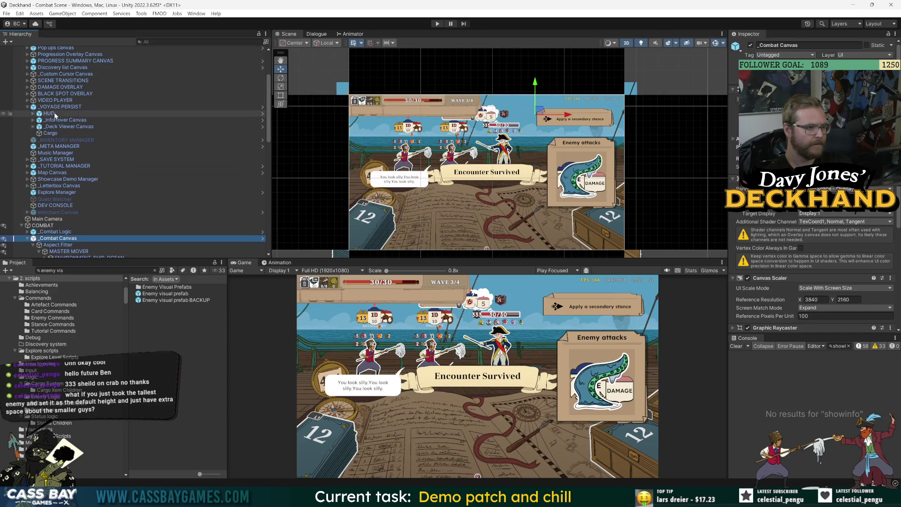
pyautogui.click(48, 113)
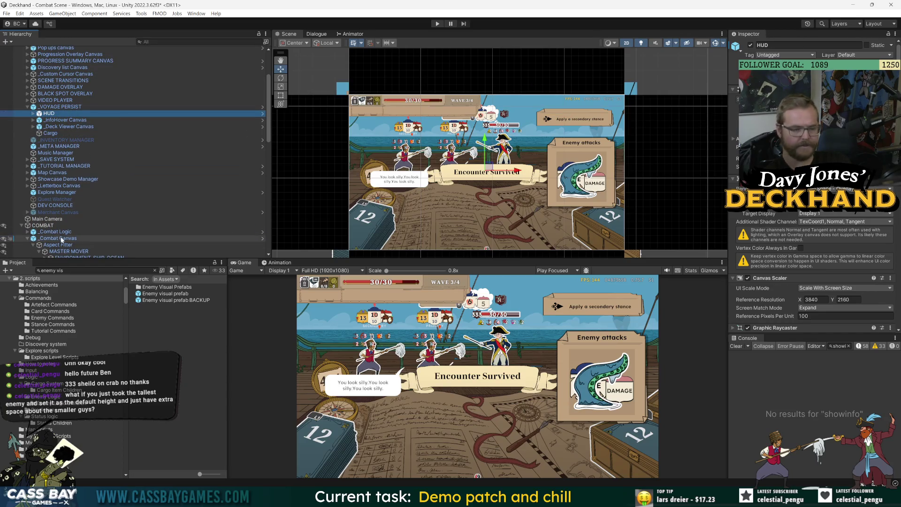
# Check the _Combat Canvas scaler under COMBAT, then resize the Game and Scene panels
pyautogui.click(42, 225)
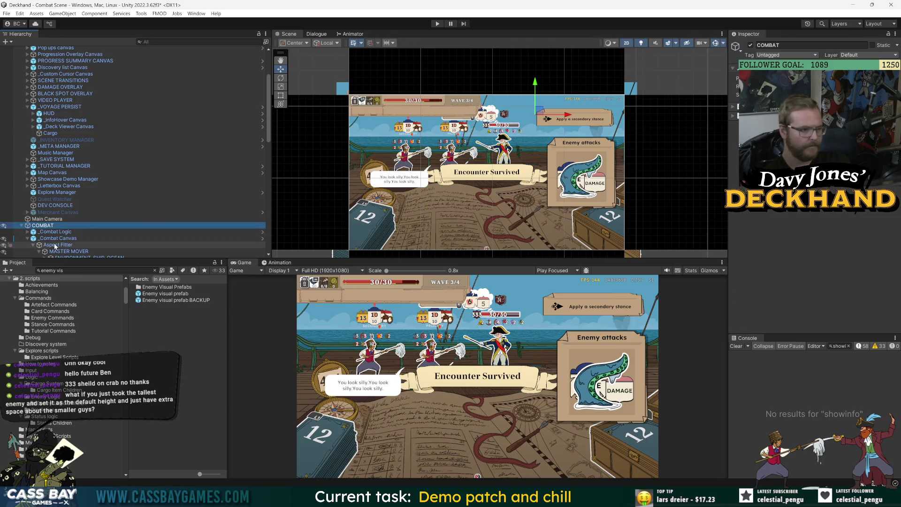
pyautogui.click(58, 238)
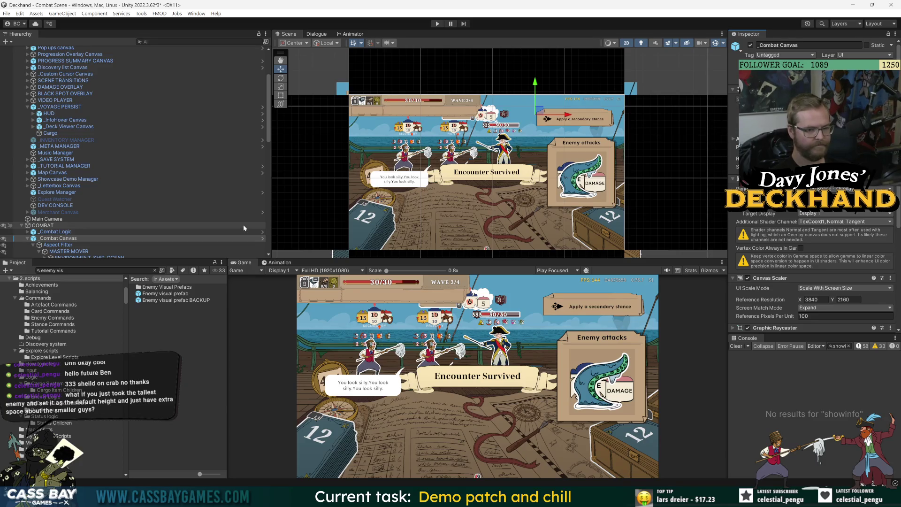
pyautogui.moveTo(617, 256); pyautogui.dragTo(615, 215)
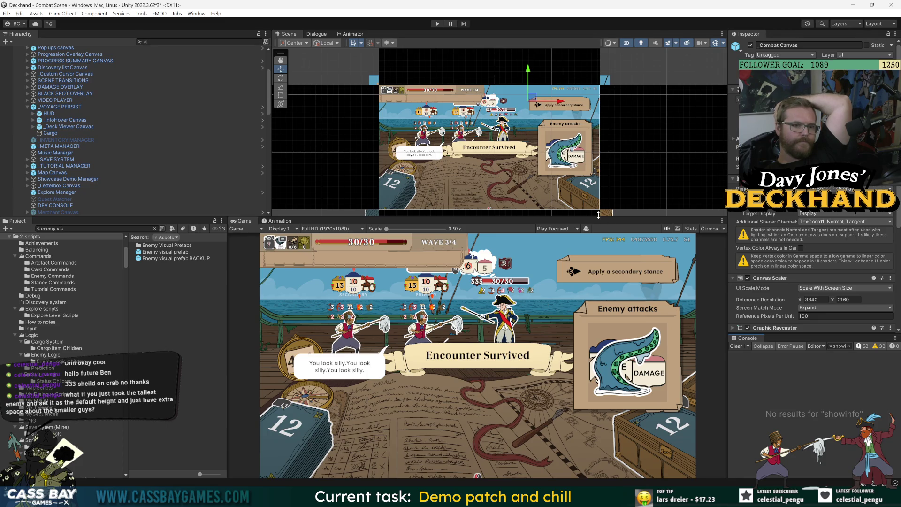
pyautogui.moveTo(601, 221); pyautogui.dragTo(602, 409)
# Review HUD's canvas scaler (3840×2160, Expand) and HUD (Script) settings, then expand it to show Aspect Fitter
pyautogui.scroll(-3, 582, 235)
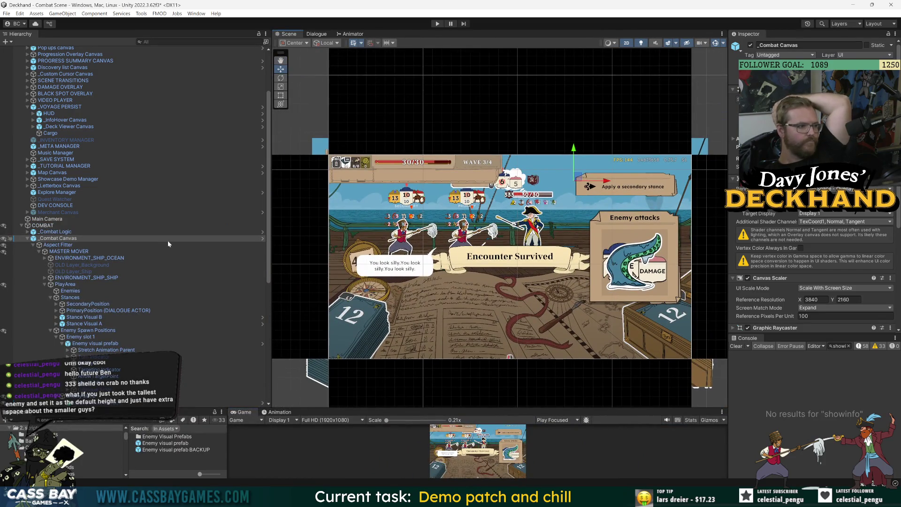
pyautogui.click(104, 113)
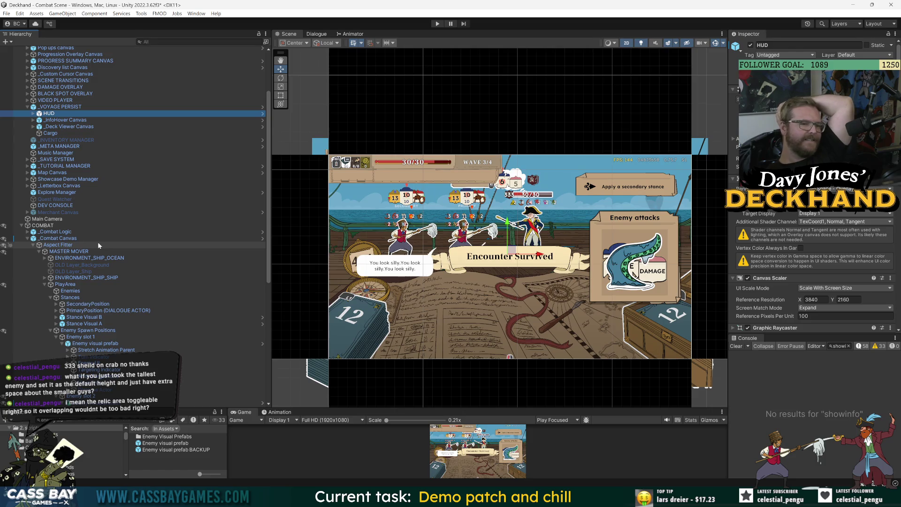
pyautogui.scroll(2, 489, 259)
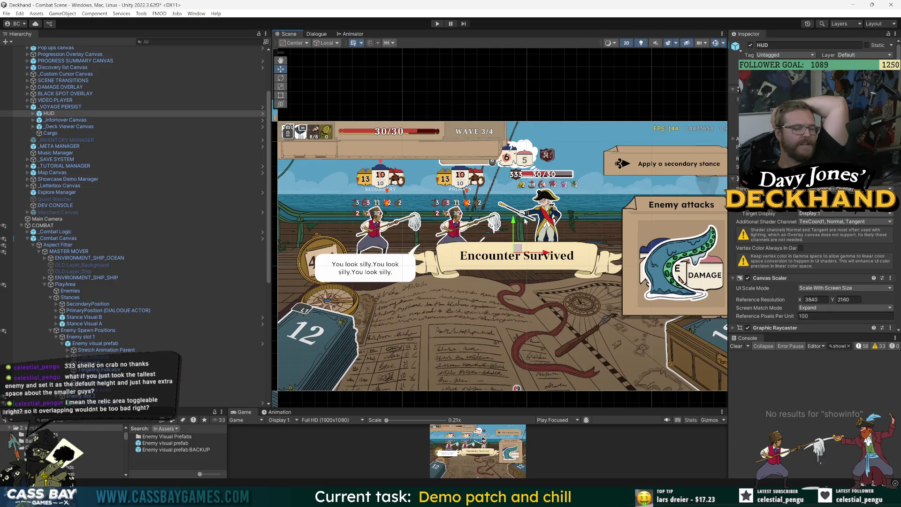
pyautogui.scroll(-2, 525, 221)
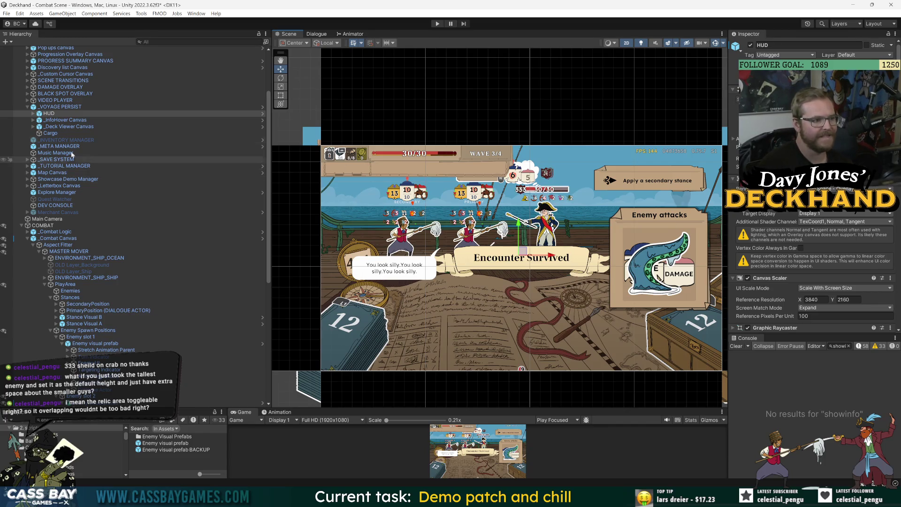
pyautogui.scroll(-5, 802, 260)
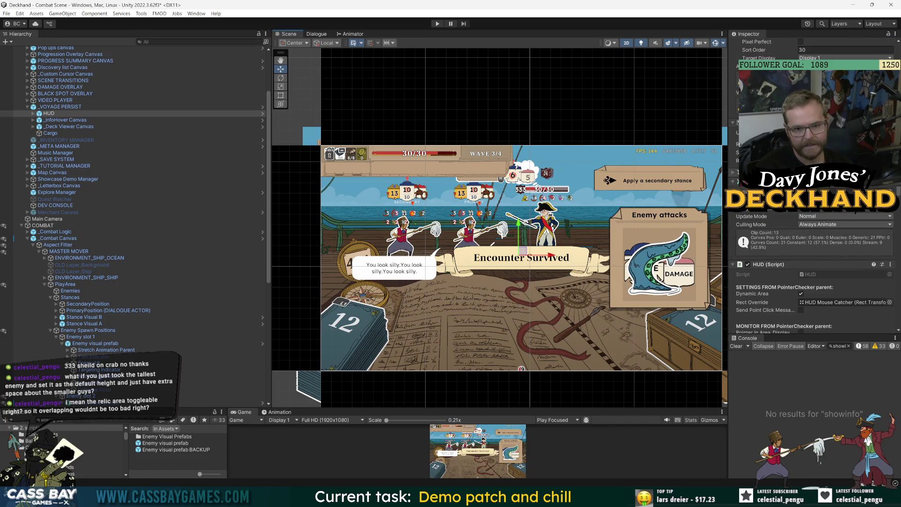
pyautogui.scroll(2, 476, 169)
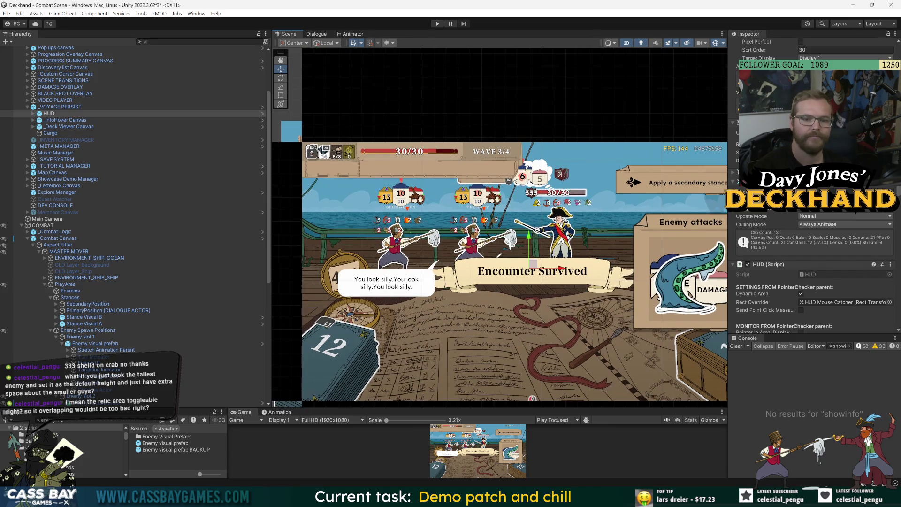
pyautogui.scroll(-5, 812, 263)
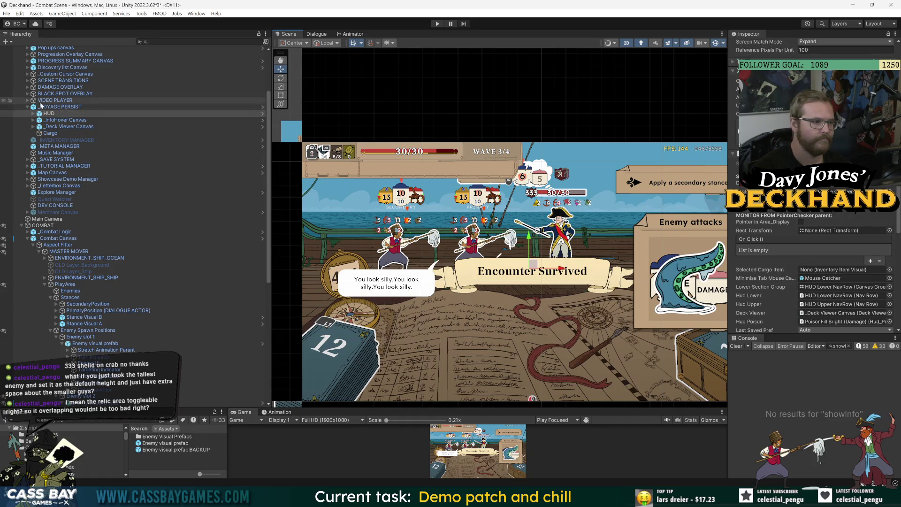
pyautogui.scroll(3, 811, 281)
pyautogui.scroll(5, 812, 282)
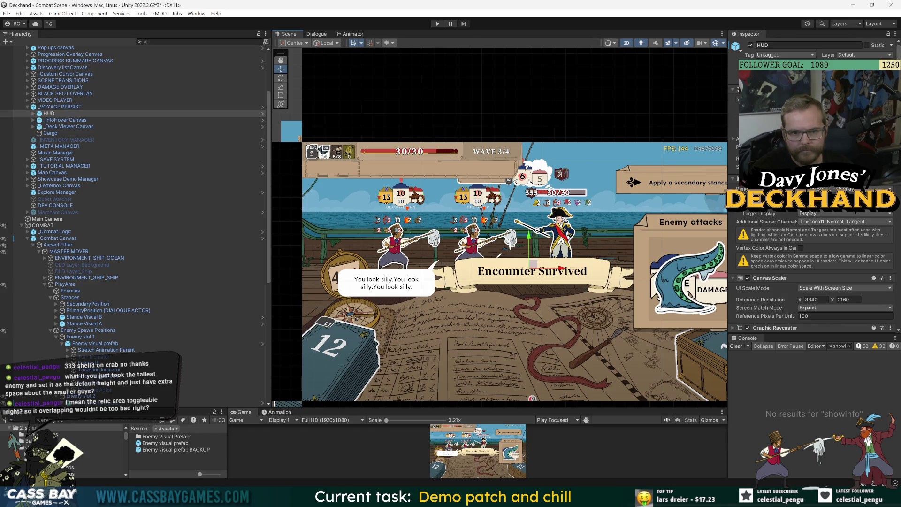
pyautogui.click(34, 113)
# Select the Auto show cursor area object under HUD > Aspect Fitter
pyautogui.click(55, 120)
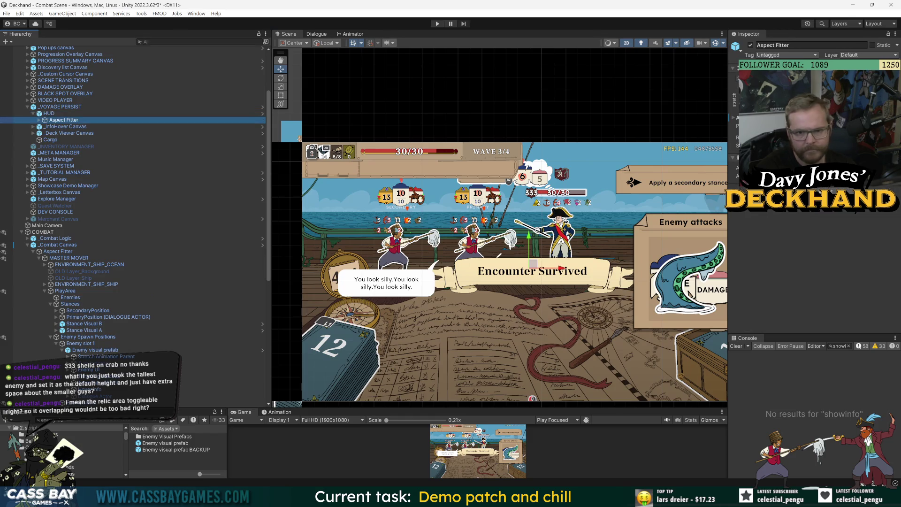
pyautogui.click(675, 139)
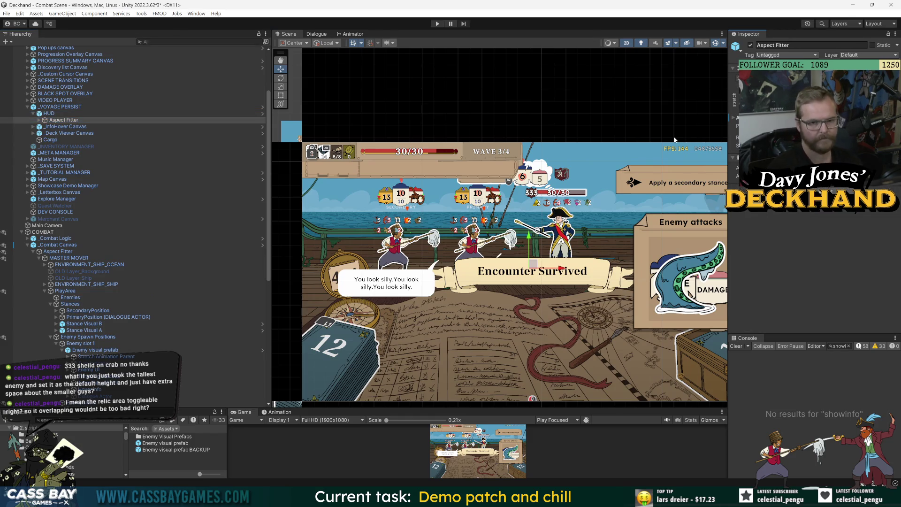
pyautogui.click(40, 120)
pyautogui.click(130, 127)
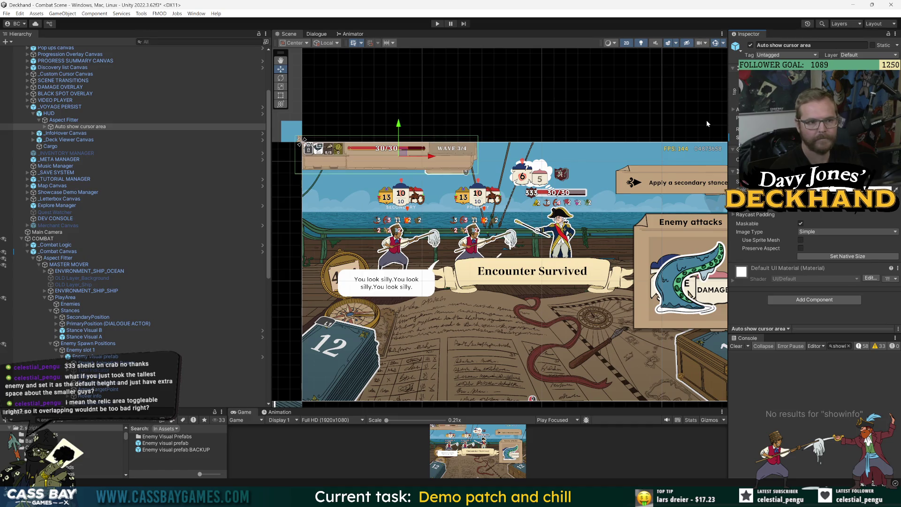
# Pan the Scene view to the top-left health bar area, then enlarge the Game view to 1x scale
pyautogui.scroll(2, 442, 120)
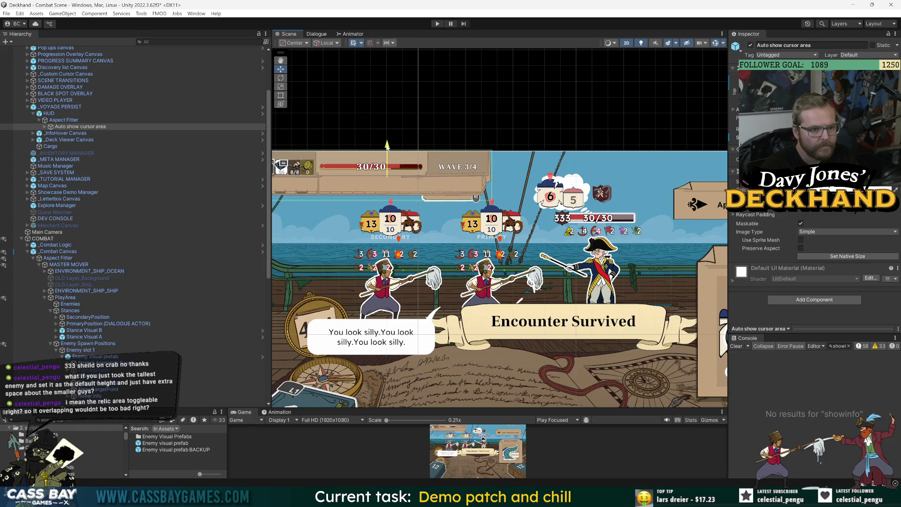
pyautogui.moveTo(327, 220); pyautogui.dragTo(386, 207)
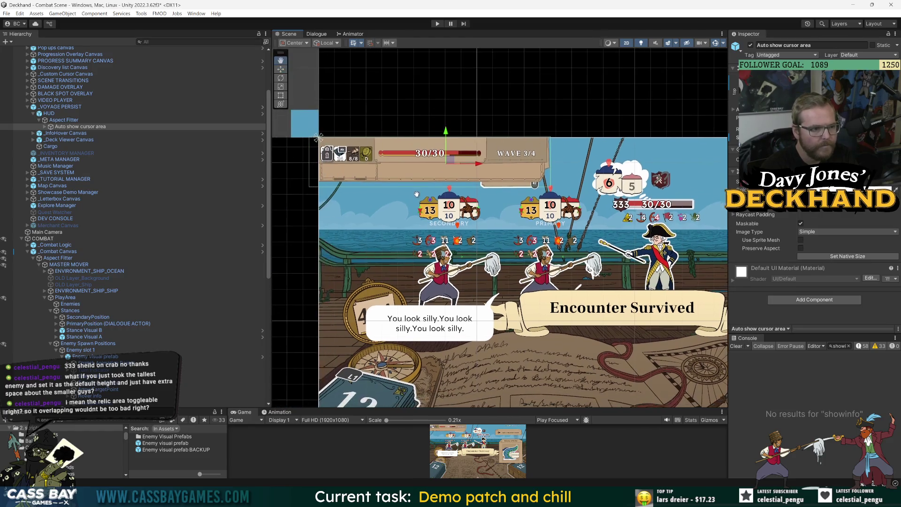
pyautogui.moveTo(446, 136); pyautogui.dragTo(446, 128)
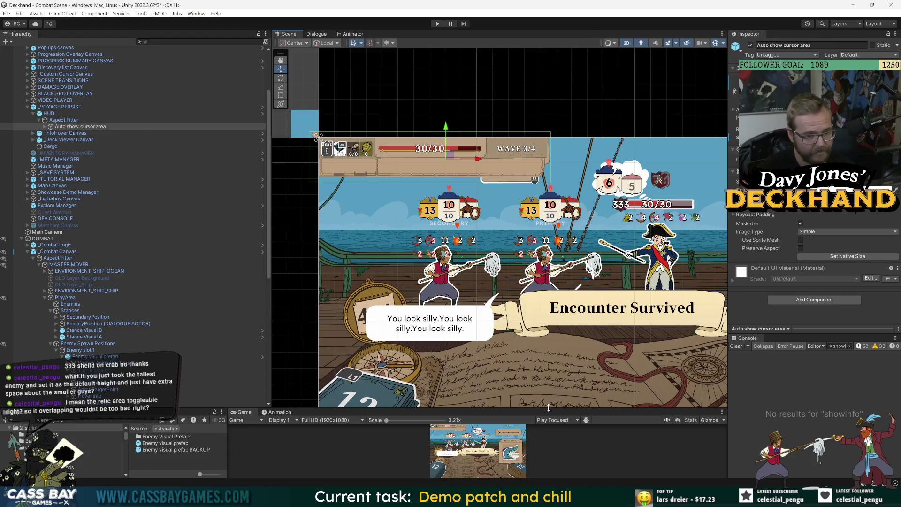
pyautogui.moveTo(550, 408); pyautogui.dragTo(523, 226)
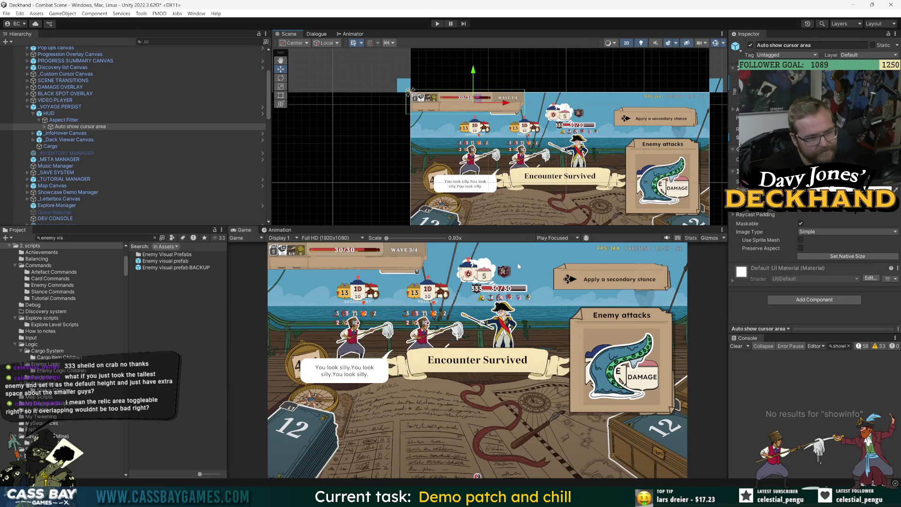
pyautogui.moveTo(508, 229); pyautogui.dragTo(508, 177)
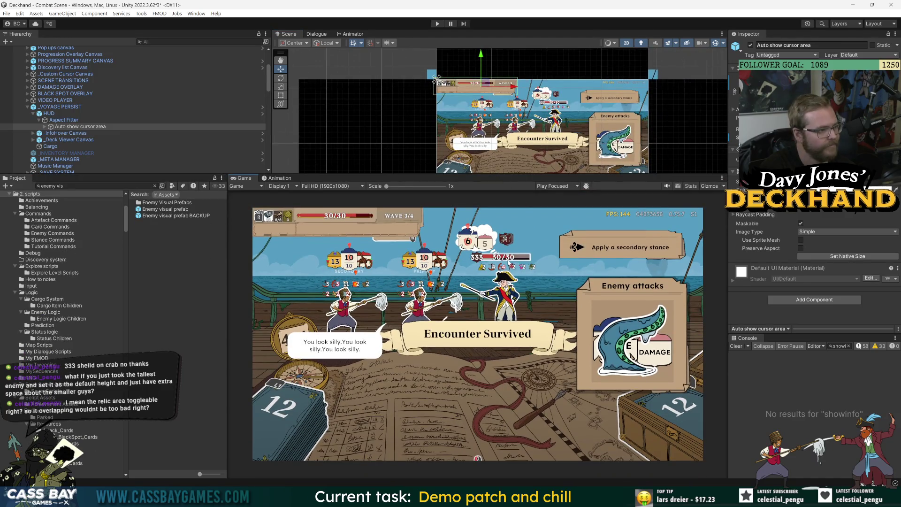
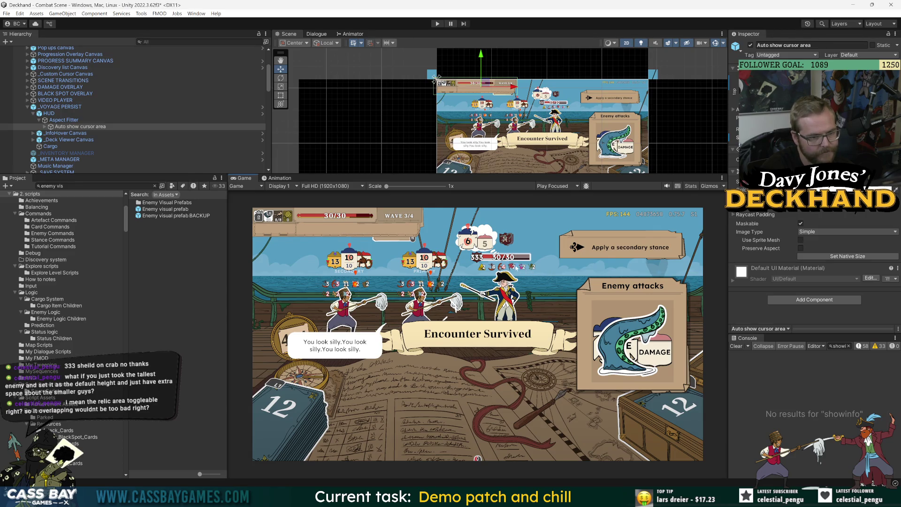
# Open the Stance Visual A prefab for editing in context
pyautogui.scroll(5, 39, 120)
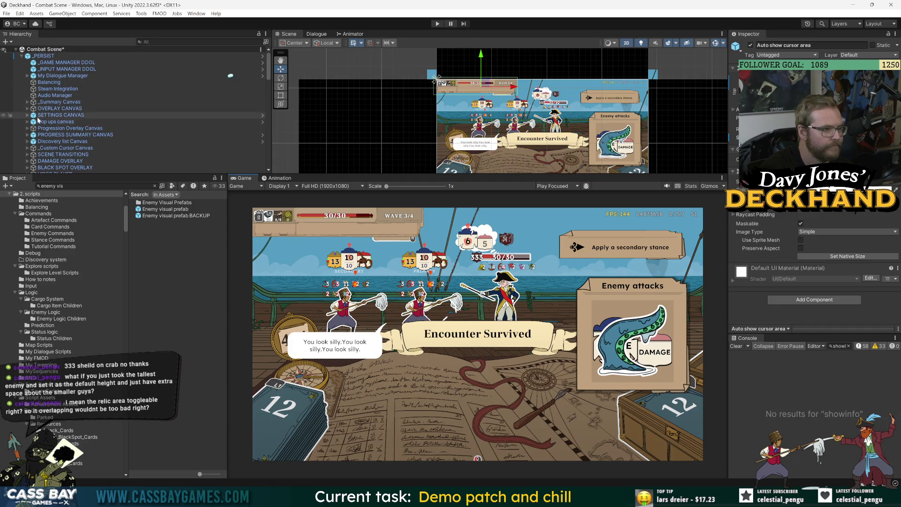
pyautogui.scroll(-5, 70, 146)
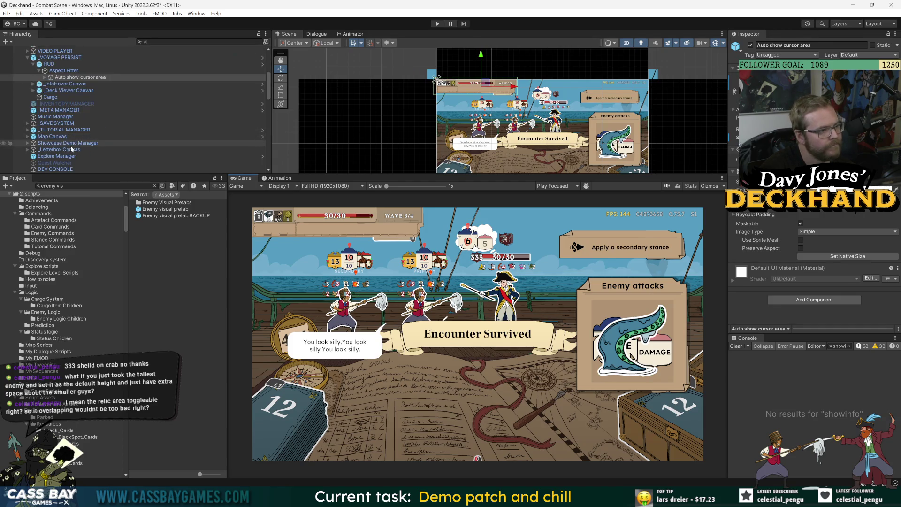
pyautogui.scroll(-5, 71, 149)
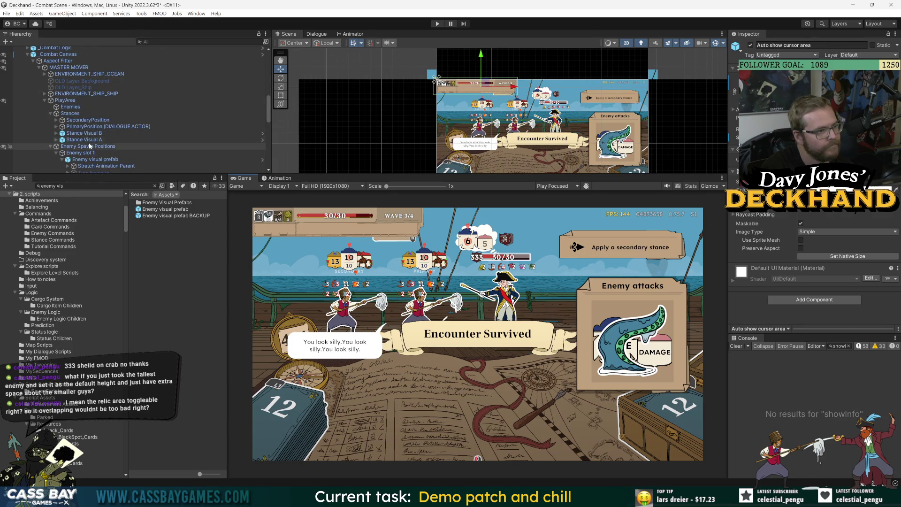
pyautogui.click(91, 140)
pyautogui.click(262, 139)
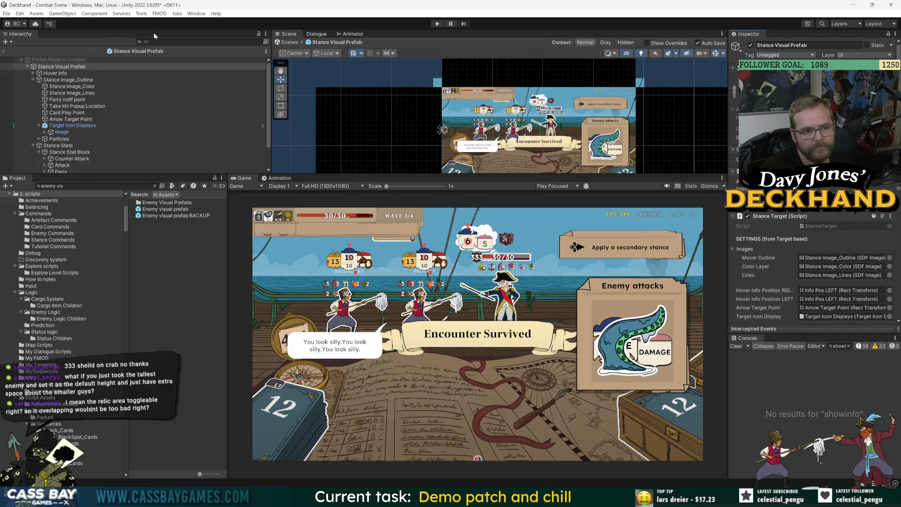
# Move the Stance Stats group up so it sits just beneath the enemy health bars
pyautogui.scroll(3, 520, 112)
pyautogui.moveTo(544, 175); pyautogui.dragTo(544, 227)
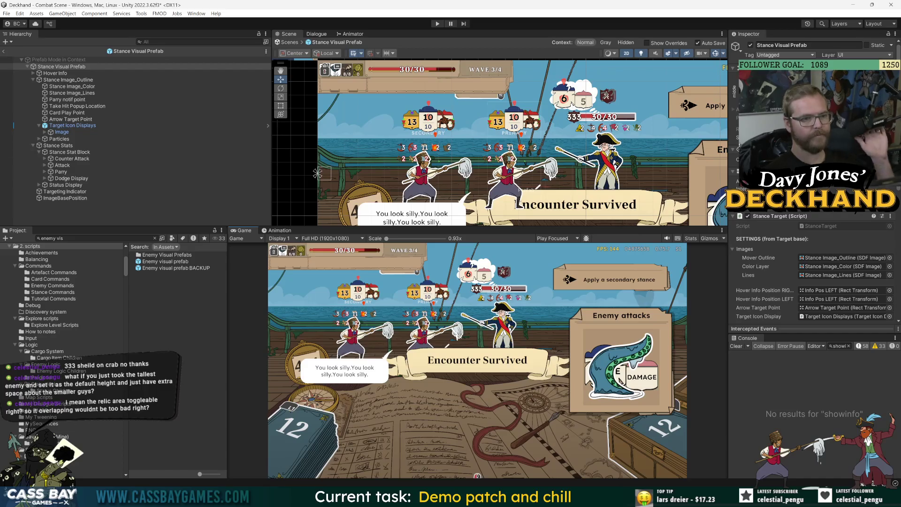
pyautogui.click(70, 125)
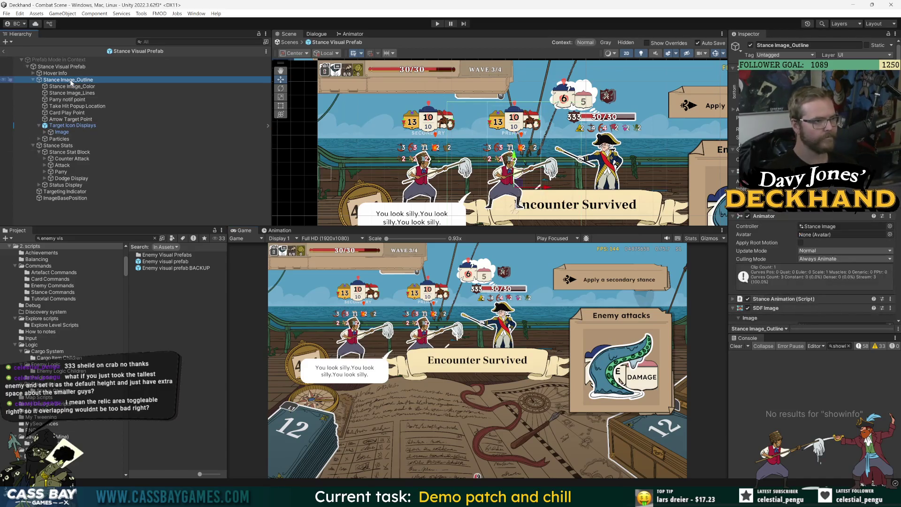
pyautogui.click(33, 80)
pyautogui.click(74, 87)
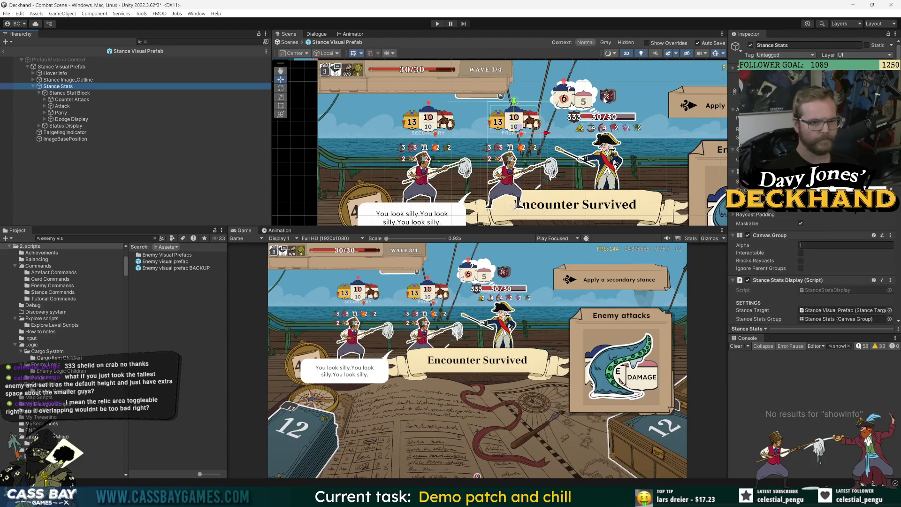
pyautogui.moveTo(514, 101); pyautogui.dragTo(514, 88)
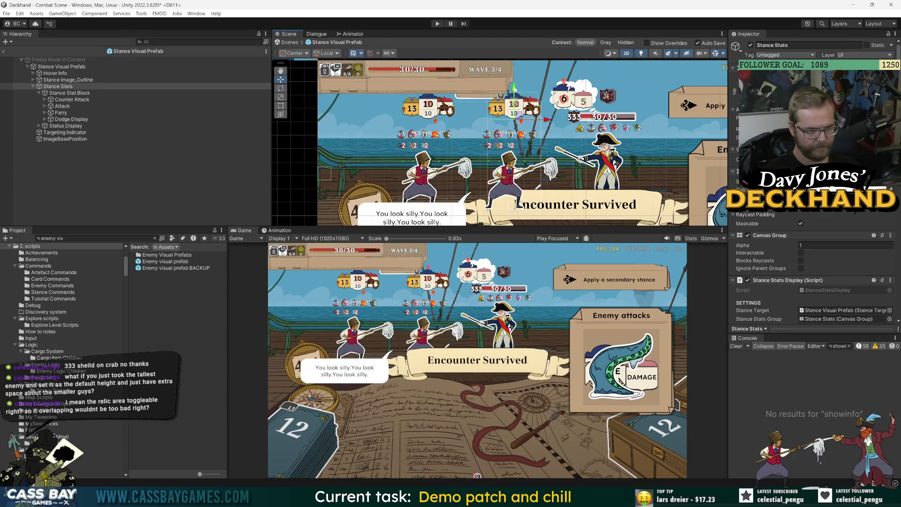
pyautogui.moveTo(514, 88); pyautogui.dragTo(514, 89)
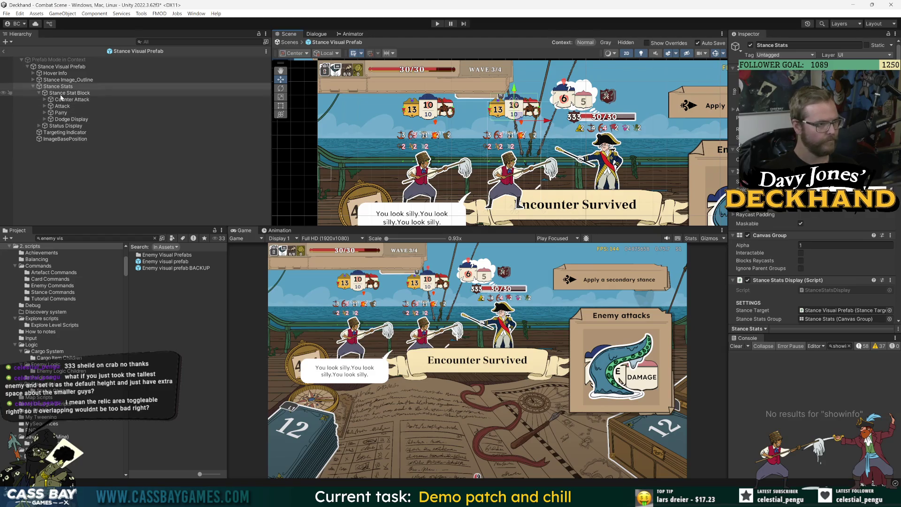
pyautogui.click(69, 92)
pyautogui.click(60, 126)
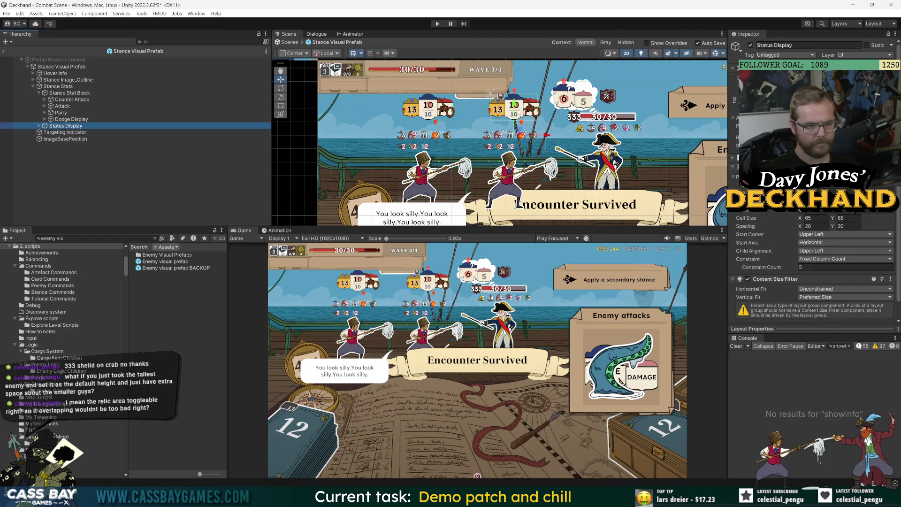
# Set the Stance Stats Vertical Layout Group spacing to -33
pyautogui.click(513, 103)
pyautogui.click(541, 119)
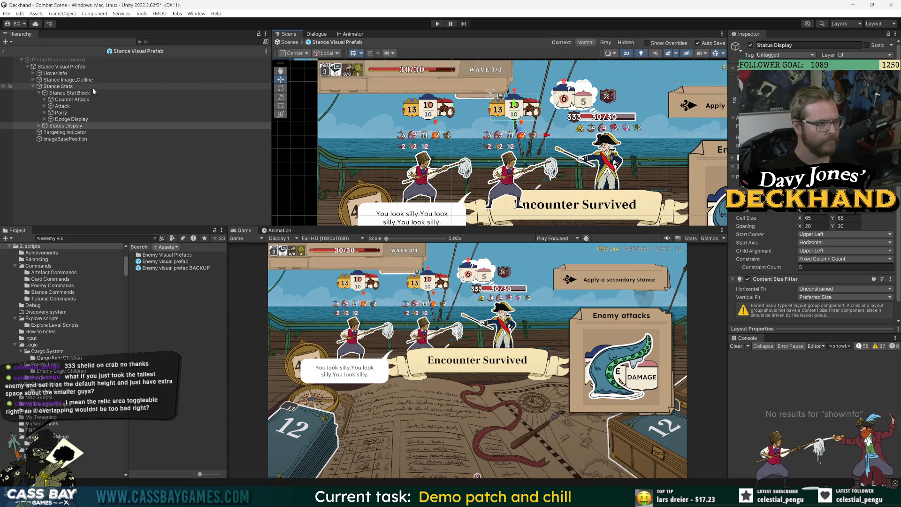
pyautogui.scroll(-5, 763, 224)
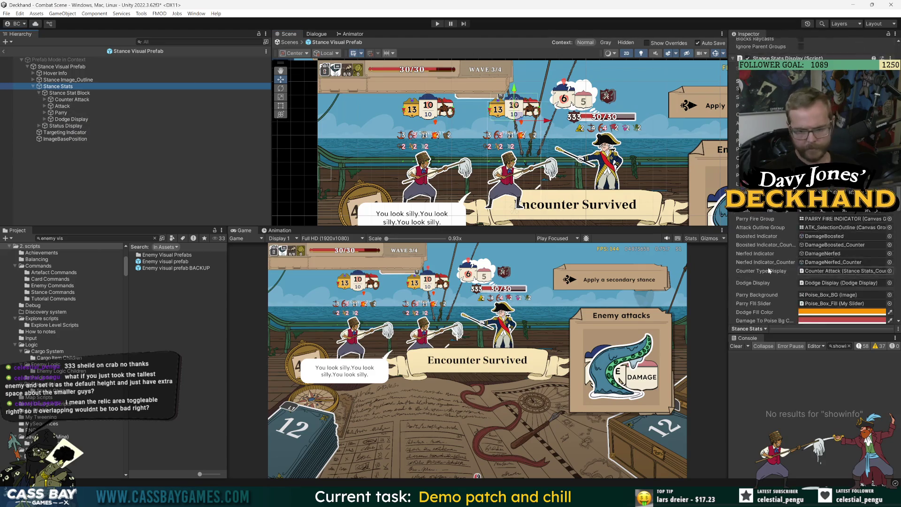
pyautogui.moveTo(755, 263); pyautogui.dragTo(590, 276)
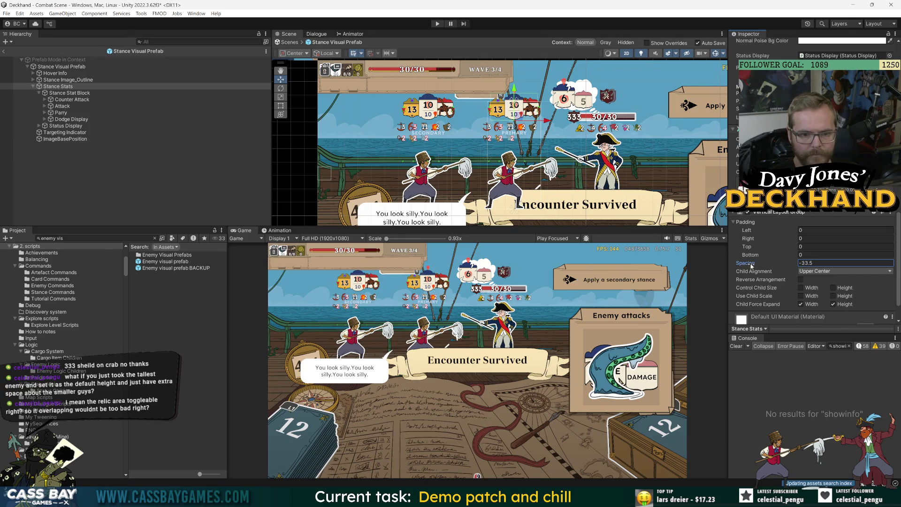
pyautogui.moveTo(750, 265); pyautogui.dragTo(753, 265)
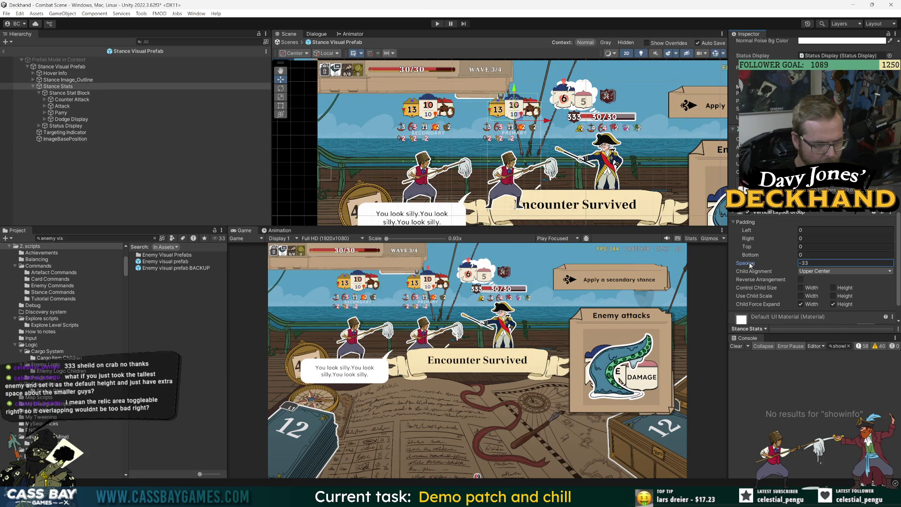
pyautogui.click(138, 186)
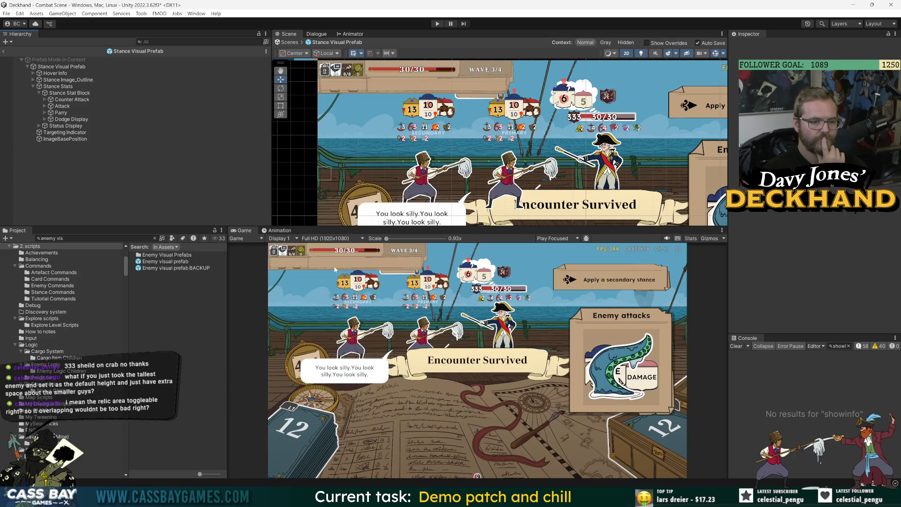
# Return to the Combat Scene and delete the second enemy's visual prefab
pyautogui.click(3, 50)
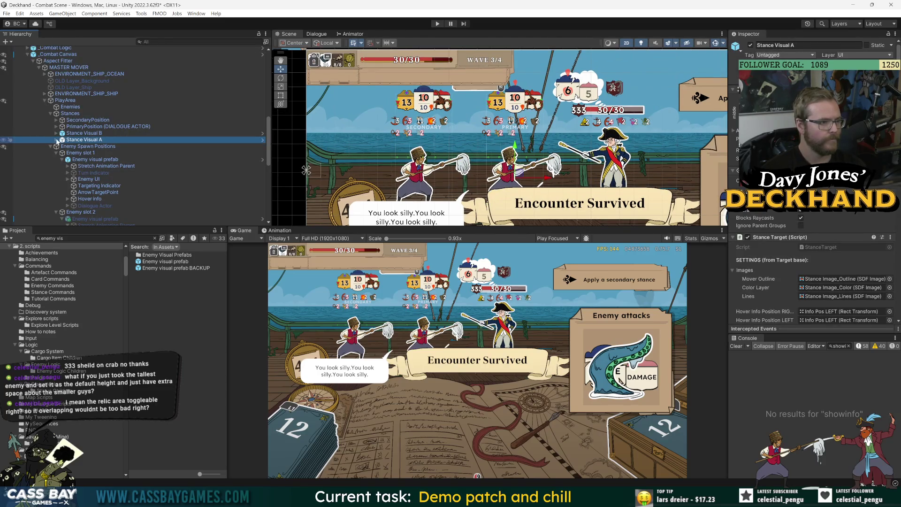
pyautogui.click(94, 159)
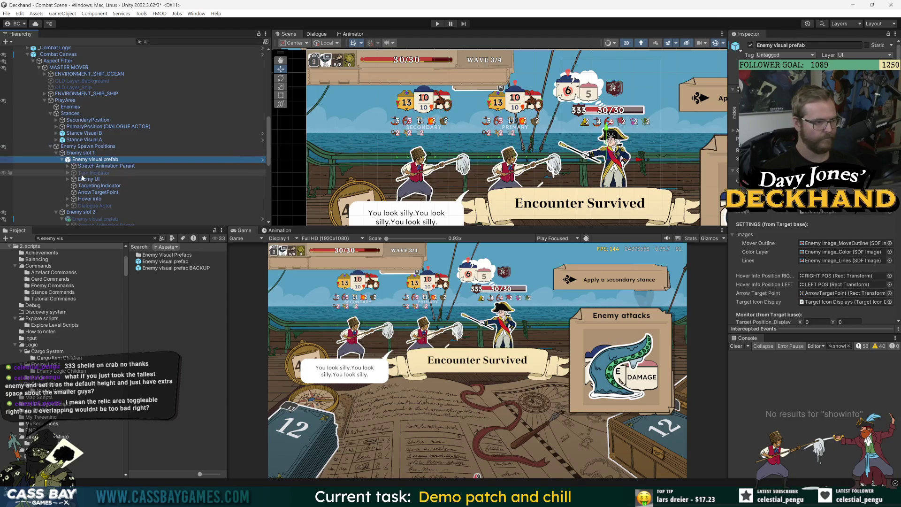
pyautogui.click(94, 218)
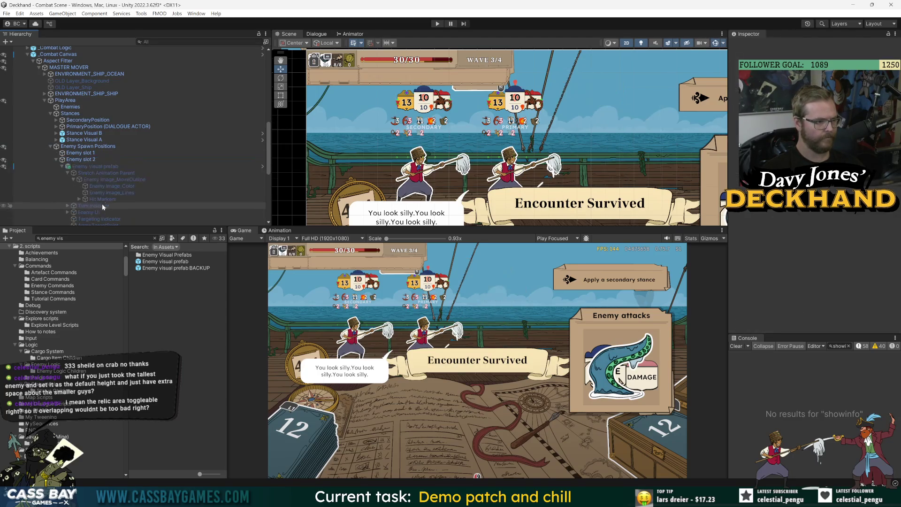
pyautogui.click(55, 152)
pyautogui.press('Delete')
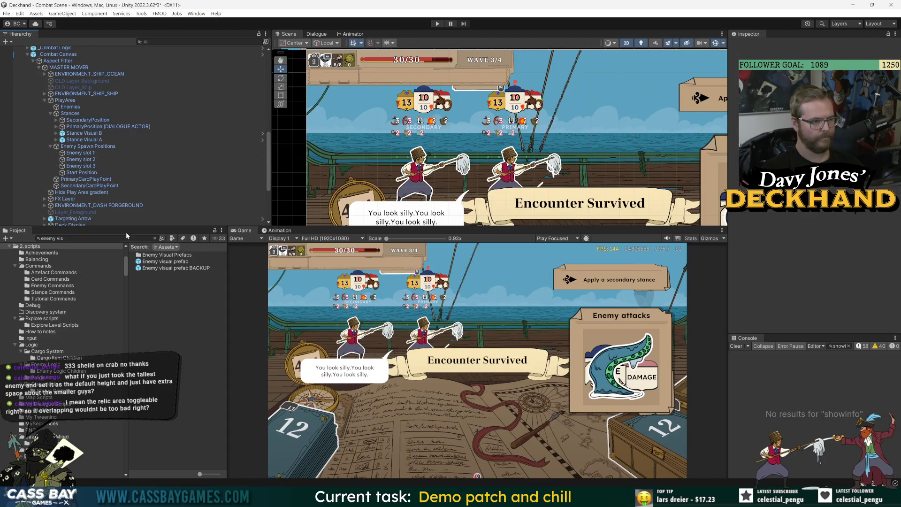
# Search the project for the Main Menu Scene and open it, saving the combat scene
pyautogui.click(127, 237)
pyautogui.write('main me')
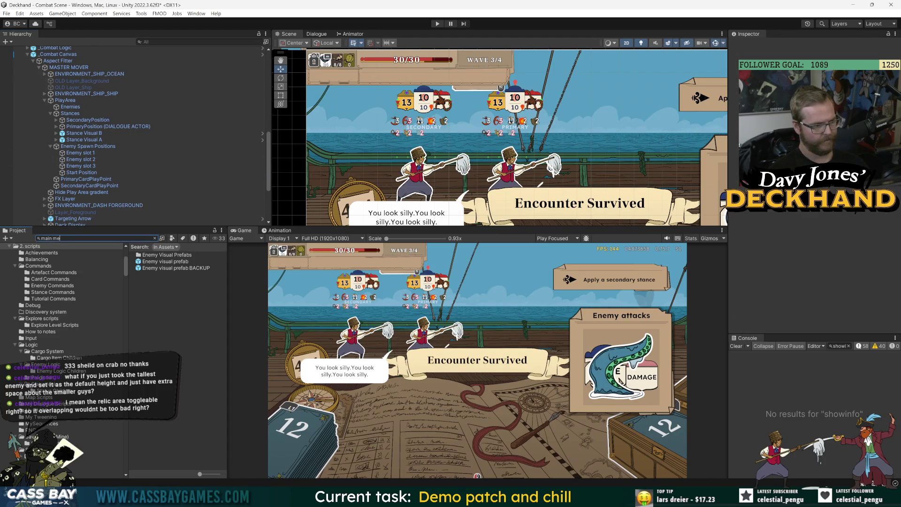
pyautogui.write('nu')
pyautogui.doubleClick(159, 288)
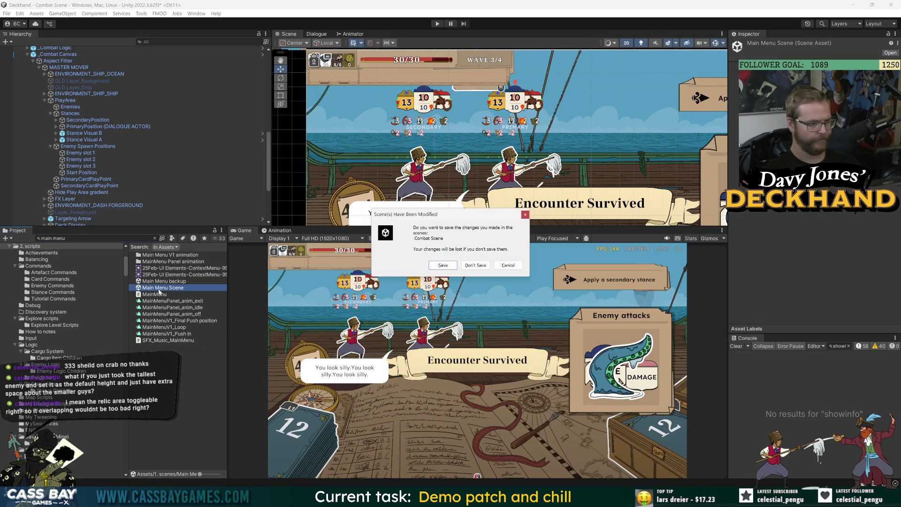
pyautogui.click(446, 265)
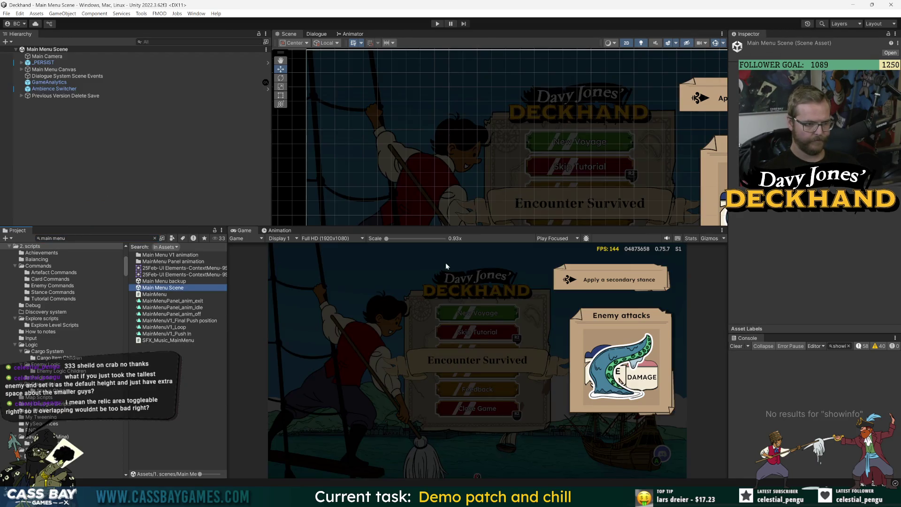
# Open _PERSIST and its HUD prefab, enable the HUD, and save the HUD prefab
pyautogui.click(43, 62)
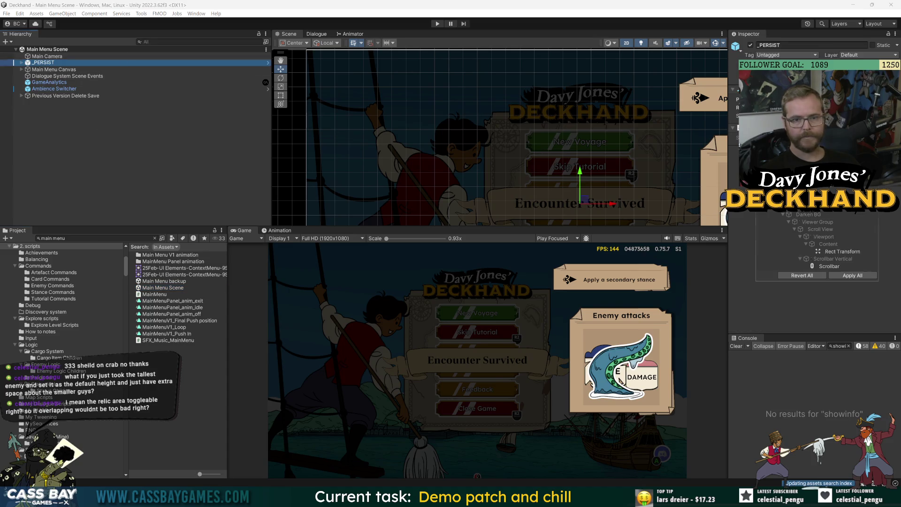
pyautogui.doubleClick(44, 63)
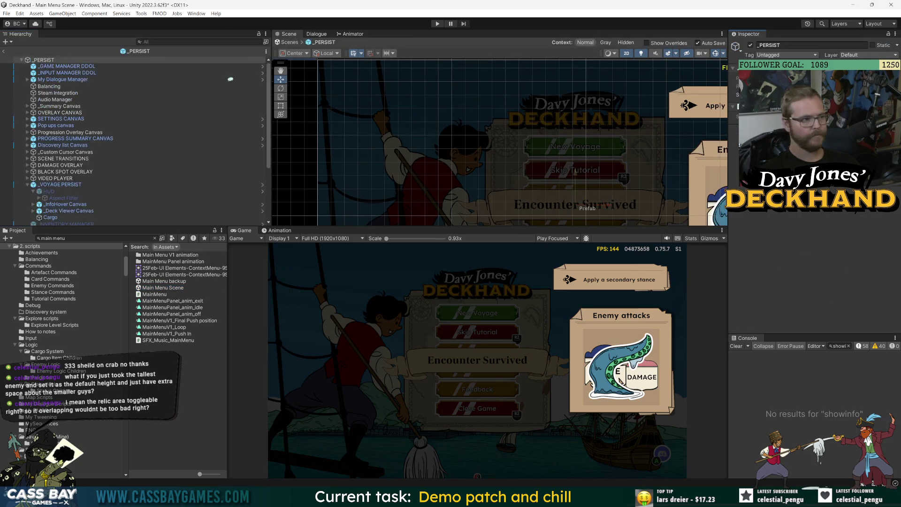
pyautogui.click(237, 191)
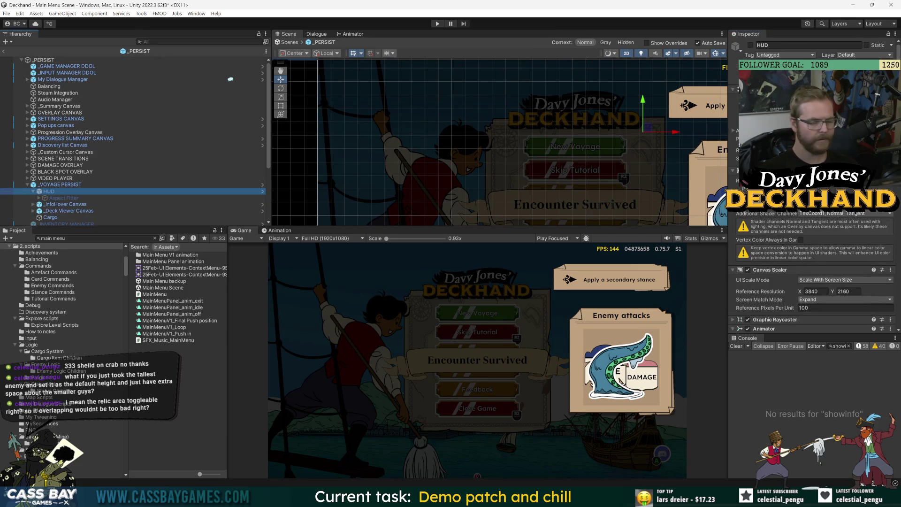
pyautogui.click(263, 191)
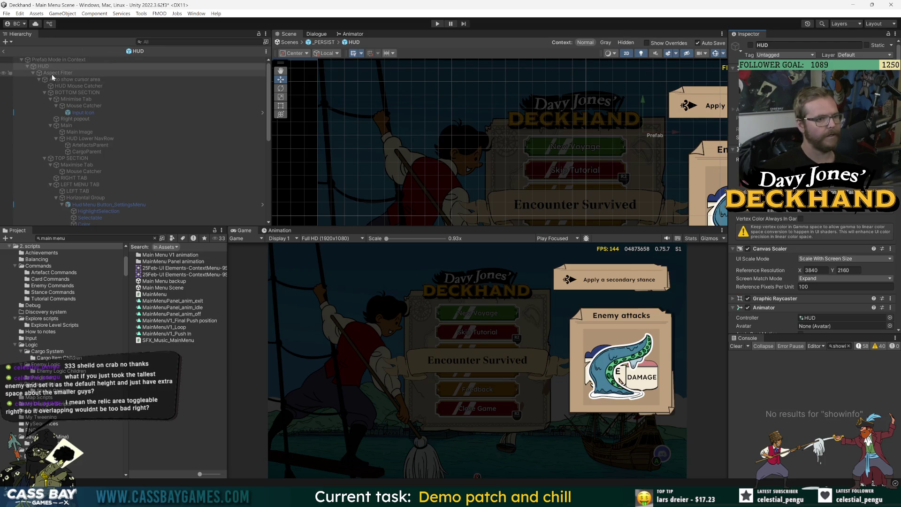
pyautogui.click(4, 52)
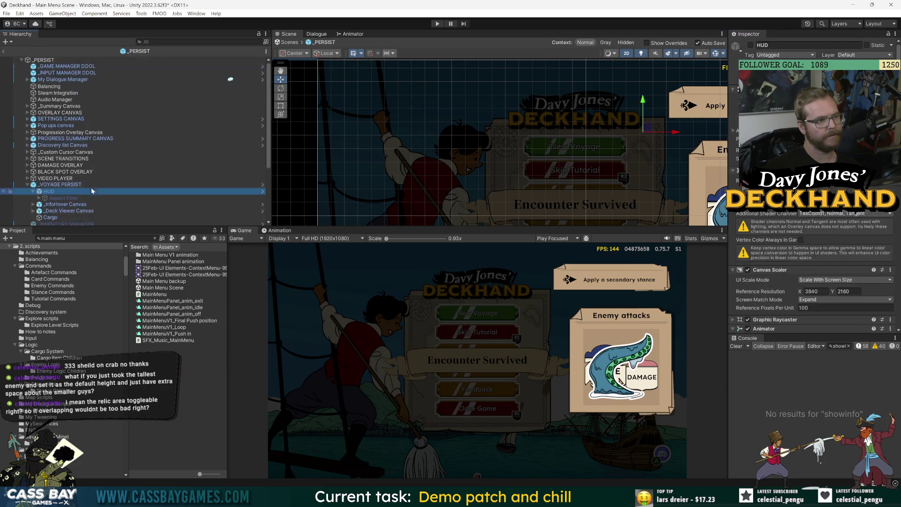
pyautogui.click(749, 46)
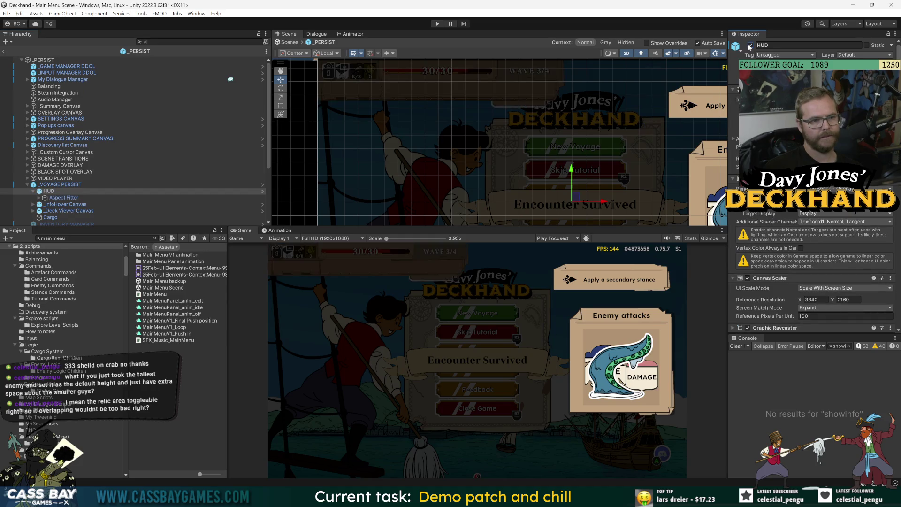
pyautogui.click(262, 191)
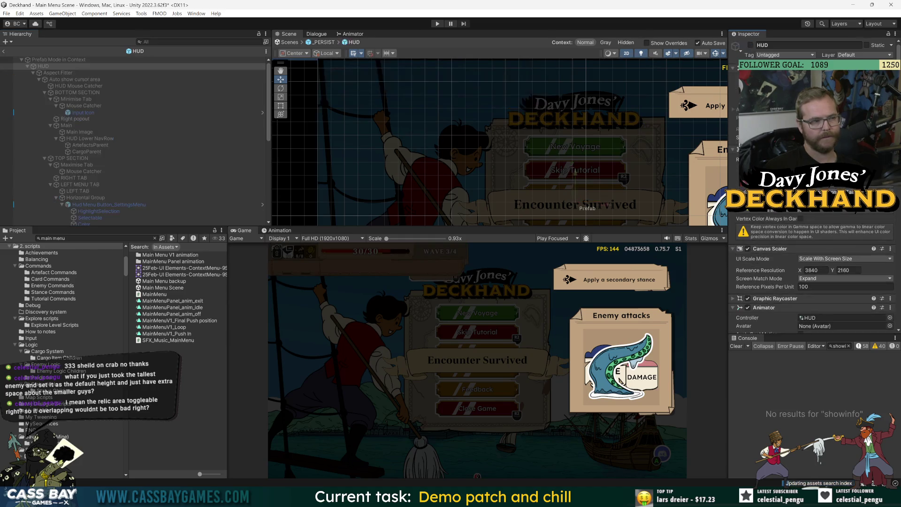
pyautogui.click(75, 79)
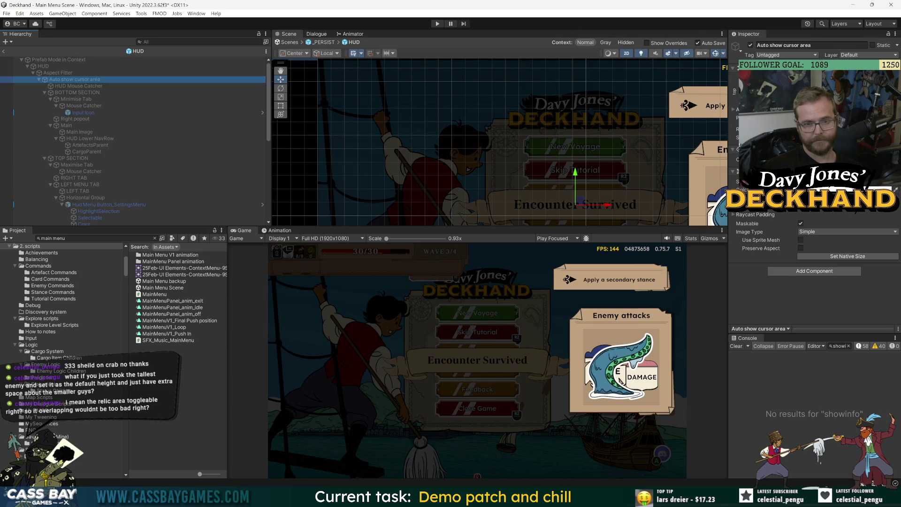
pyautogui.hotkey('alt', 'Tab')
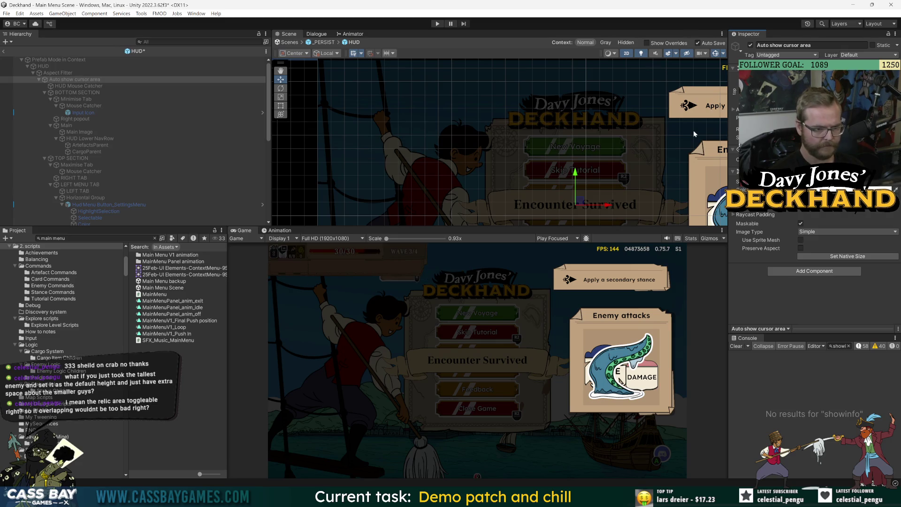
pyautogui.hotkey('ctrl', 's')
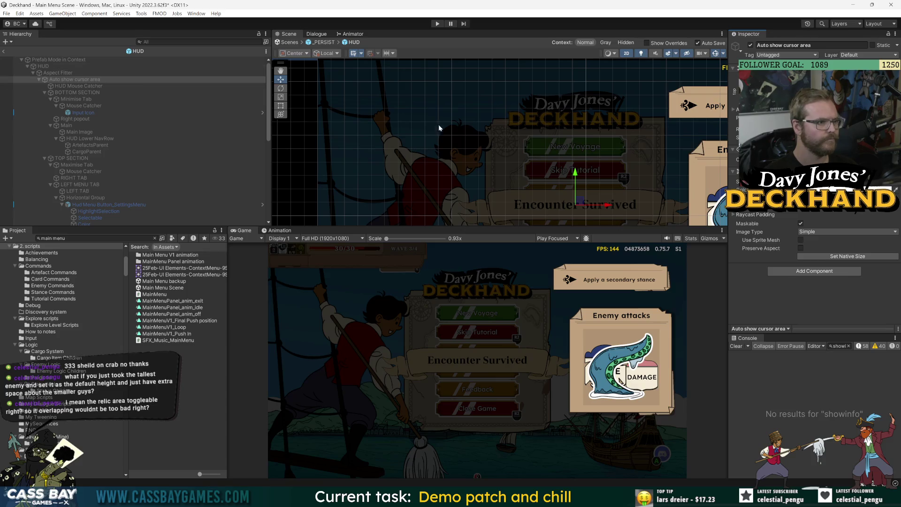
# Select the Auto show cursor area in the HUD prefab, then return to _PERSIST
pyautogui.scroll(1, 435, 136)
pyautogui.scroll(-5, 519, 197)
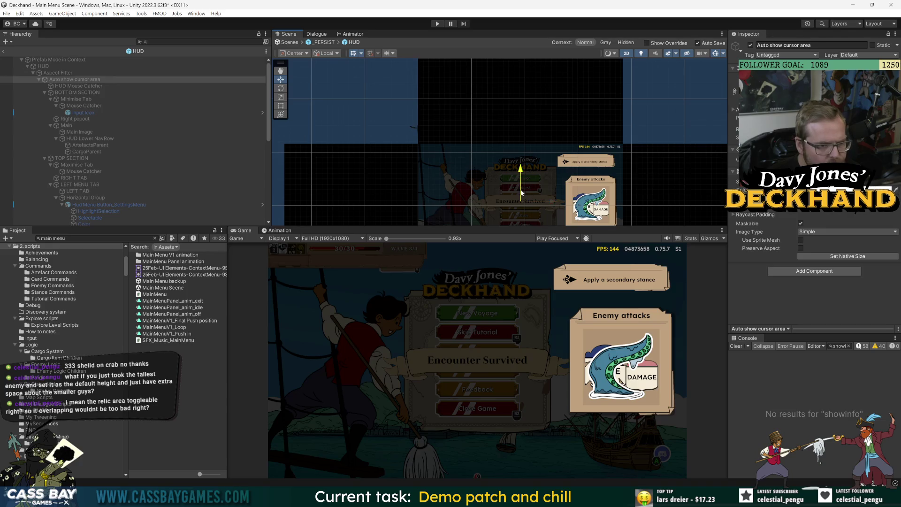
pyautogui.click(73, 81)
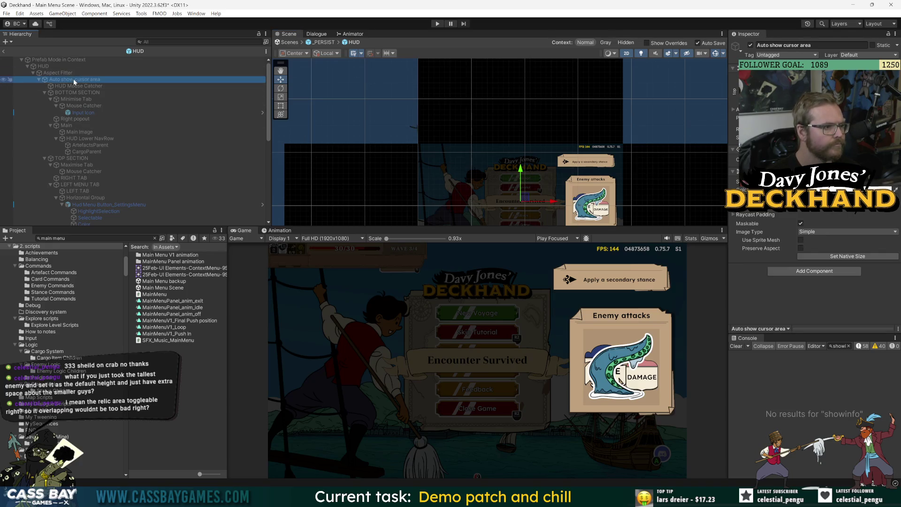
pyautogui.scroll(-1, 539, 198)
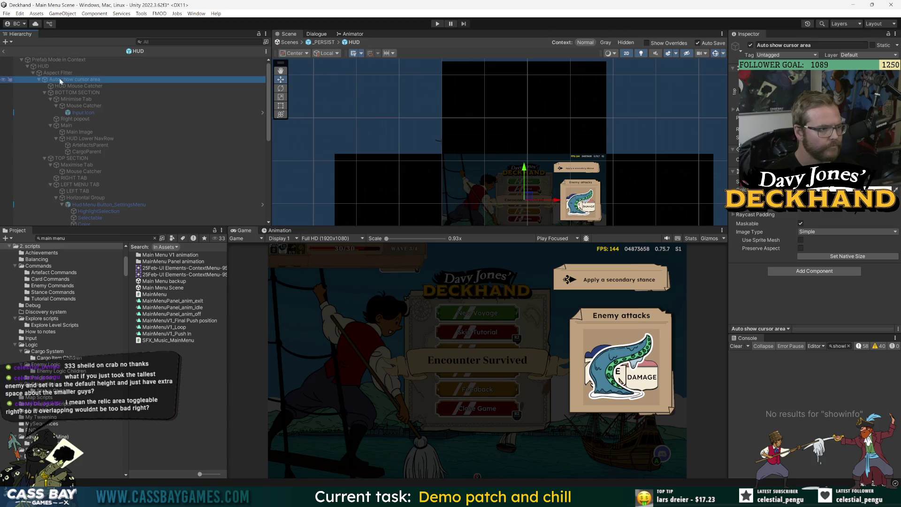
pyautogui.click(43, 66)
pyautogui.moveTo(488, 143); pyautogui.dragTo(445, 88)
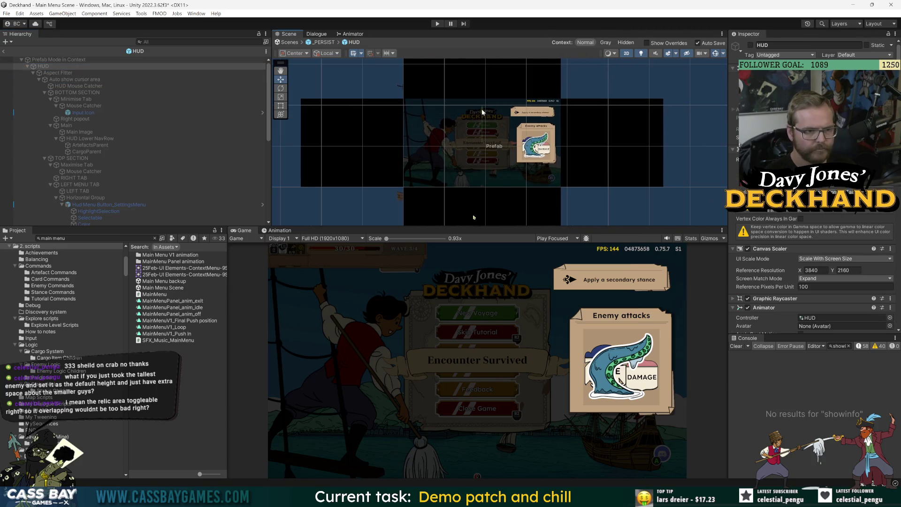
pyautogui.click(82, 80)
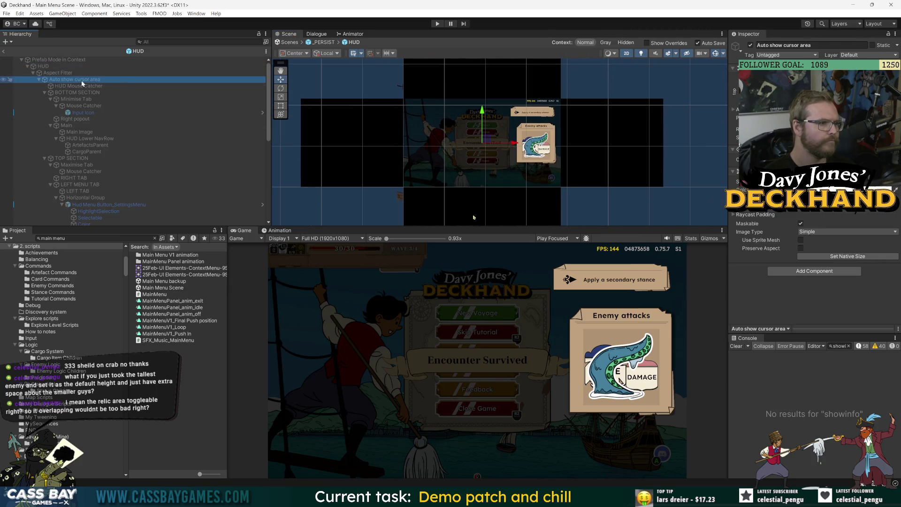
pyautogui.click(484, 115)
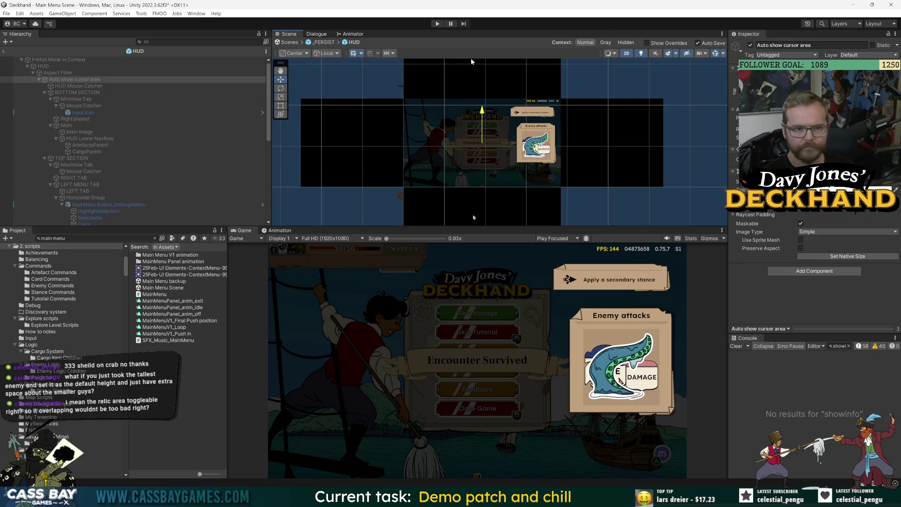
pyautogui.click(3, 51)
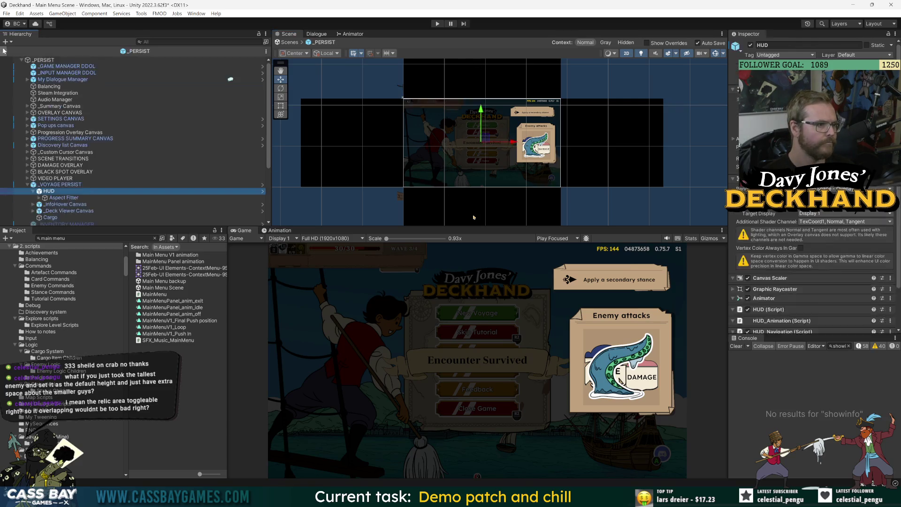
pyautogui.click(481, 119)
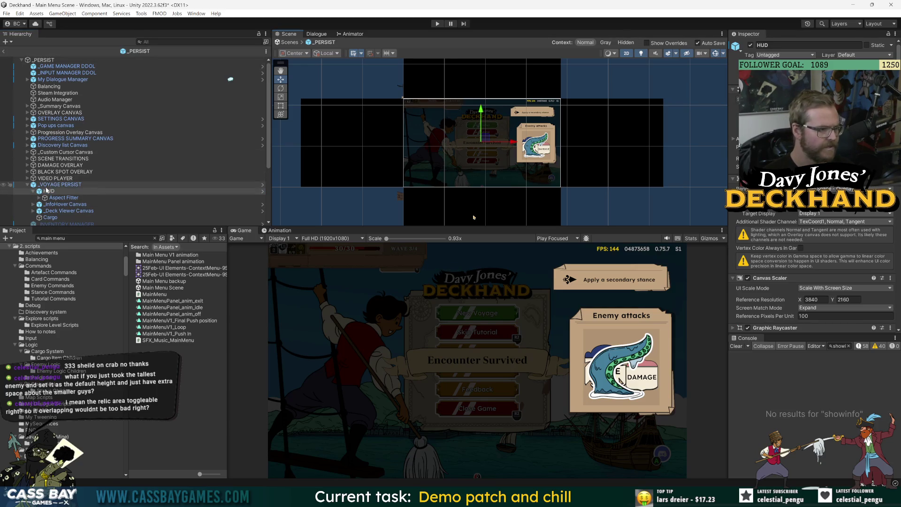
# Reopen the HUD in context, turn it on, and nudge the Auto show cursor area slightly
pyautogui.doubleClick(49, 191)
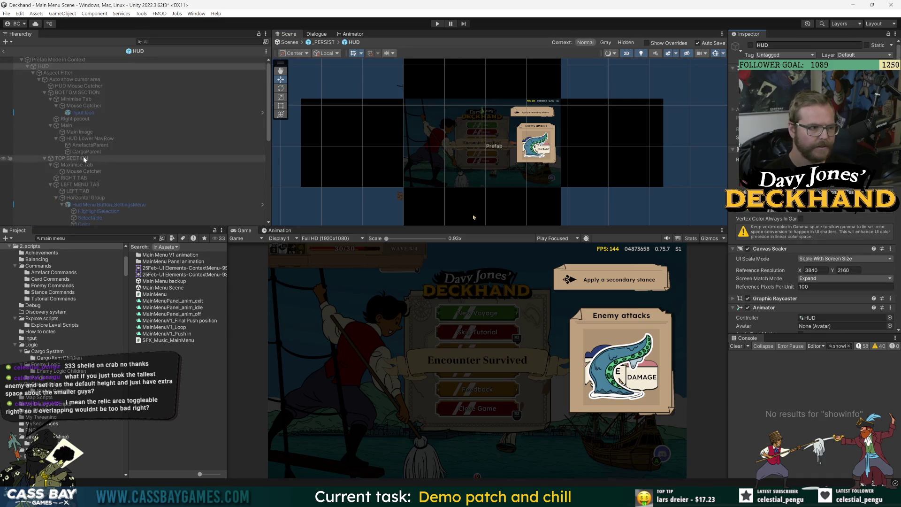
pyautogui.click(3, 50)
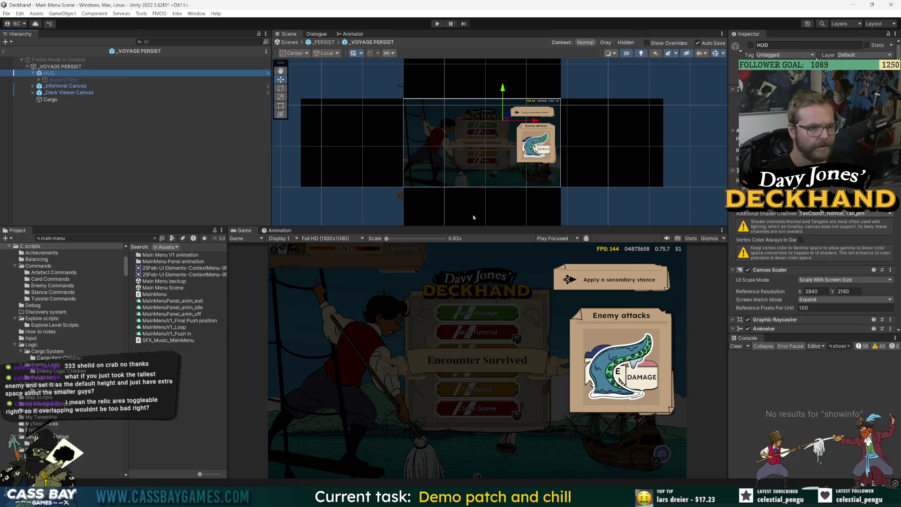
pyautogui.click(798, 45)
pyautogui.click(750, 45)
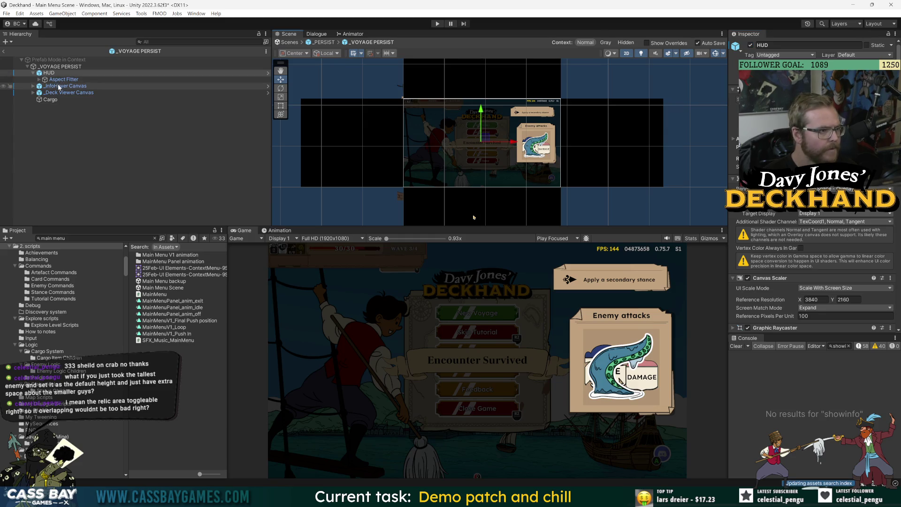
pyautogui.click(39, 79)
pyautogui.click(65, 88)
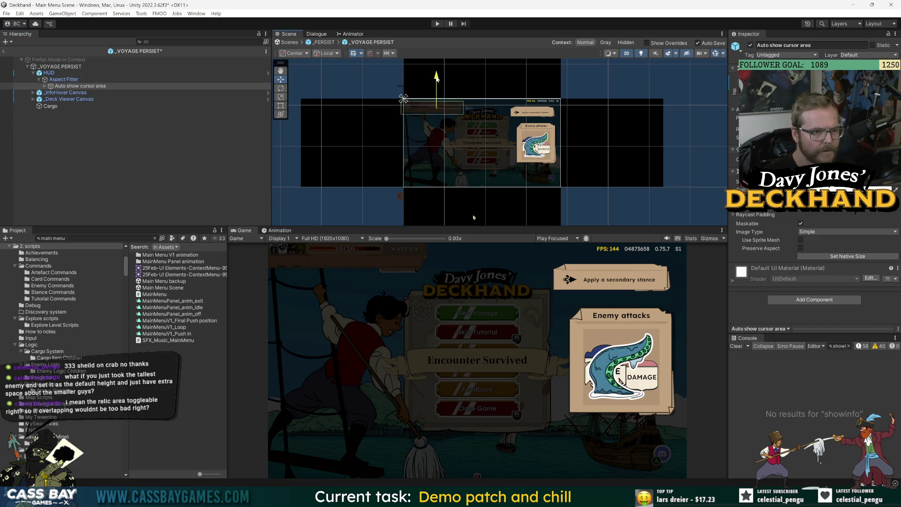
pyautogui.scroll(10, 427, 92)
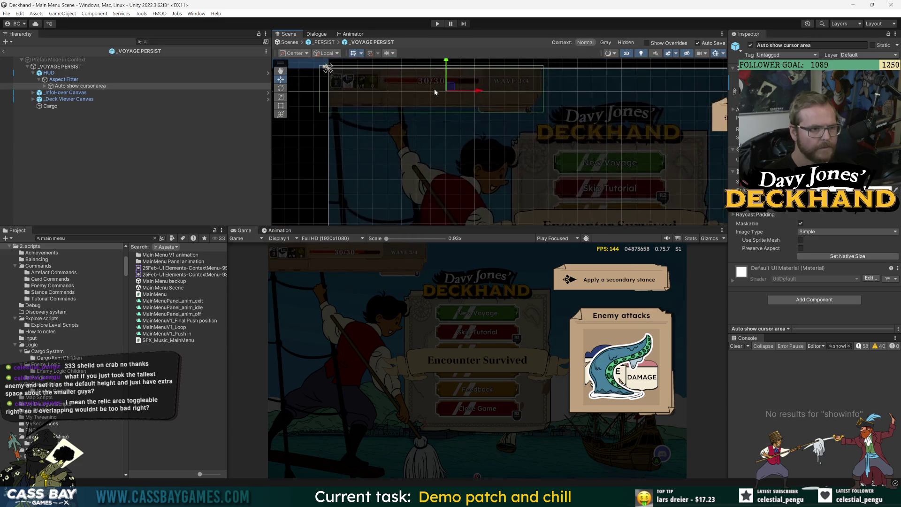
pyautogui.moveTo(448, 63); pyautogui.dragTo(444, 56)
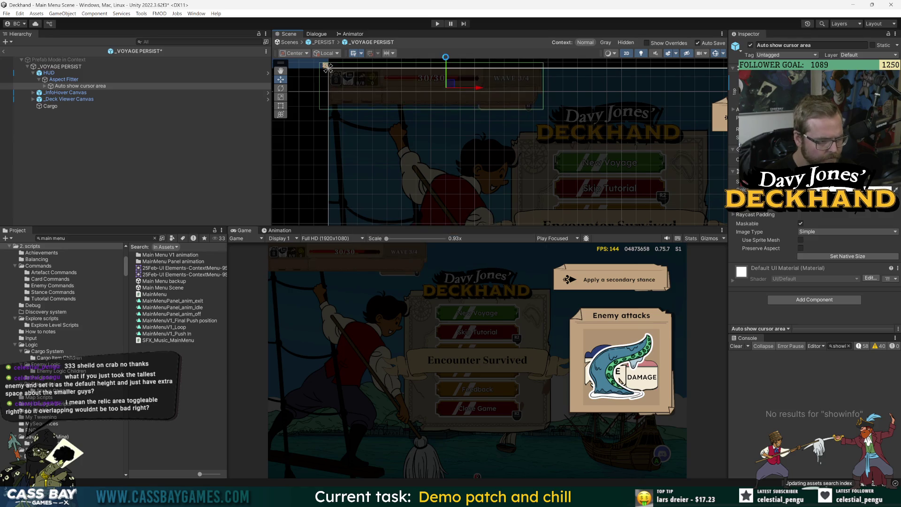
pyautogui.moveTo(477, 90); pyautogui.dragTo(479, 89)
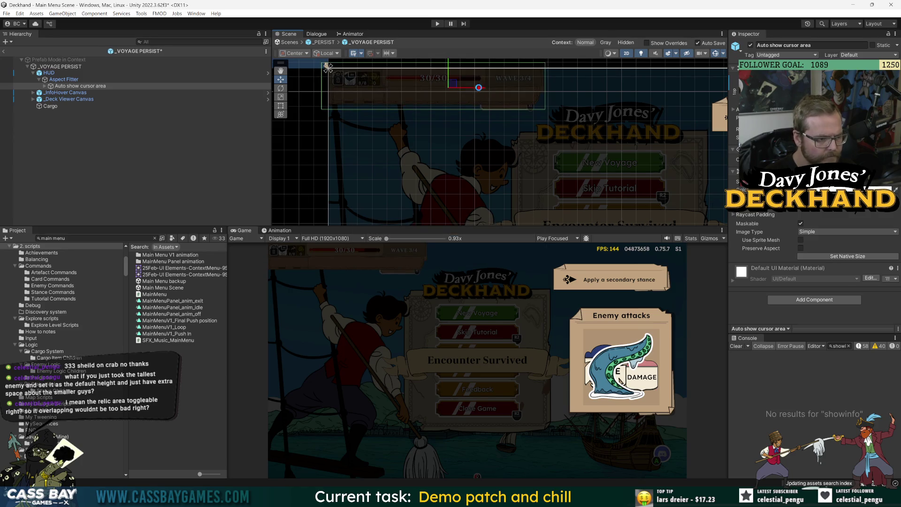
# Zoom in on the HUD top bar, nudge the cursor area again, and switch the HUD off
pyautogui.moveTo(382, 128); pyautogui.dragTo(376, 163)
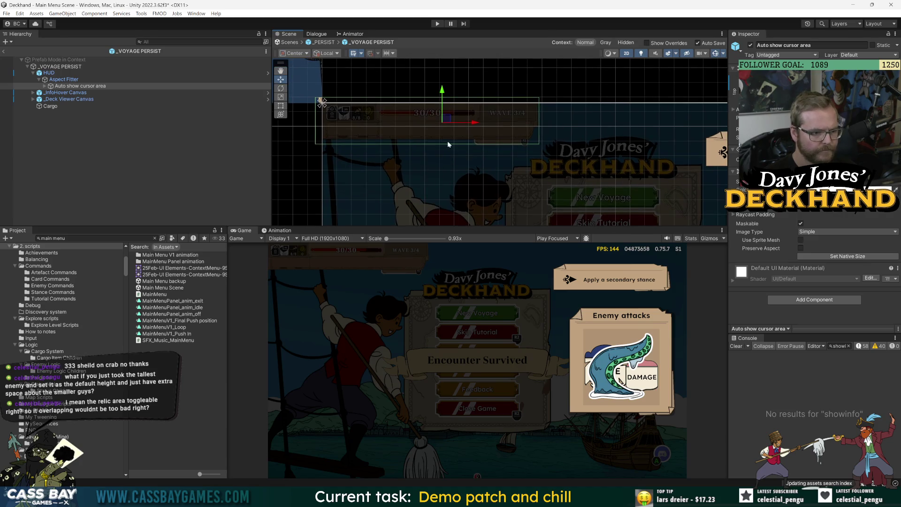
pyautogui.moveTo(448, 145); pyautogui.dragTo(524, 173)
pyautogui.scroll(2, 463, 148)
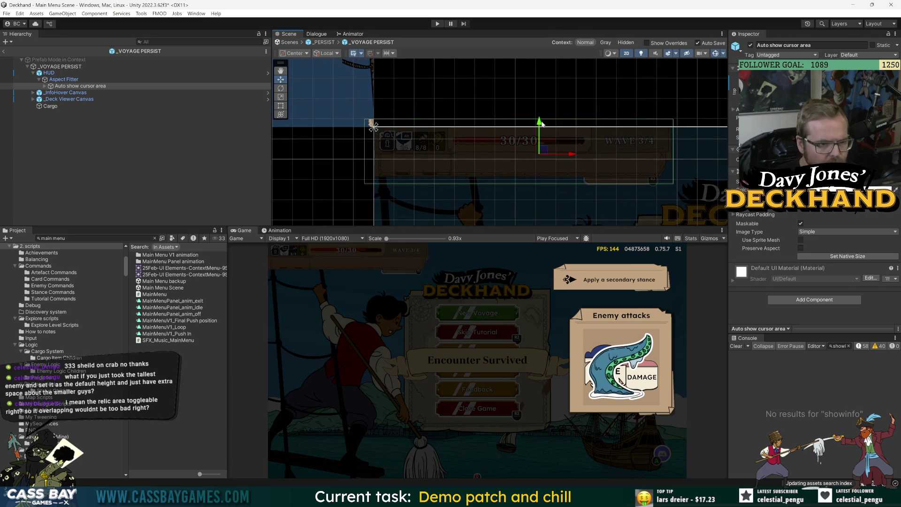
pyautogui.moveTo(541, 123); pyautogui.dragTo(541, 122)
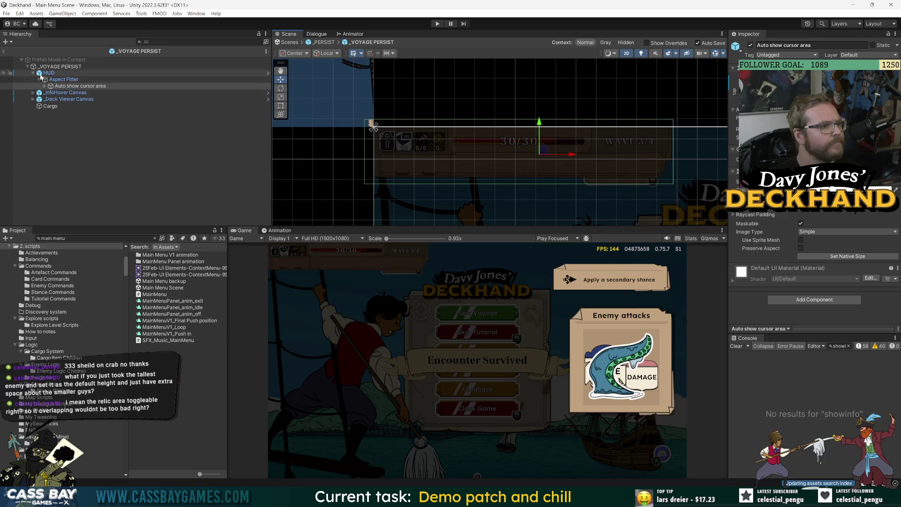
pyautogui.click(70, 72)
pyautogui.click(751, 45)
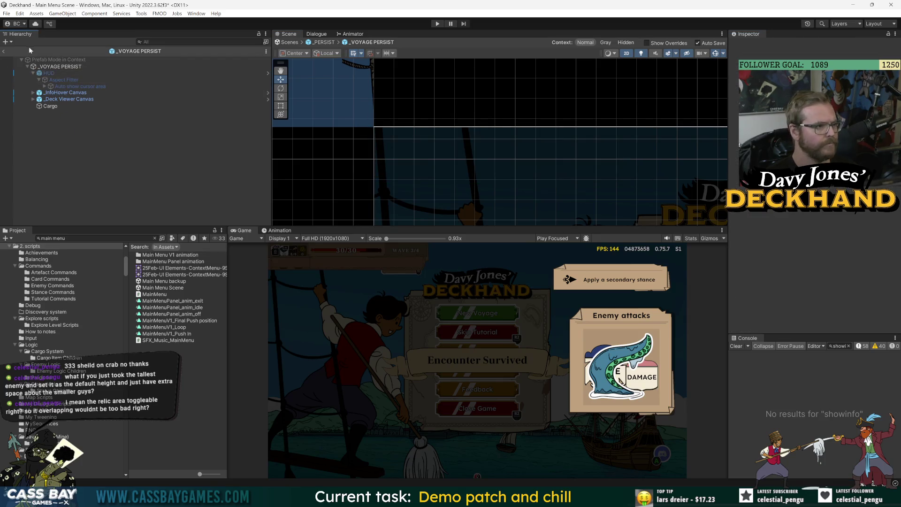
# Deactivate the HUD in _PERSIST, then enter Play Mode, exiting Prefab Mode
pyautogui.click(4, 52)
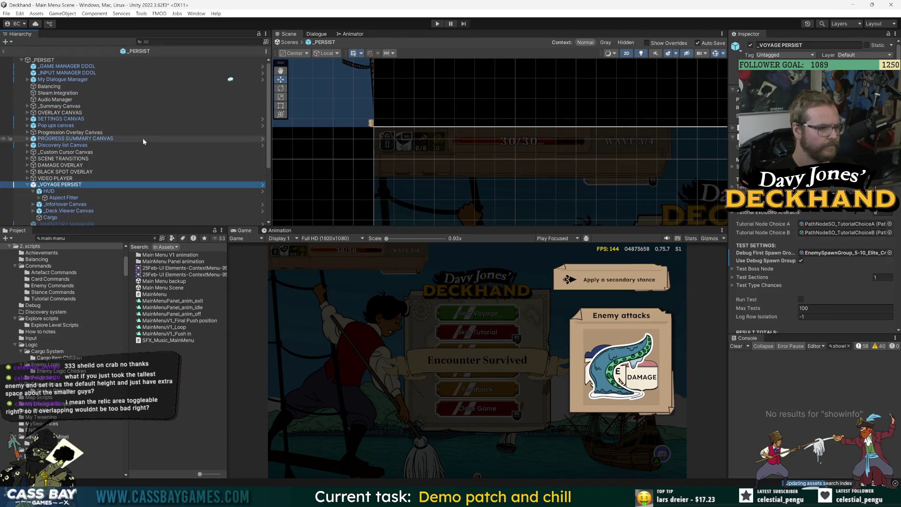
pyautogui.click(50, 191)
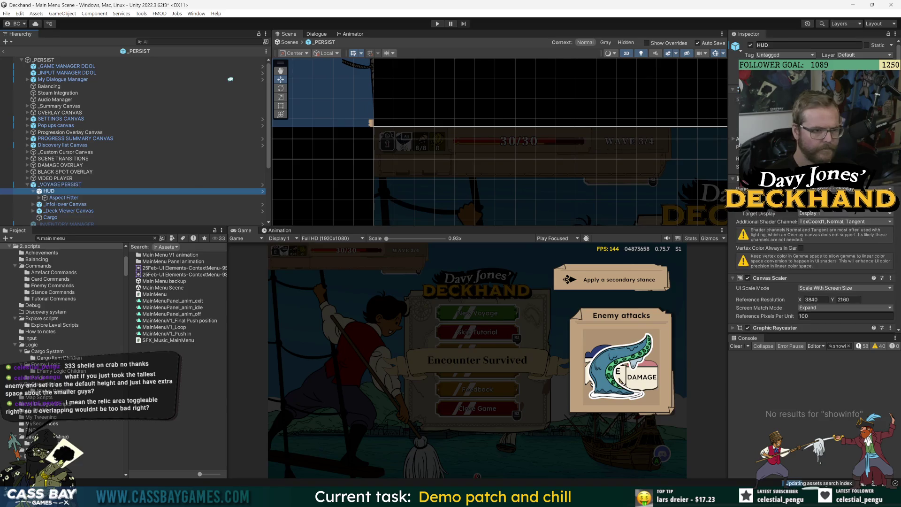
pyautogui.click(750, 46)
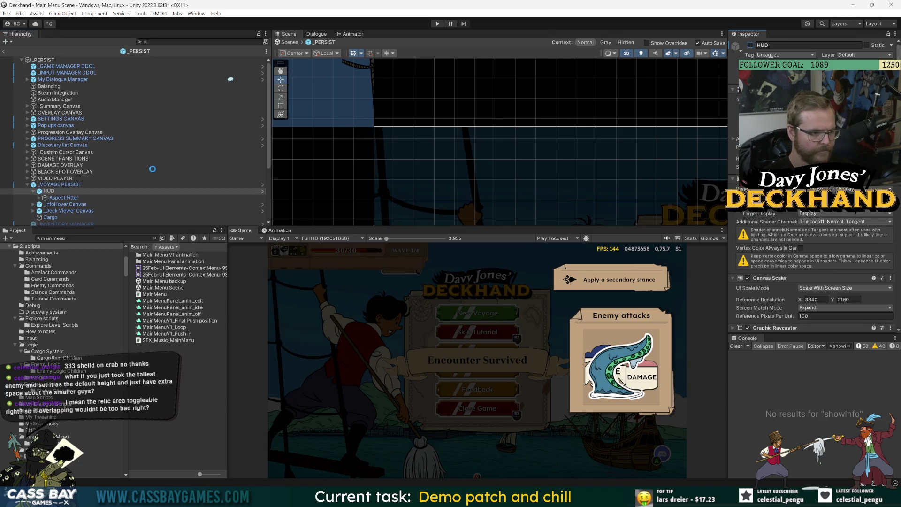
pyautogui.click(165, 184)
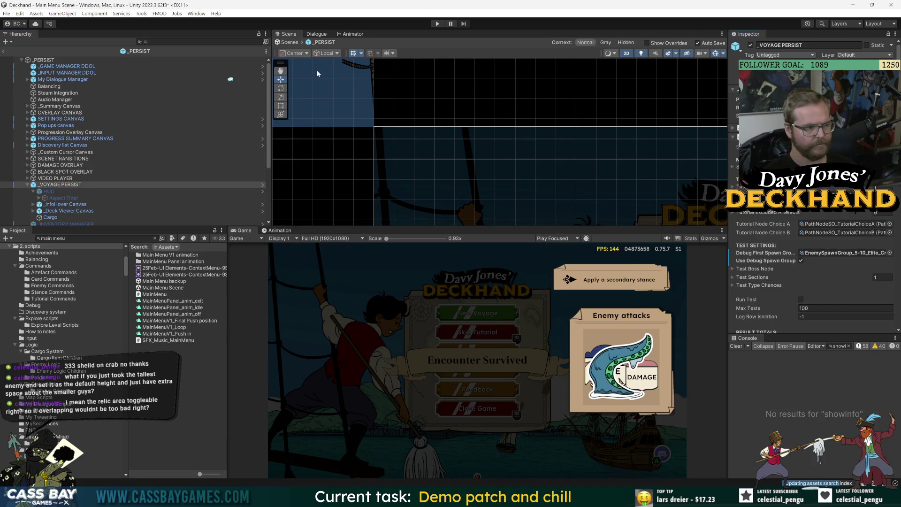
pyautogui.hotkey('ctrl', 'p')
pyautogui.click(469, 278)
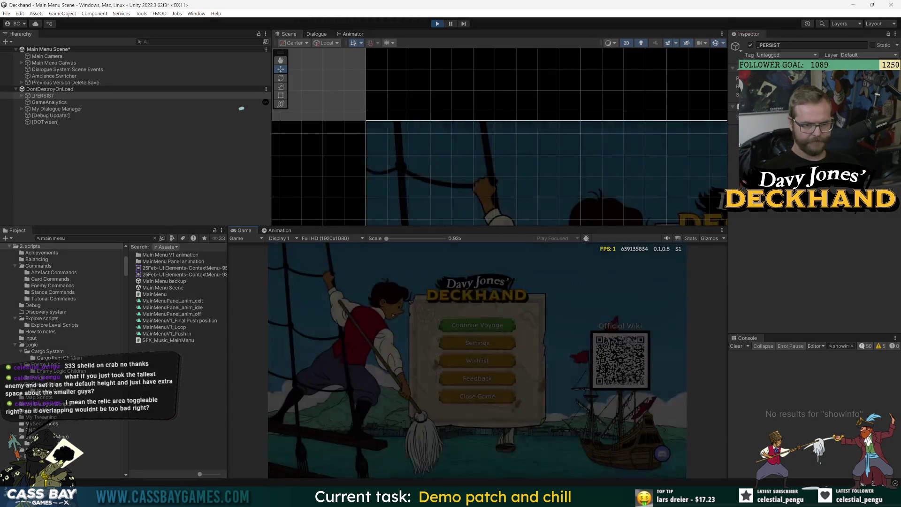
# Enlarge the Game view to 1x scale and choose Continue Voyage on the main menu
pyautogui.moveTo(658, 227); pyautogui.dragTo(652, 216)
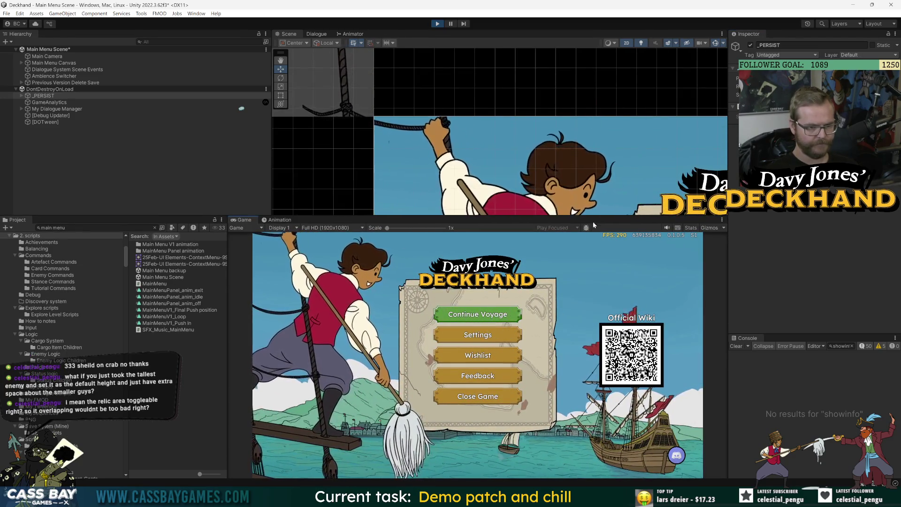
pyautogui.moveTo(593, 219); pyautogui.dragTo(593, 198)
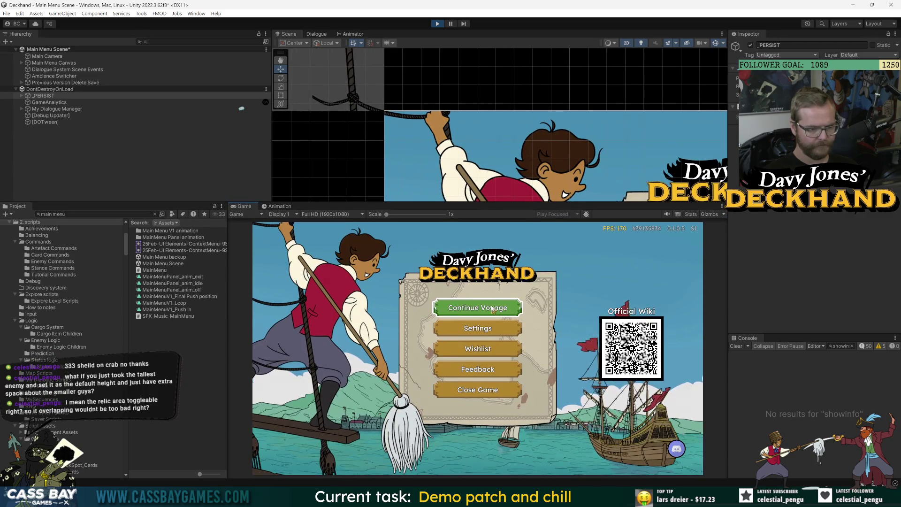
pyautogui.click(594, 254)
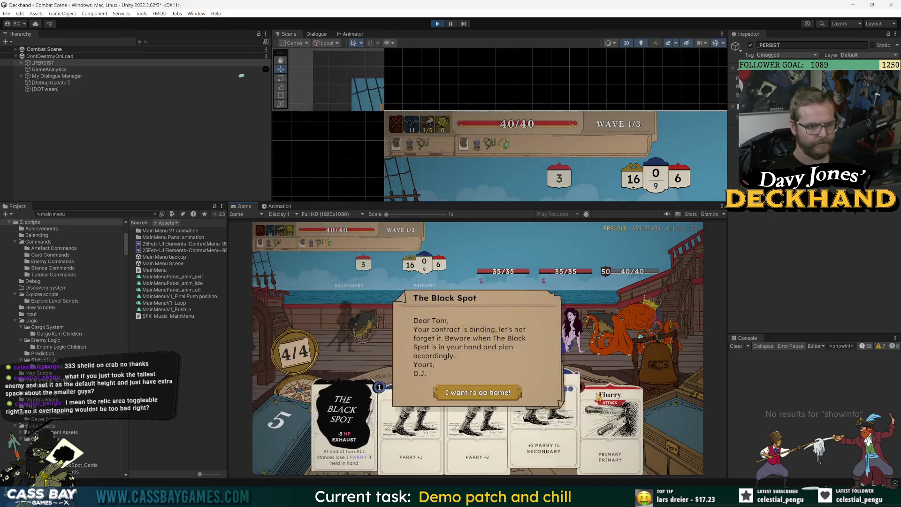
# Dismiss The Black Spot letter and inspect the enemies
pyautogui.click(478, 393)
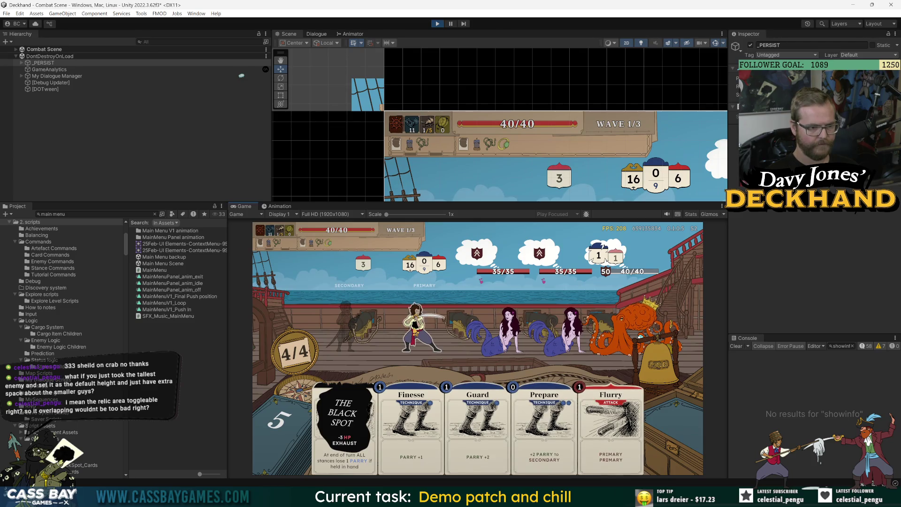
pyautogui.moveTo(423, 328)
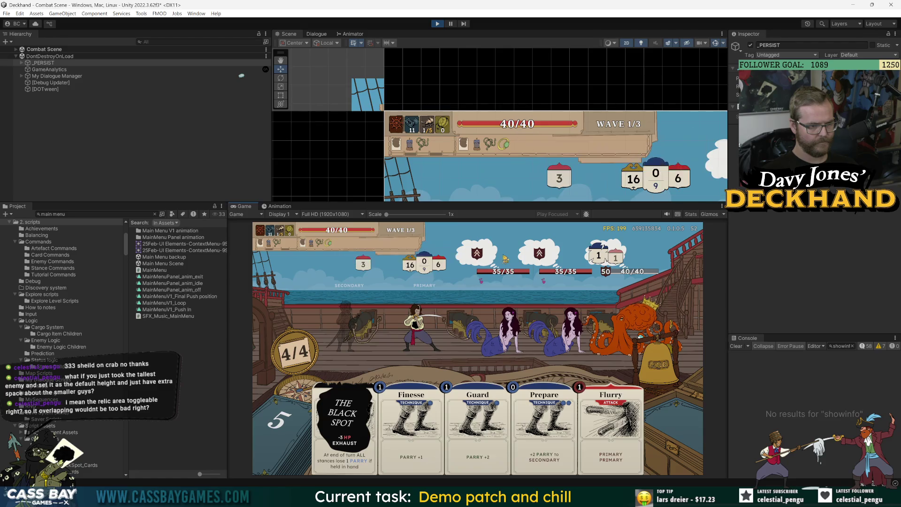
pyautogui.moveTo(481, 281)
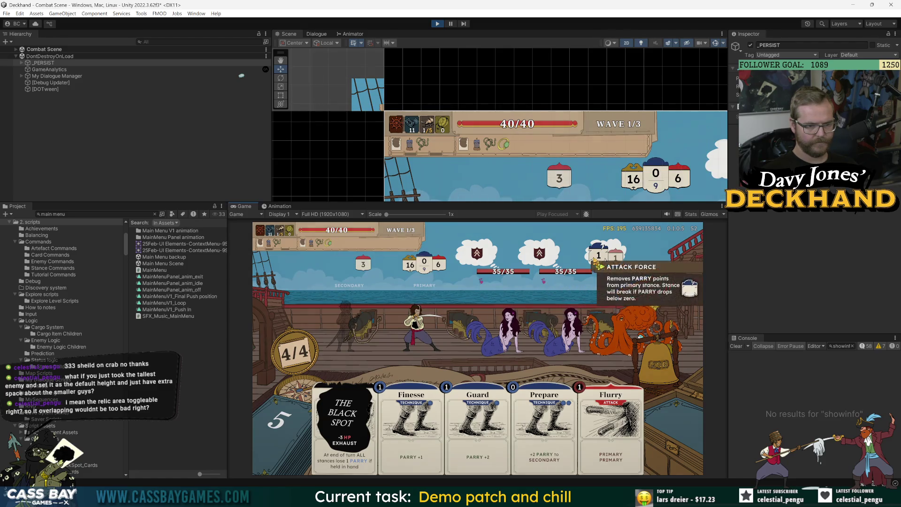
pyautogui.moveTo(545, 256)
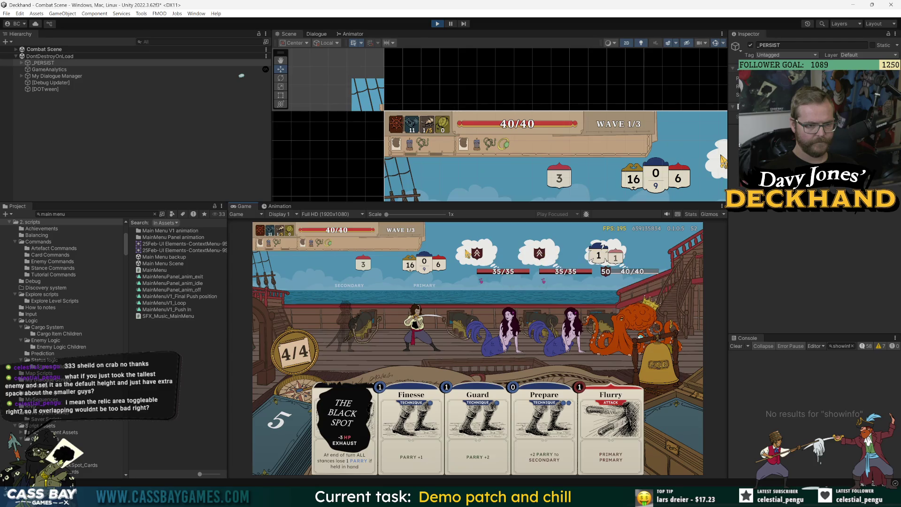
pyautogui.moveTo(568, 470)
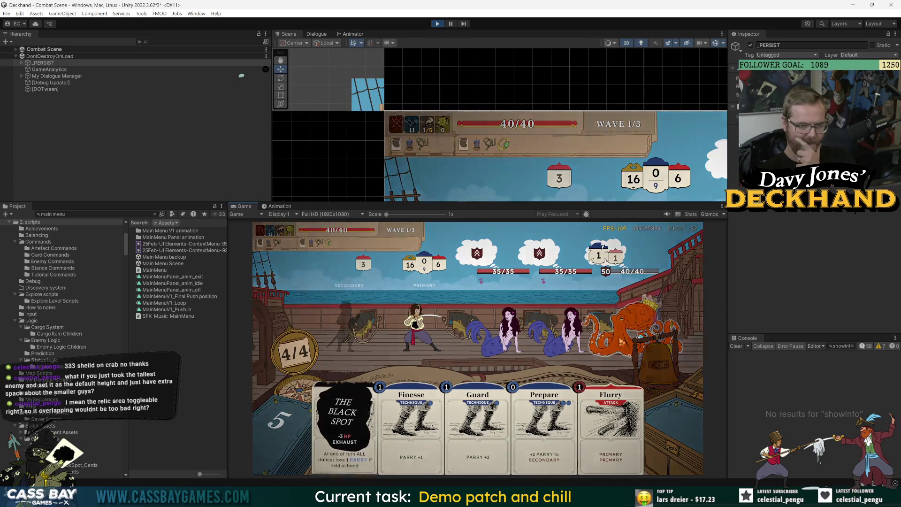
# Play the Finesse card, dismiss the Counter Attack tip, and expand the Combat Scene hierarchy
pyautogui.click(438, 457)
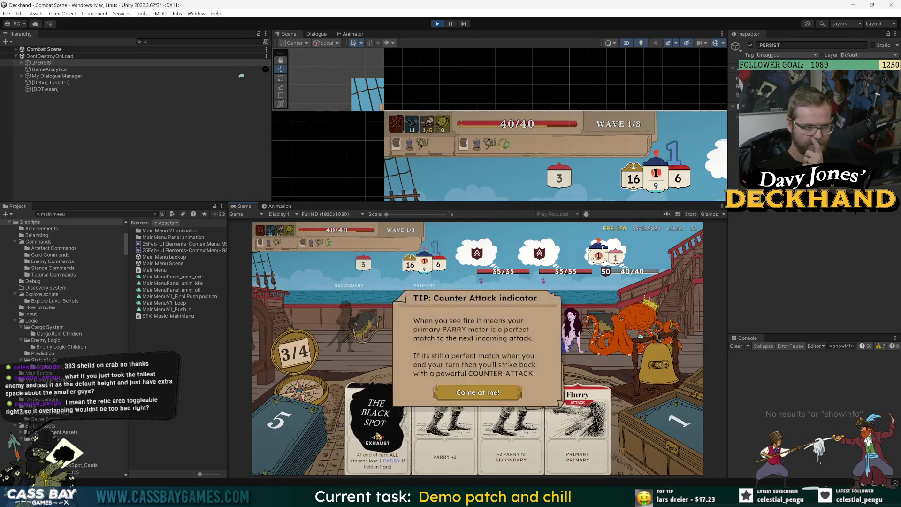
pyautogui.click(488, 394)
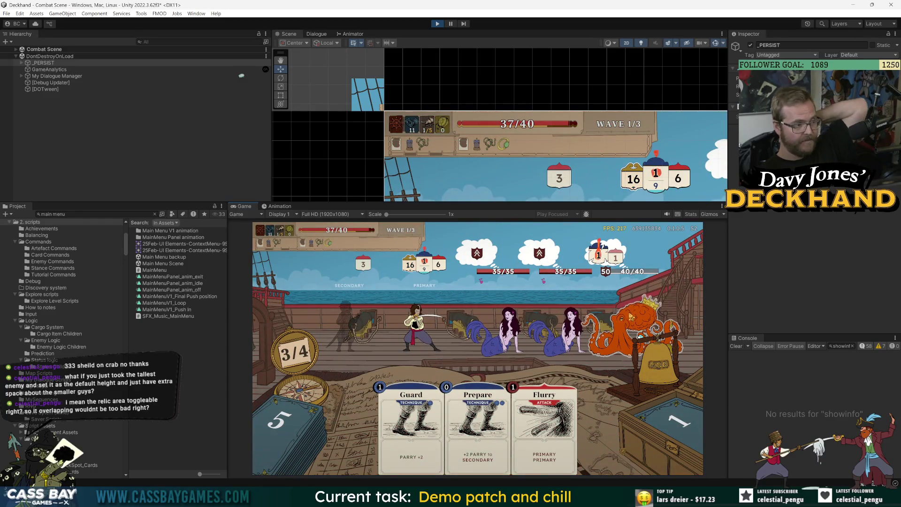
pyautogui.moveTo(632, 317)
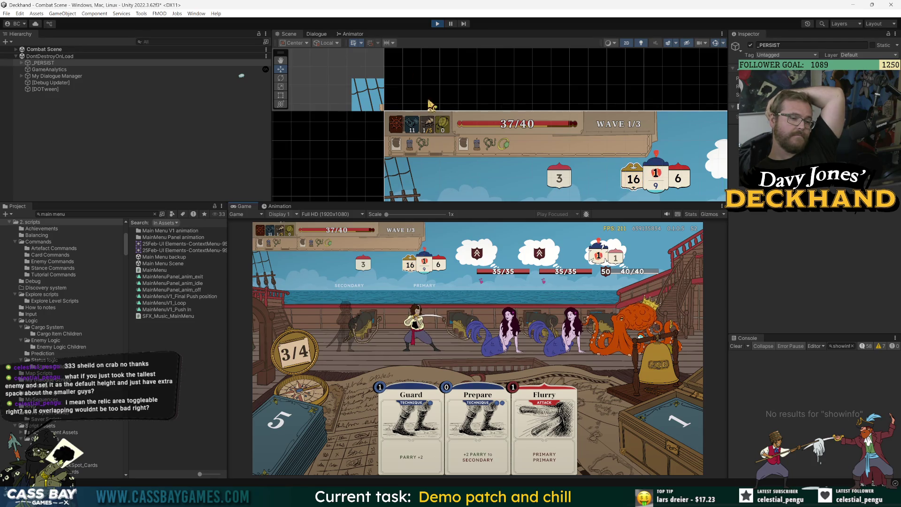
pyautogui.click(42, 228)
pyautogui.click(16, 49)
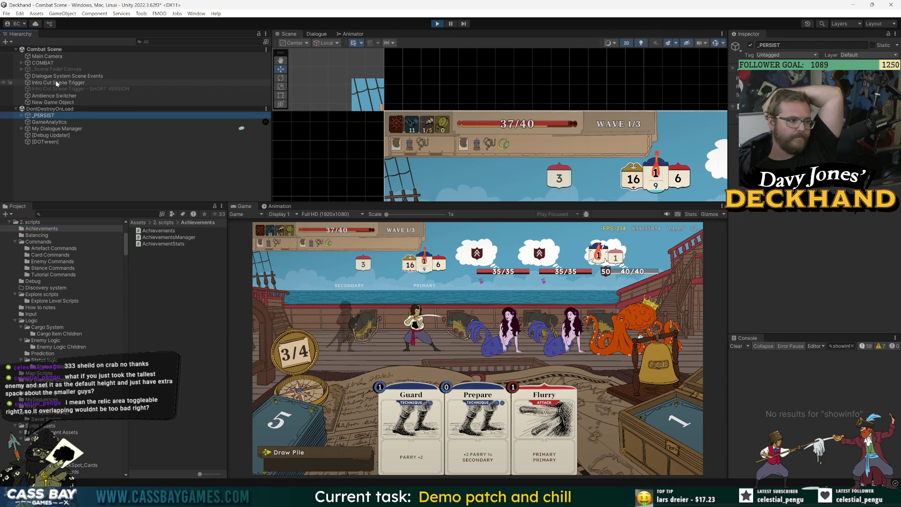
# Select PlayArea under COMBAT > _Combat Canvas > Aspect Fitter > MASTER MOVER and move it upward
pyautogui.click(21, 63)
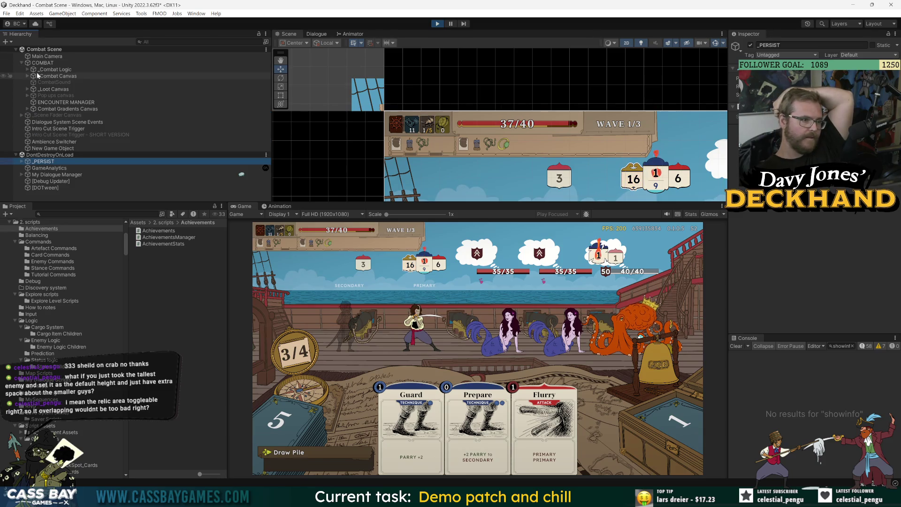
pyautogui.click(27, 76)
pyautogui.click(33, 83)
pyautogui.click(39, 89)
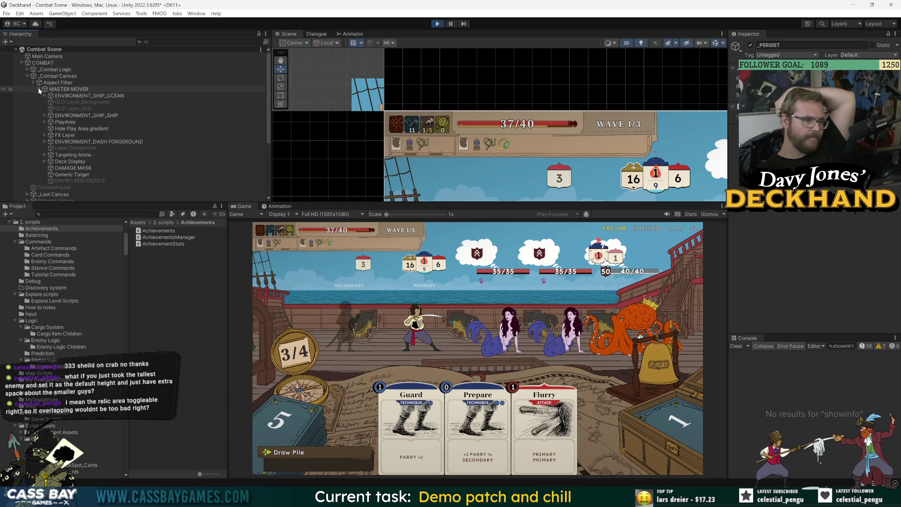
pyautogui.click(44, 122)
pyautogui.click(65, 122)
pyautogui.scroll(-2, 489, 141)
pyautogui.press('f')
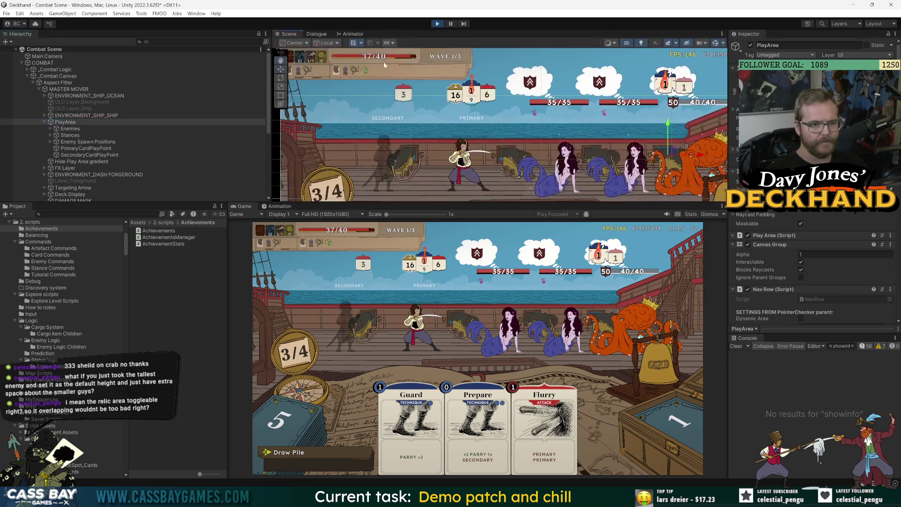
pyautogui.moveTo(631, 108); pyautogui.dragTo(628, 99)
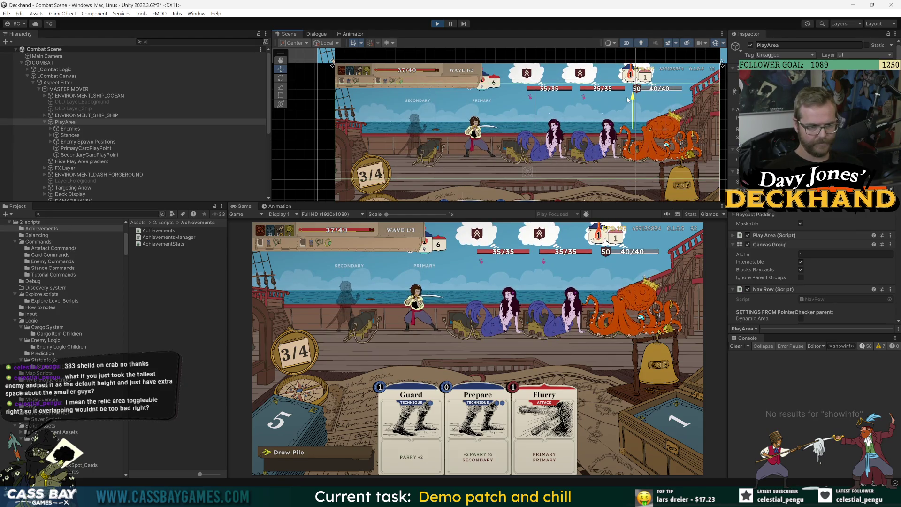
# Select ENVIRONMENT_SHIP_SHIP together with PlayArea and raise them both
pyautogui.click(89, 115)
pyautogui.click(45, 115)
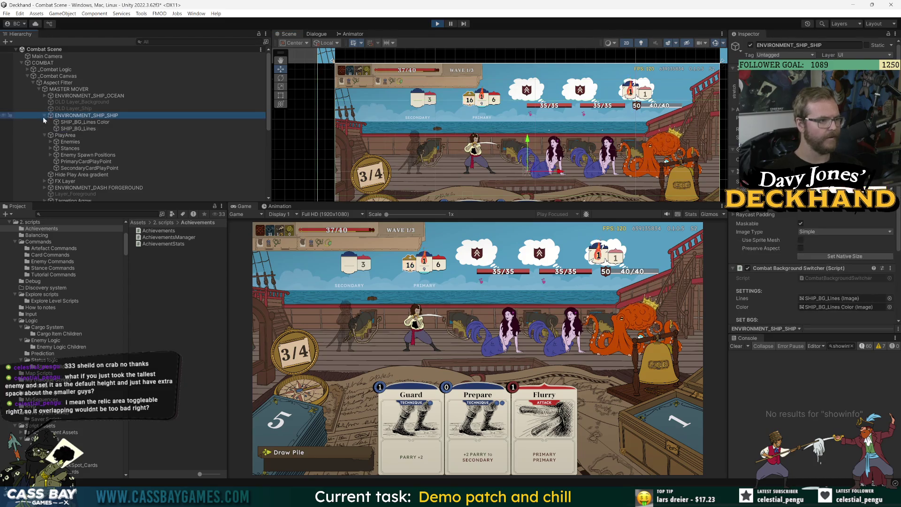
pyautogui.click(750, 45)
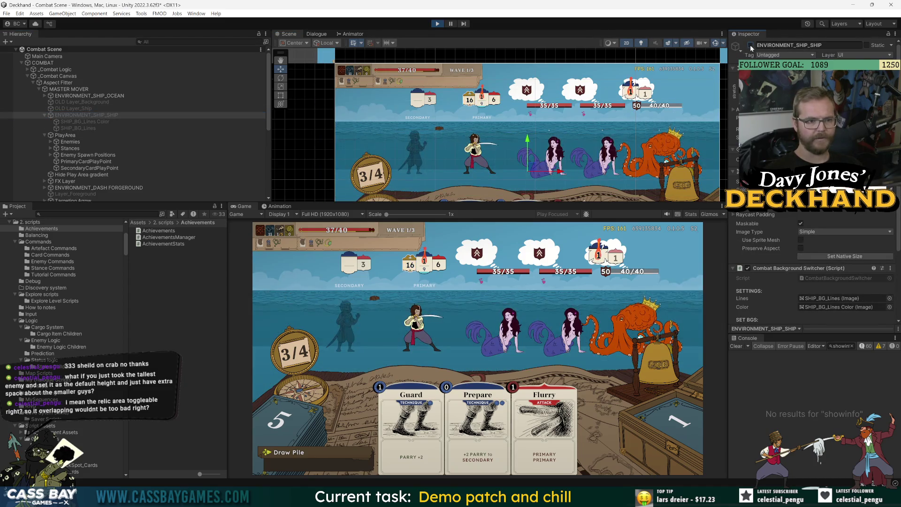
pyautogui.click(750, 45)
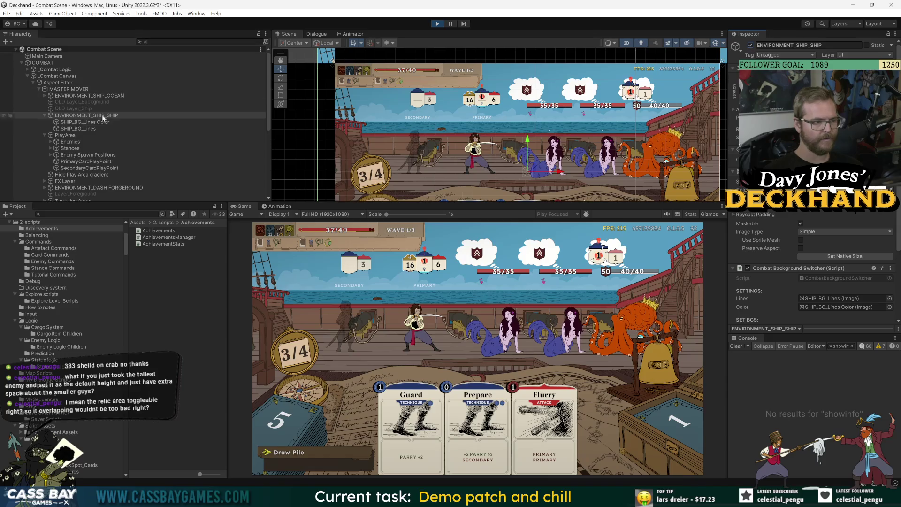
pyautogui.click(45, 116)
pyautogui.click(46, 122)
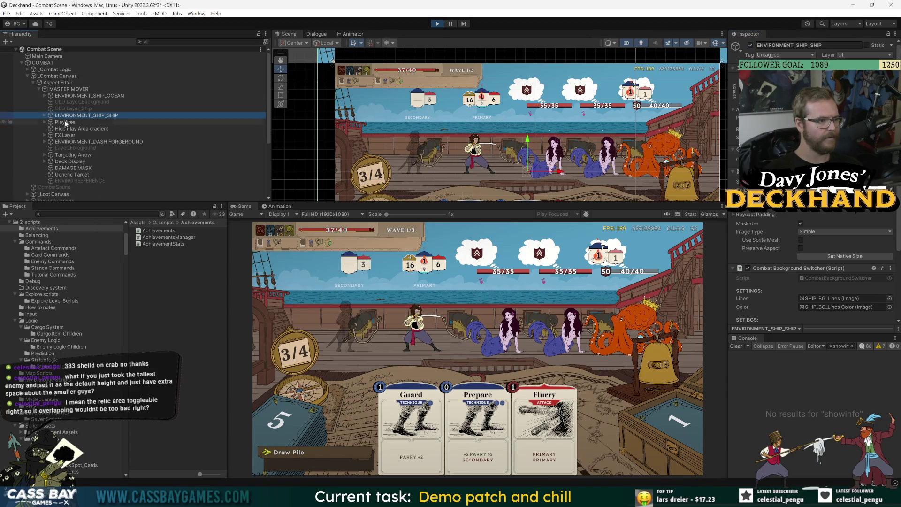
pyautogui.keyDown('ctrl'); pyautogui.click(65, 122); pyautogui.keyUp('ctrl')
pyautogui.moveTo(616, 143); pyautogui.dragTo(622, 121)
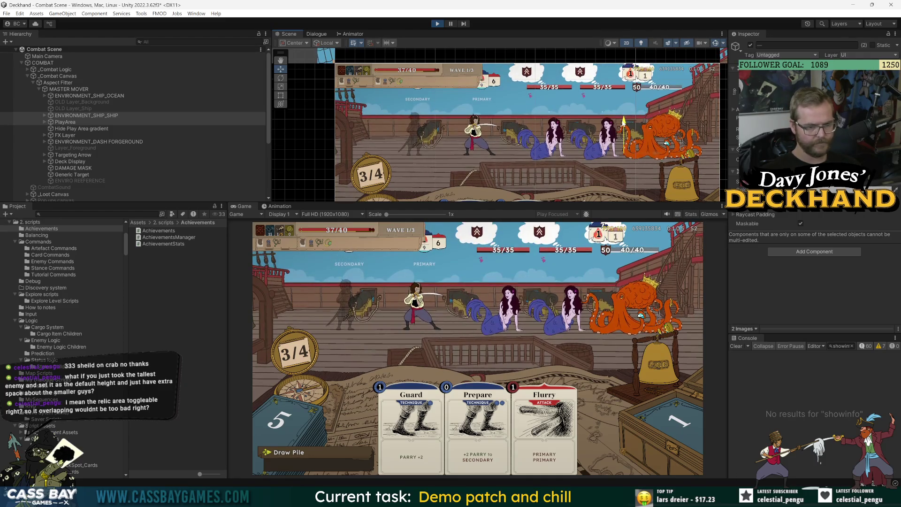
# Try raising the ship background and play area further, undo that, then select Deck Display
pyautogui.moveTo(621, 121); pyautogui.dragTo(621, 129)
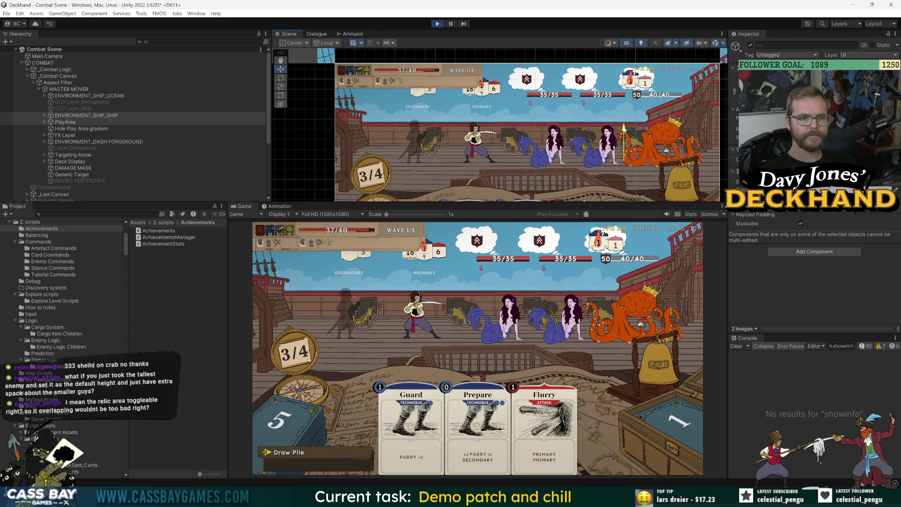
pyautogui.moveTo(624, 128); pyautogui.dragTo(624, 126)
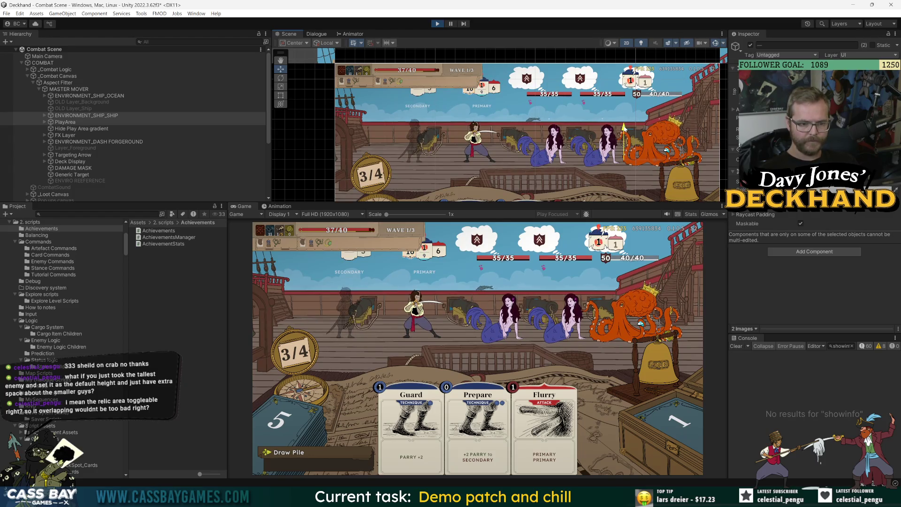
pyautogui.moveTo(624, 128); pyautogui.dragTo(625, 118)
pyautogui.hotkey('ctrl', 'z')
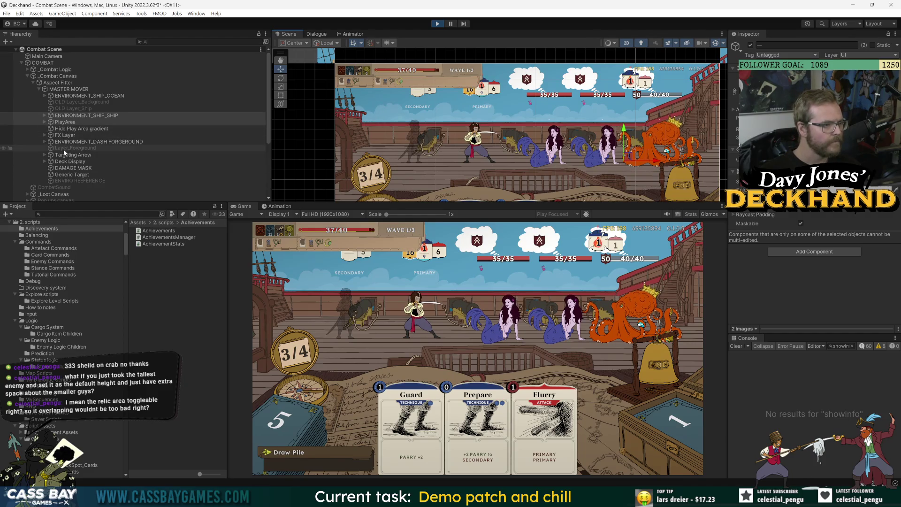
pyautogui.click(70, 161)
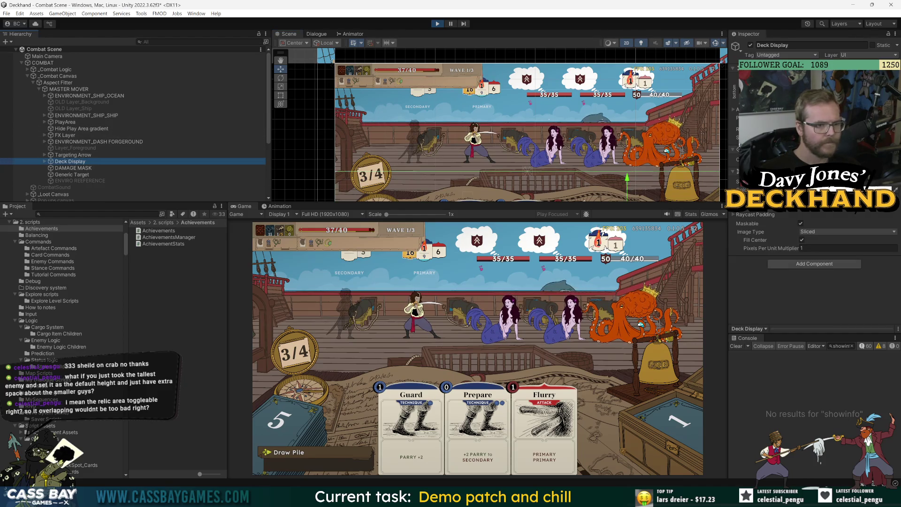
# Select Deck Display and ENVIRONMENT_DASH FORGEROUND together and move them both lower
pyautogui.press('f')
pyautogui.moveTo(628, 136); pyautogui.dragTo(462, 47)
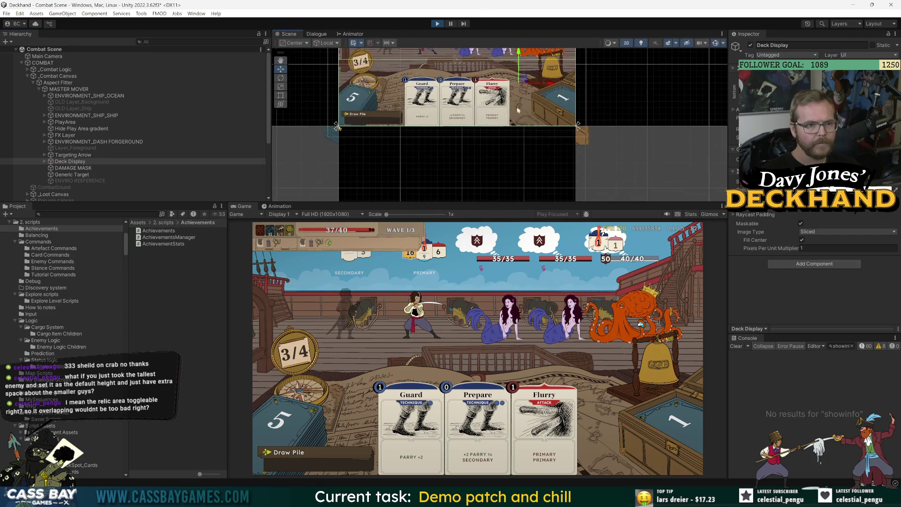
pyautogui.moveTo(530, 71); pyautogui.dragTo(523, 124)
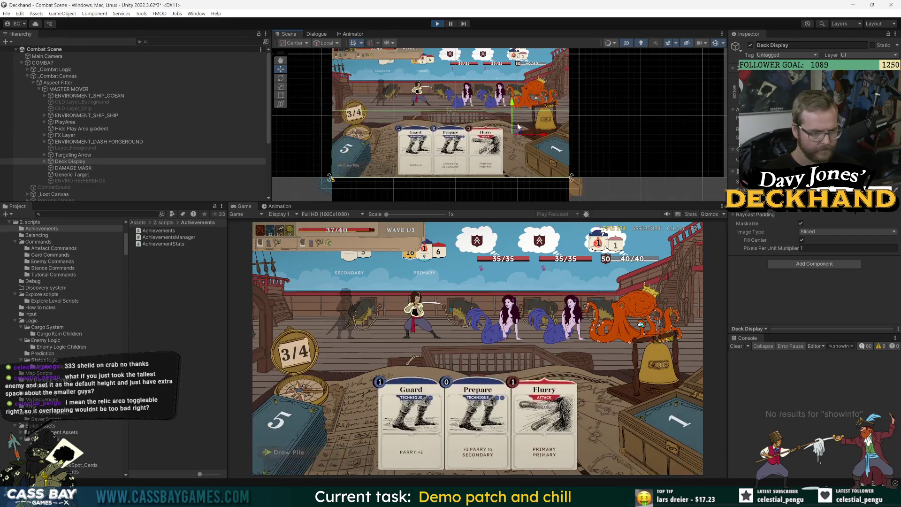
pyautogui.keyDown('ctrl'); pyautogui.click(64, 140); pyautogui.keyUp('ctrl')
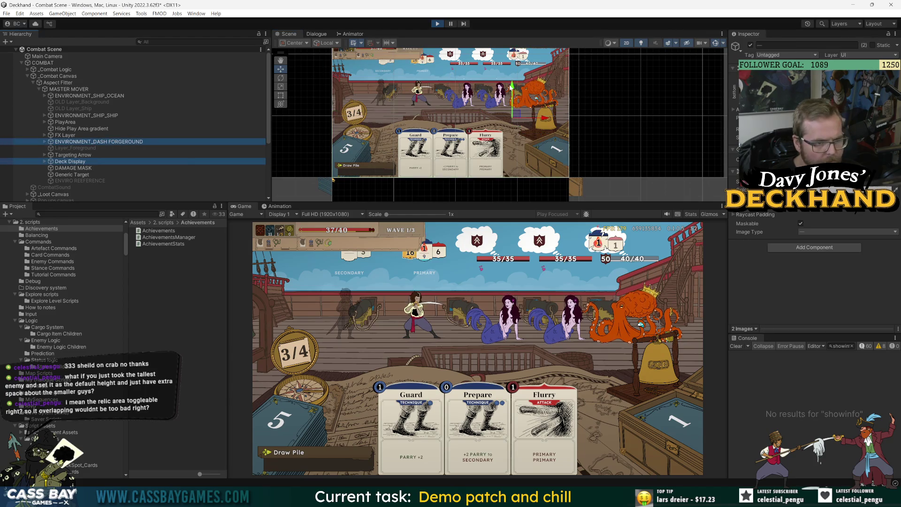
pyautogui.moveTo(512, 86); pyautogui.dragTo(512, 93)
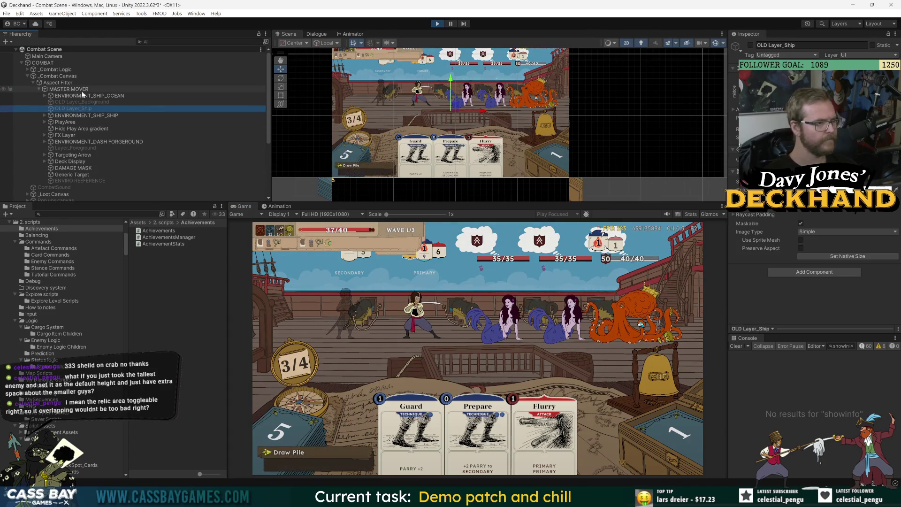
# Raise the ENVIRONMENT_SHIP_OCEAN backdrop higher in the scene
pyautogui.click(47, 97)
pyautogui.click(44, 95)
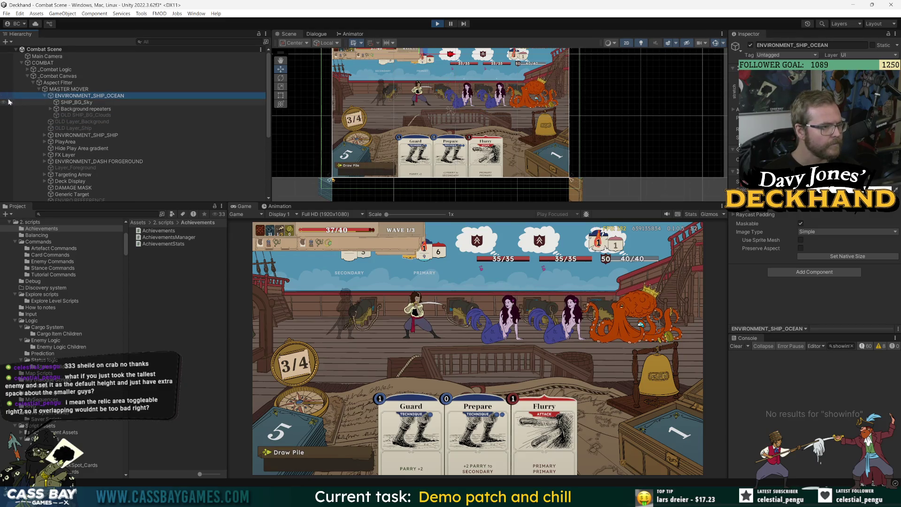
pyautogui.click(4, 97)
pyautogui.click(46, 96)
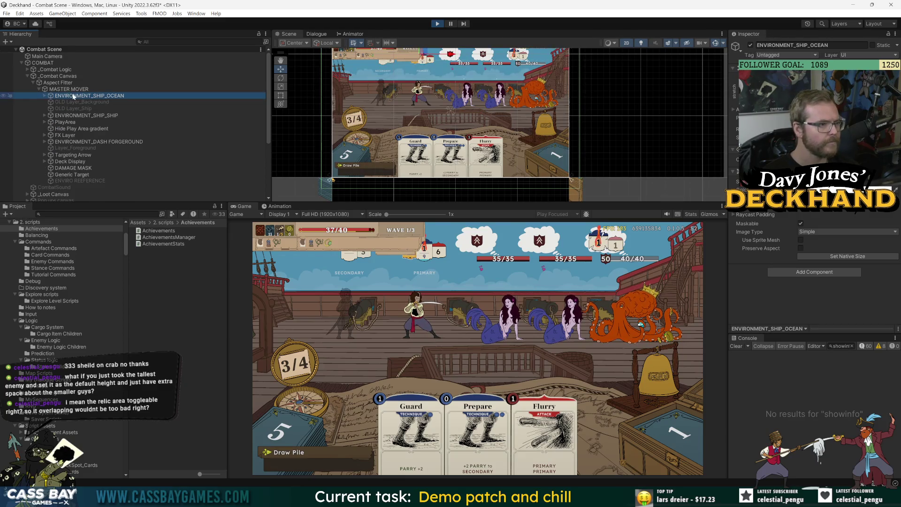
pyautogui.moveTo(471, 83); pyautogui.dragTo(471, 126)
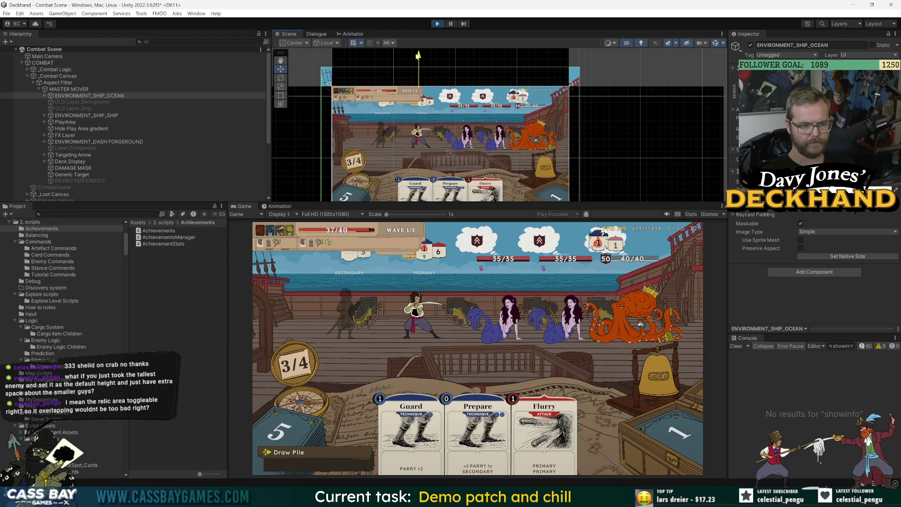
pyautogui.moveTo(418, 55); pyautogui.dragTo(419, 51)
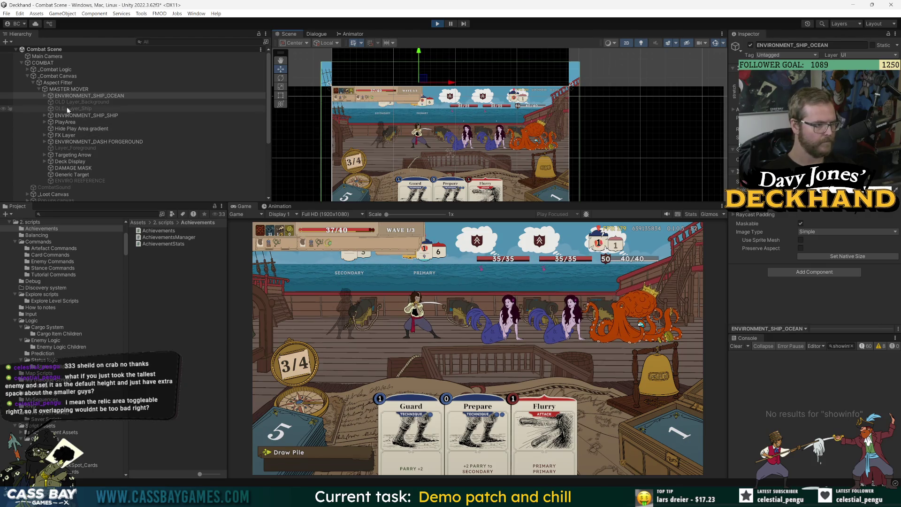
# Shift ENVIRONMENT_SHIP_SHIP and PlayArea up slightly together
pyautogui.click(447, 199)
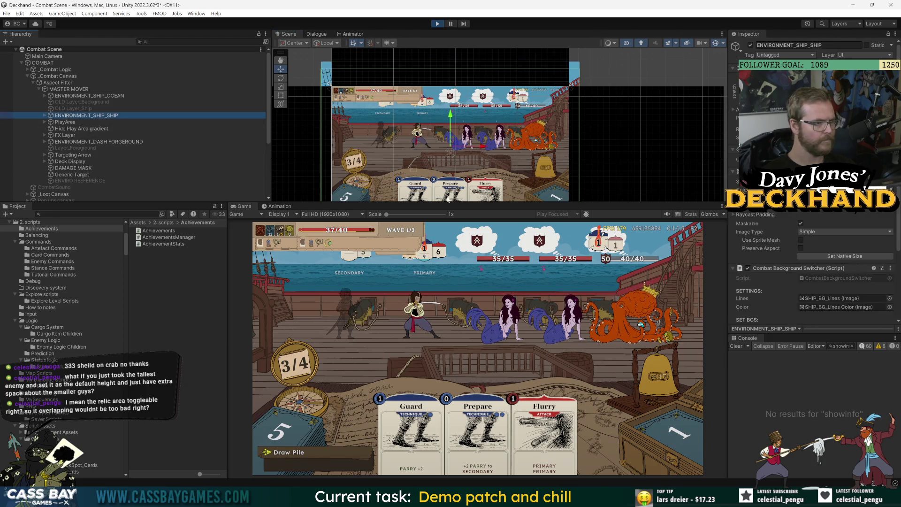
pyautogui.keyDown('shift'); pyautogui.click(180, 128); pyautogui.keyUp('shift')
pyautogui.keyDown('ctrl'); pyautogui.click(82, 128); pyautogui.keyUp('ctrl')
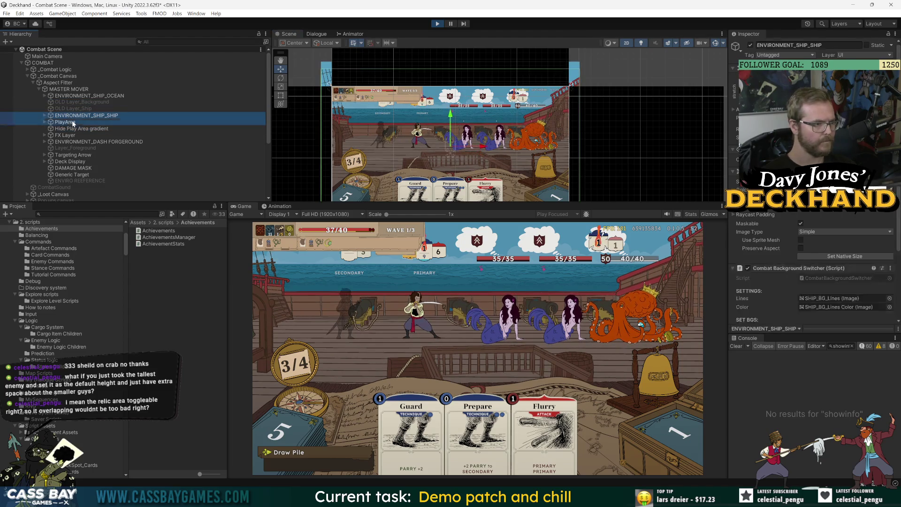
pyautogui.click(510, 117)
pyautogui.moveTo(510, 117); pyautogui.dragTo(510, 111)
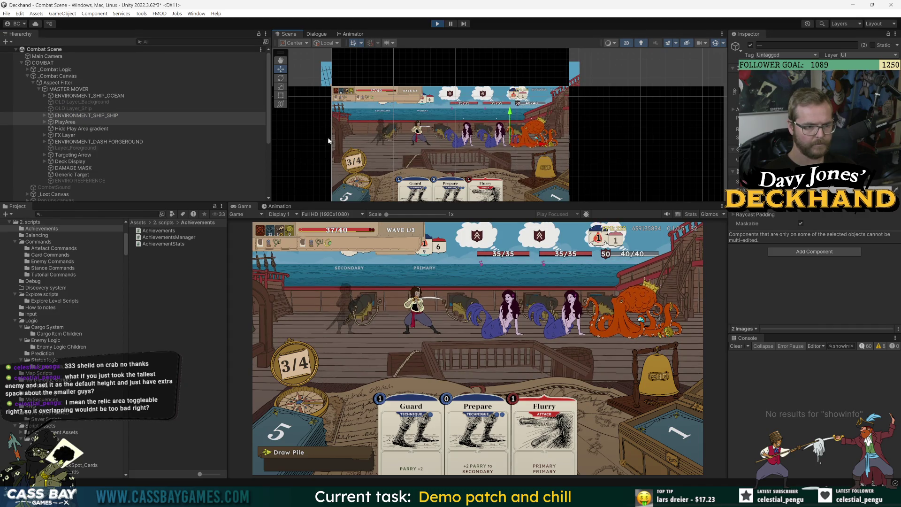
pyautogui.click(102, 83)
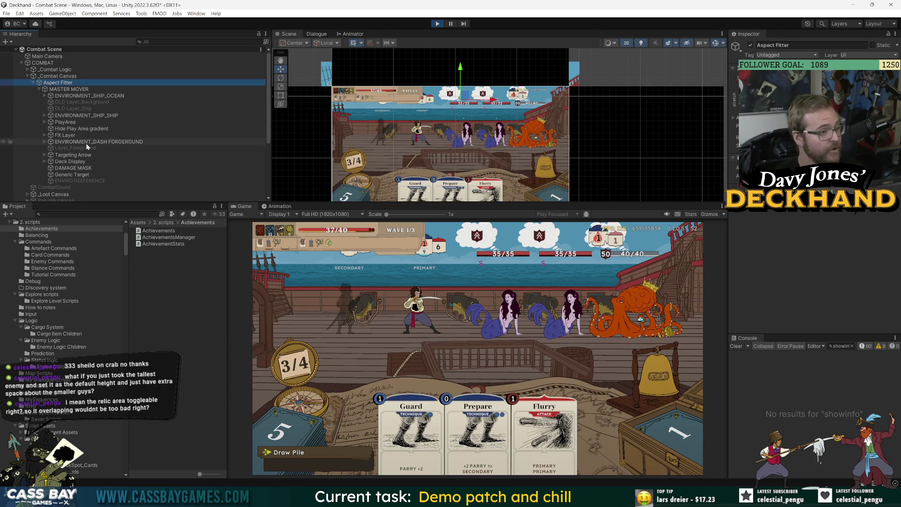
pyautogui.scroll(-3, 86, 143)
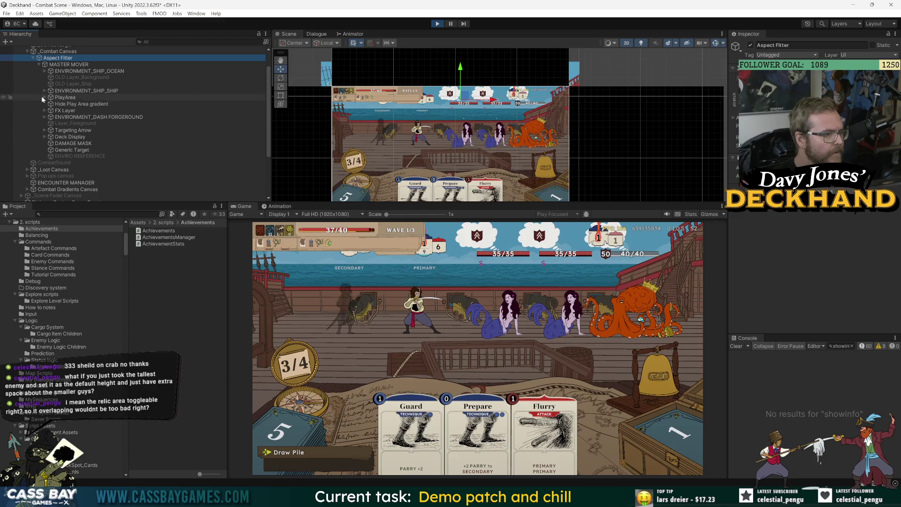
# Lower Mermaid1's HEALTH BAR REMAKE, ARMOR and STATUS EFFECTS to sit beneath her on the deck
pyautogui.click(44, 97)
pyautogui.click(50, 104)
pyautogui.click(56, 111)
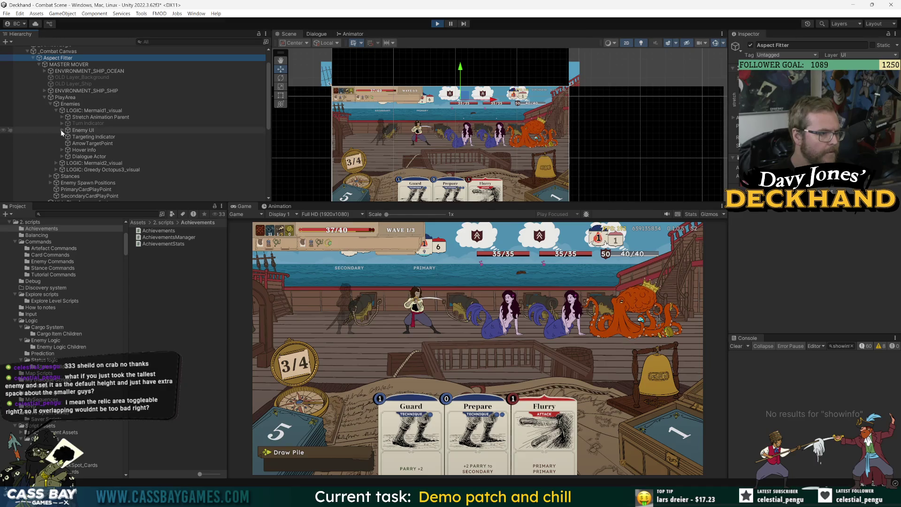
pyautogui.click(62, 130)
pyautogui.click(92, 136)
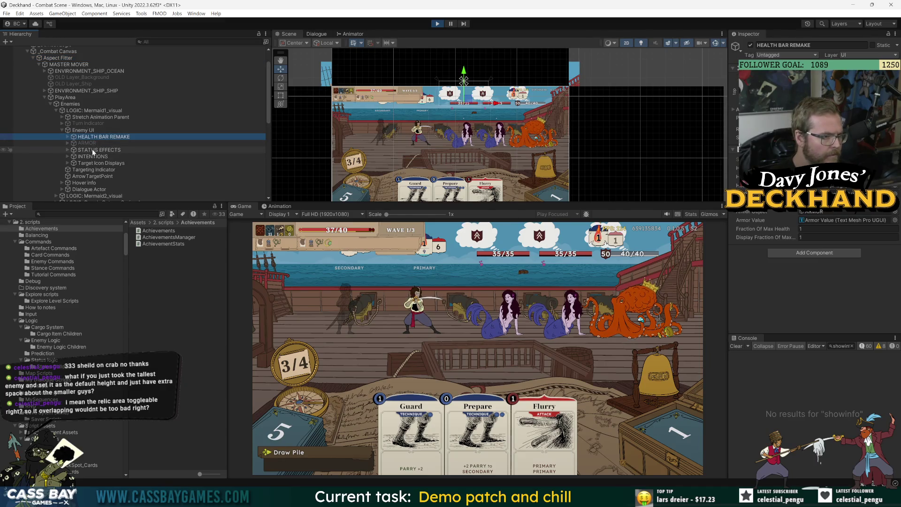
pyautogui.keyDown('ctrl'); pyautogui.click(88, 144); pyautogui.keyUp('ctrl')
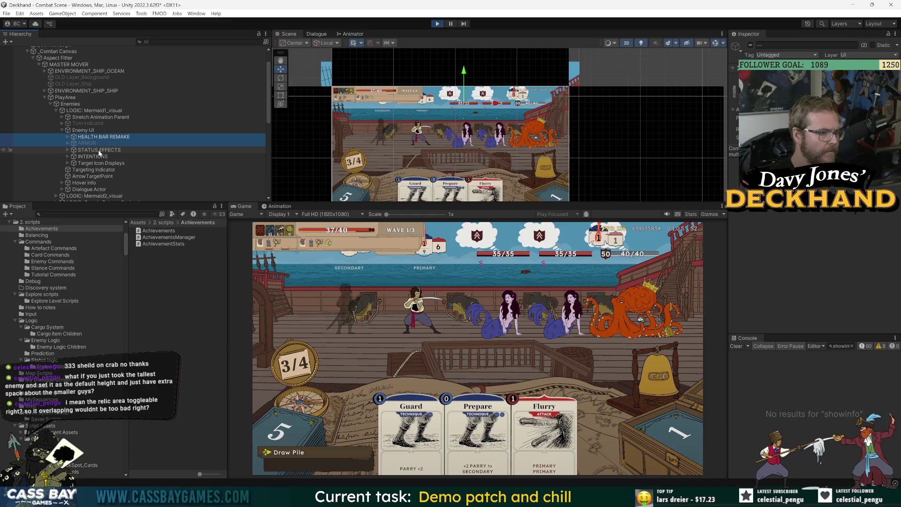
pyautogui.keyDown('ctrl'); pyautogui.click(98, 150); pyautogui.keyUp('ctrl')
pyautogui.moveTo(464, 75); pyautogui.dragTo(463, 122)
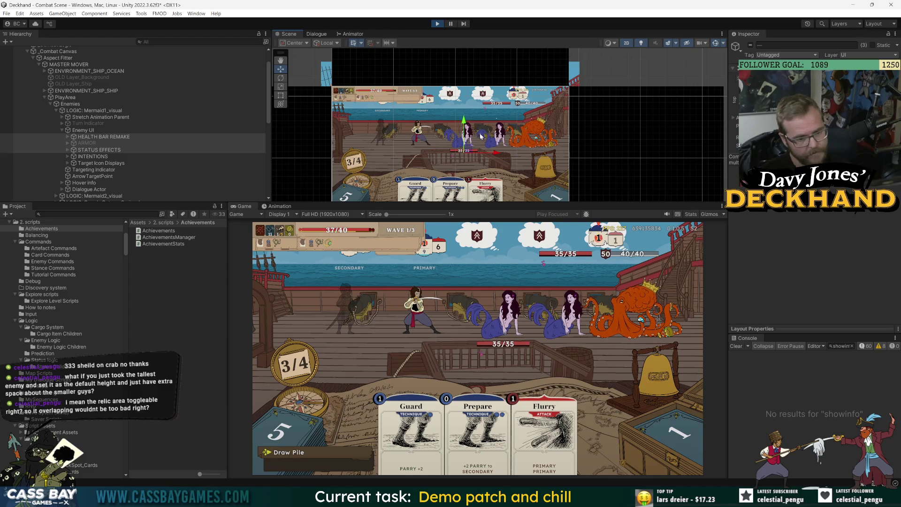
pyautogui.moveTo(464, 120); pyautogui.dragTo(464, 122)
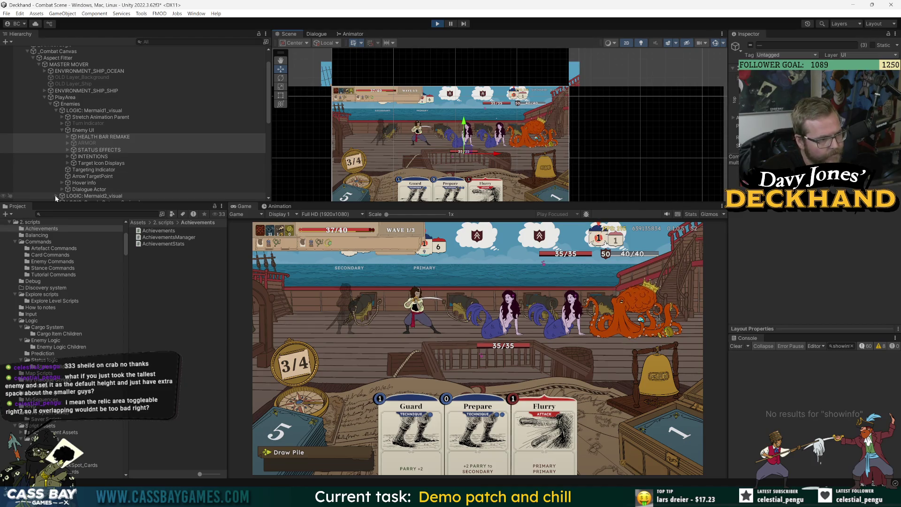
pyautogui.scroll(-3, 114, 153)
pyautogui.scroll(-2, 114, 153)
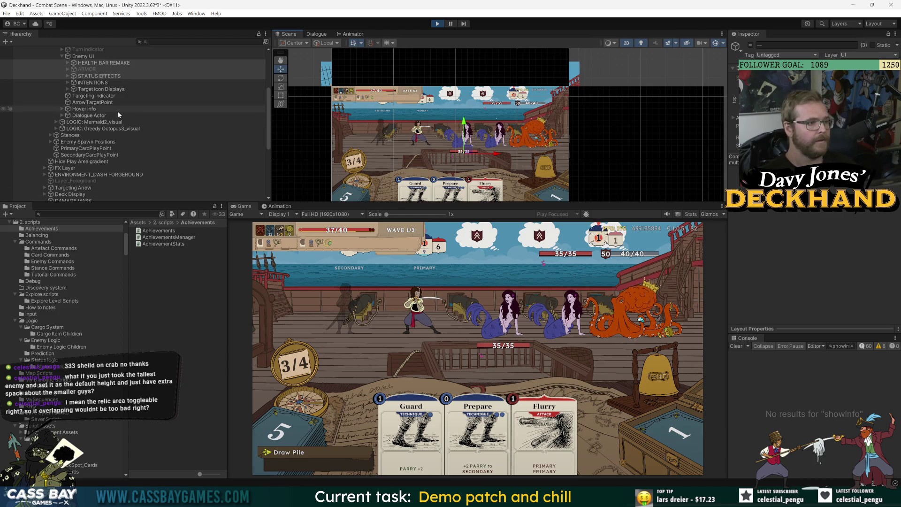
pyautogui.click(56, 122)
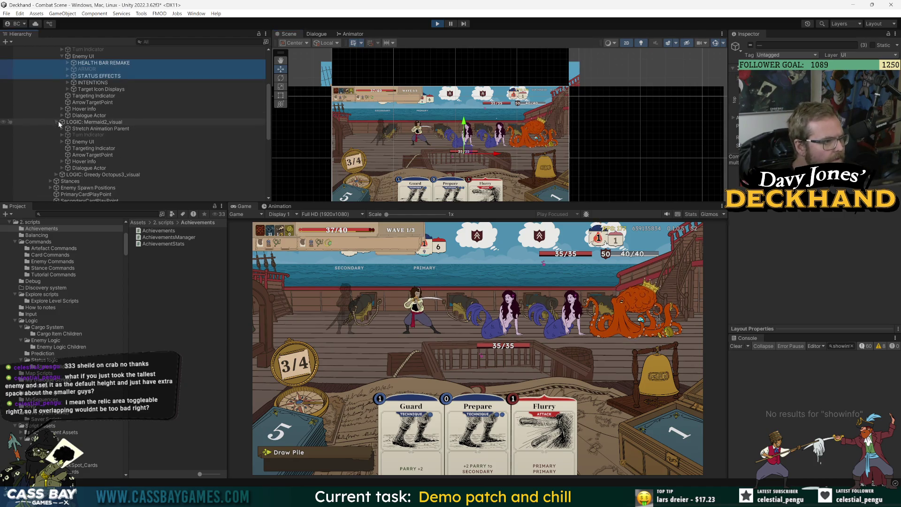
# Lower Mermaid2's HEALTH BAR REMAKE, ARMOR and STATUS EFFECTS beside the first mermaid's
pyautogui.click(61, 141)
pyautogui.click(89, 148)
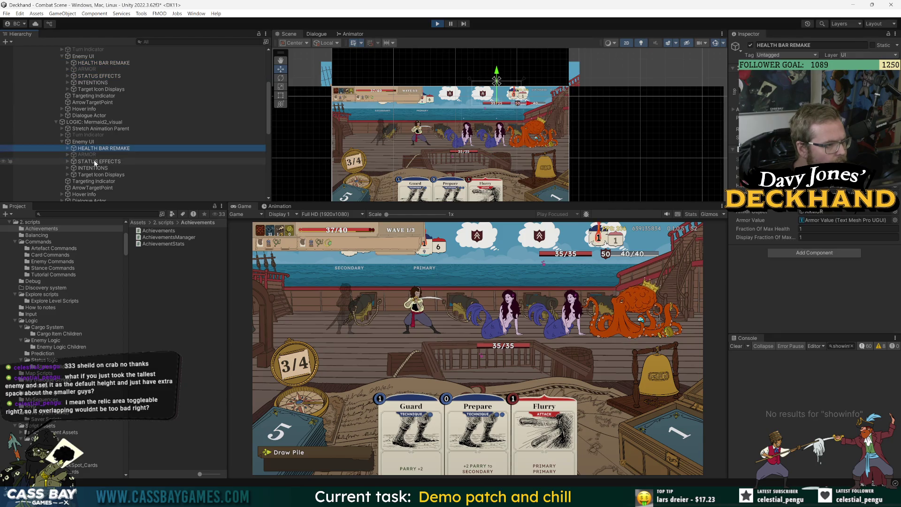
pyautogui.keyDown('shift'); pyautogui.click(94, 162); pyautogui.keyUp('shift')
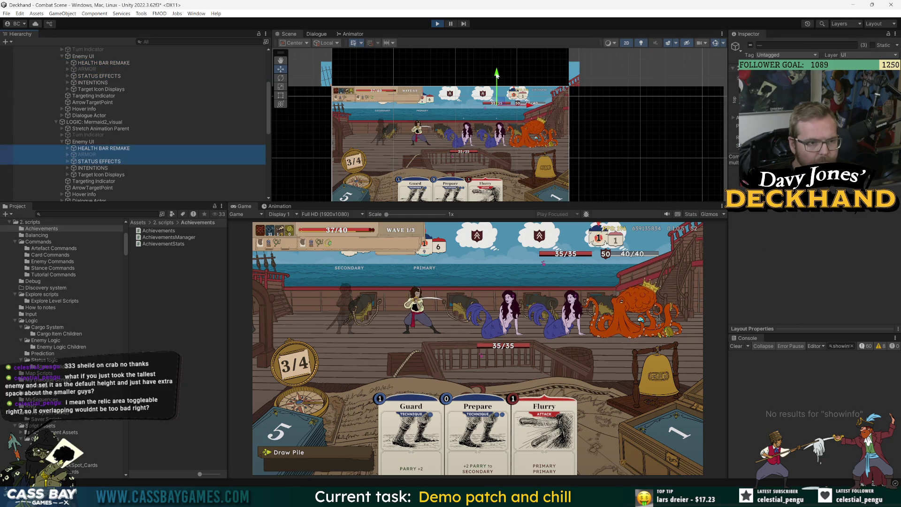
pyautogui.moveTo(497, 111); pyautogui.dragTo(496, 122)
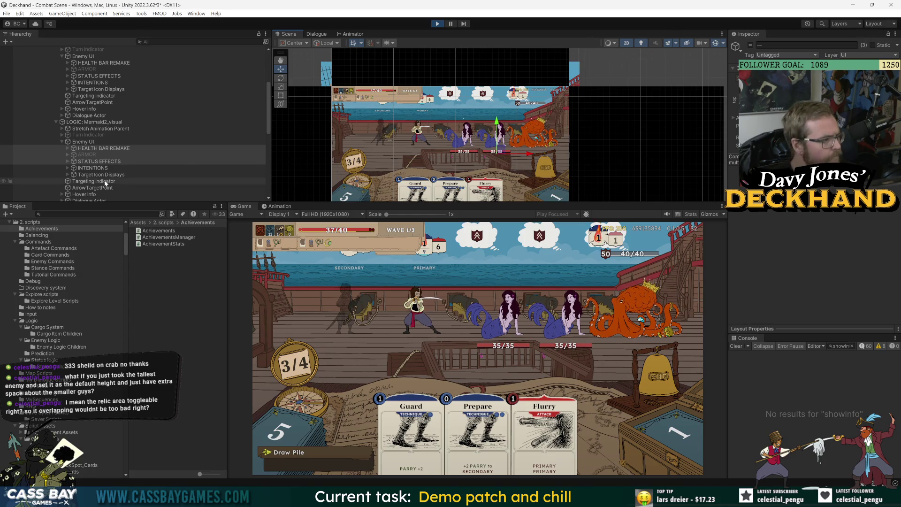
pyautogui.scroll(-2, 117, 170)
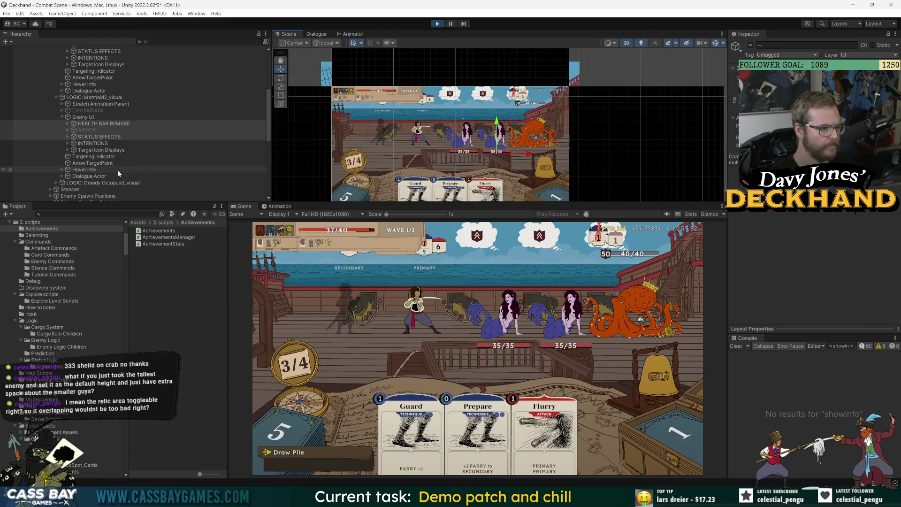
# Lower Greedy Octopus3's HEALTH BAR REMAKE, ARMOR and STATUS EFFECTS beneath it
pyautogui.click(56, 183)
pyautogui.scroll(-3, 92, 107)
pyautogui.click(62, 128)
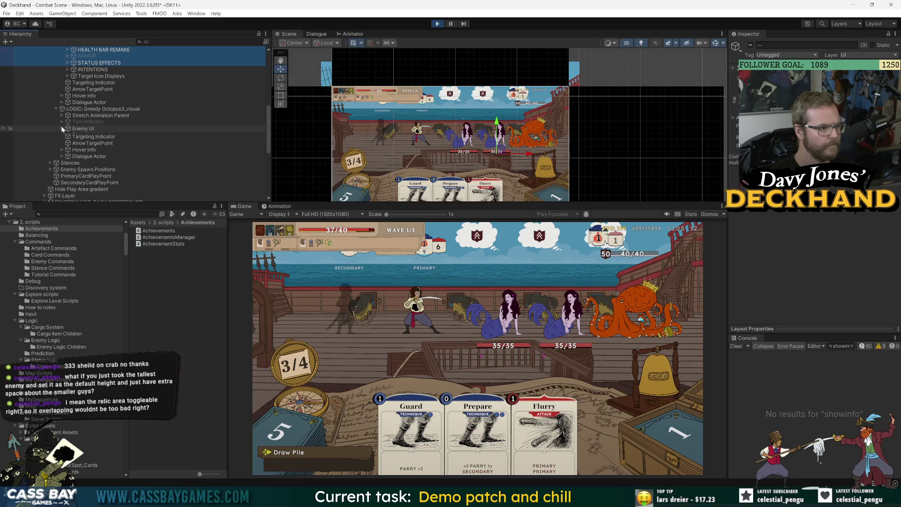
pyautogui.click(234, 135)
pyautogui.keyDown('shift'); pyautogui.click(249, 148); pyautogui.keyUp('shift')
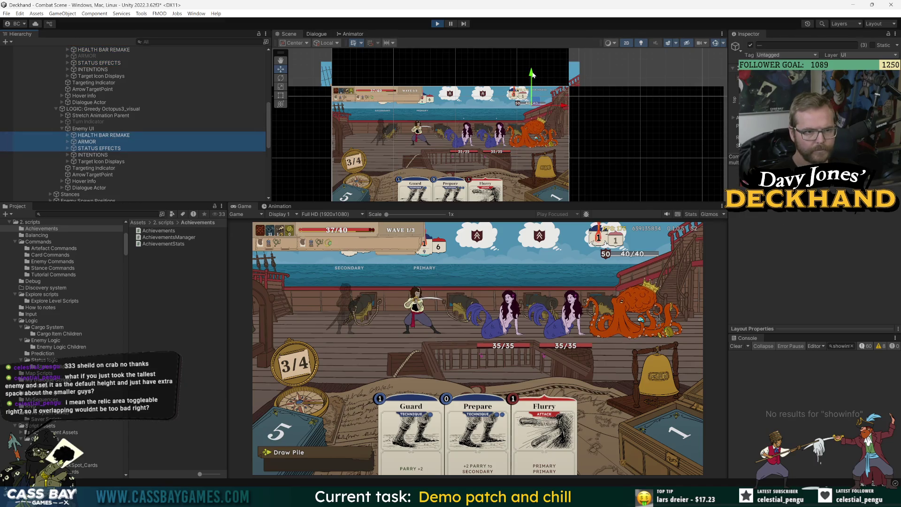
pyautogui.moveTo(532, 73); pyautogui.dragTo(534, 123)
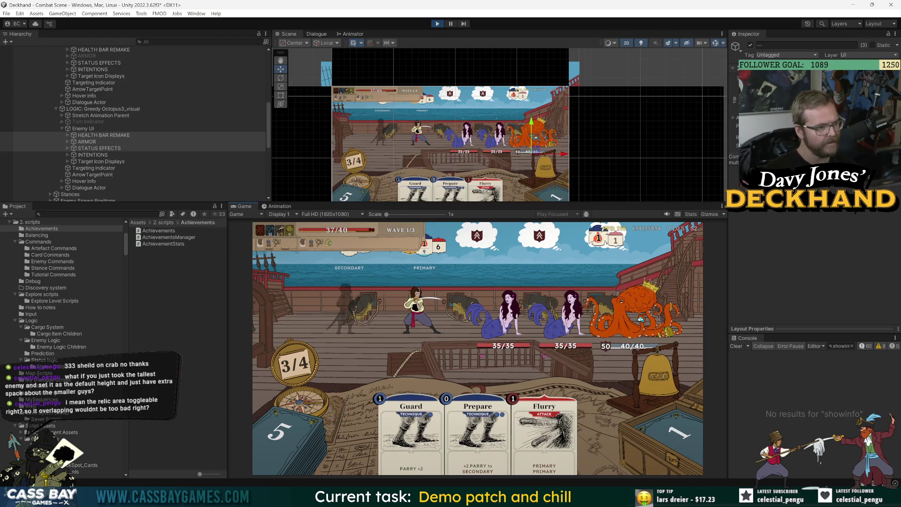
pyautogui.click(393, 111)
pyautogui.click(69, 148)
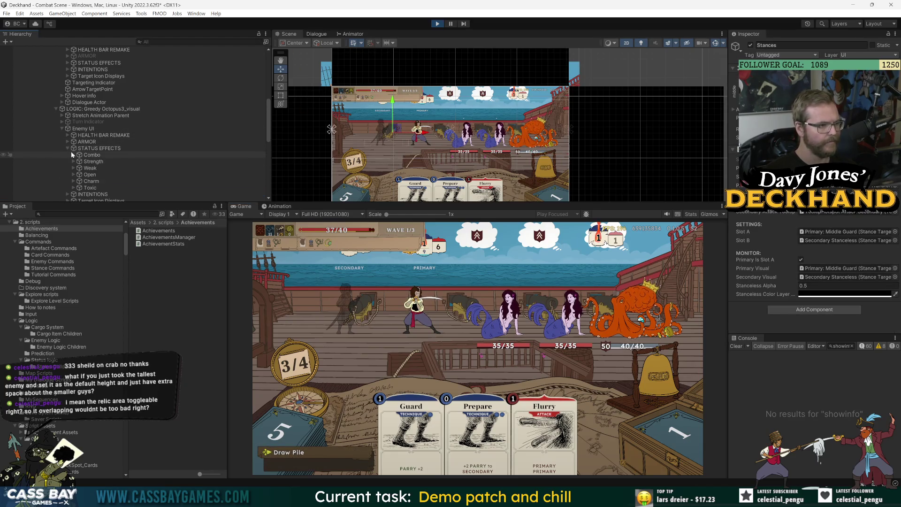
pyautogui.click(92, 155)
pyautogui.keyDown('shift'); pyautogui.click(91, 181); pyautogui.keyUp('shift')
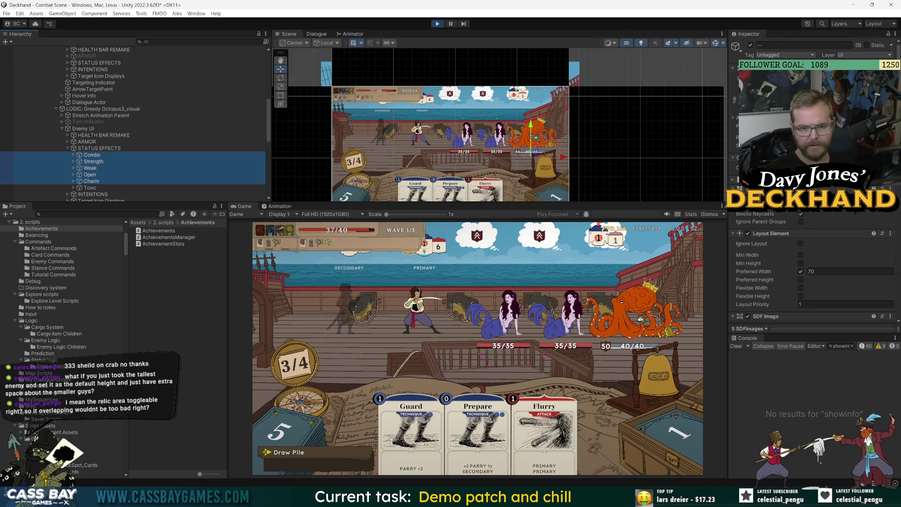
pyautogui.click(747, 212)
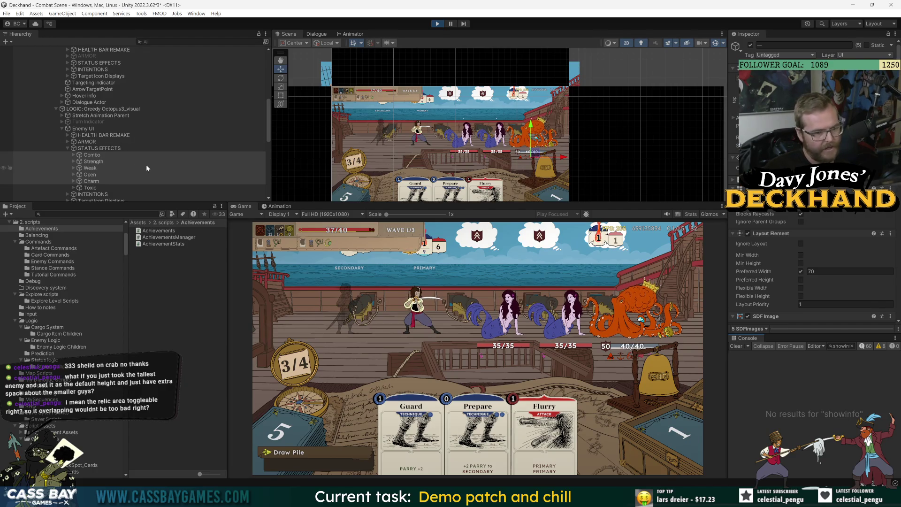
pyautogui.click(108, 122)
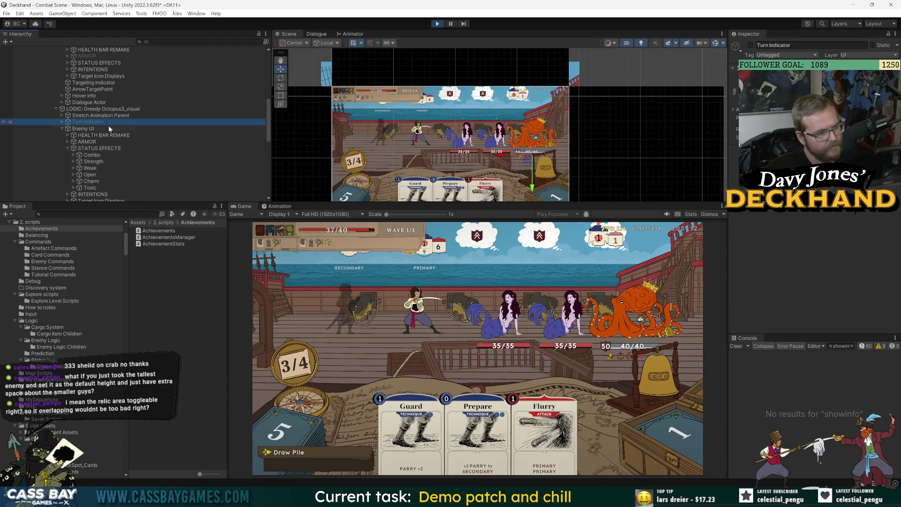
pyautogui.scroll(-5, 105, 129)
pyautogui.click(73, 125)
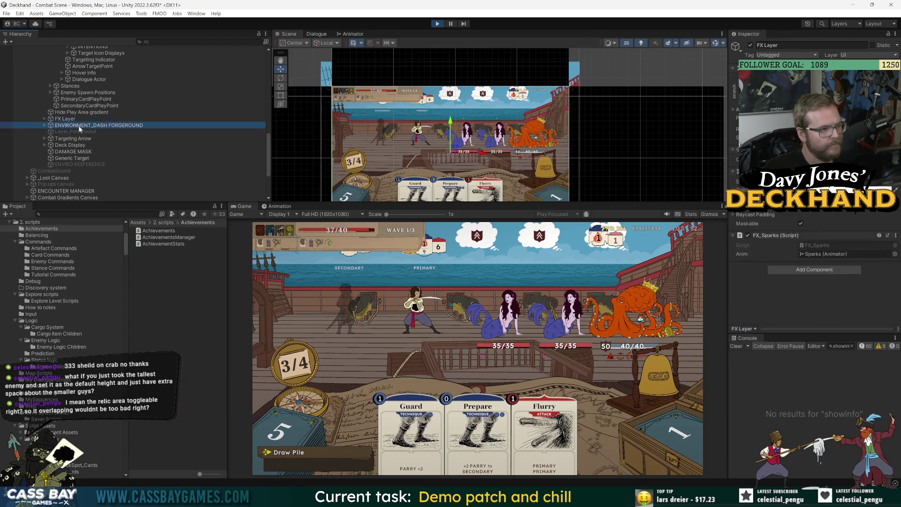
# Lower the dash foreground and Deck Display so the cards and draw pile sit nearer the bottom
pyautogui.keyDown('ctrl'); pyautogui.click(74, 145); pyautogui.keyUp('ctrl')
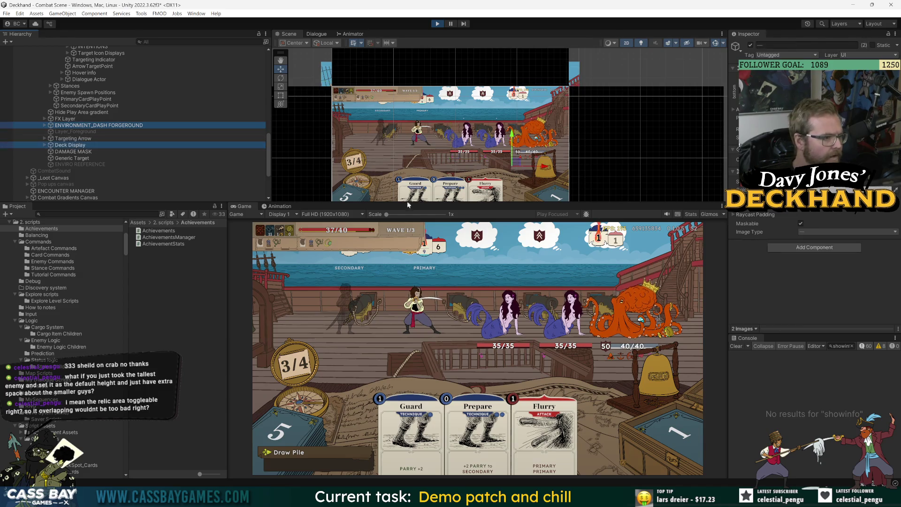
pyautogui.scroll(-2, 421, 153)
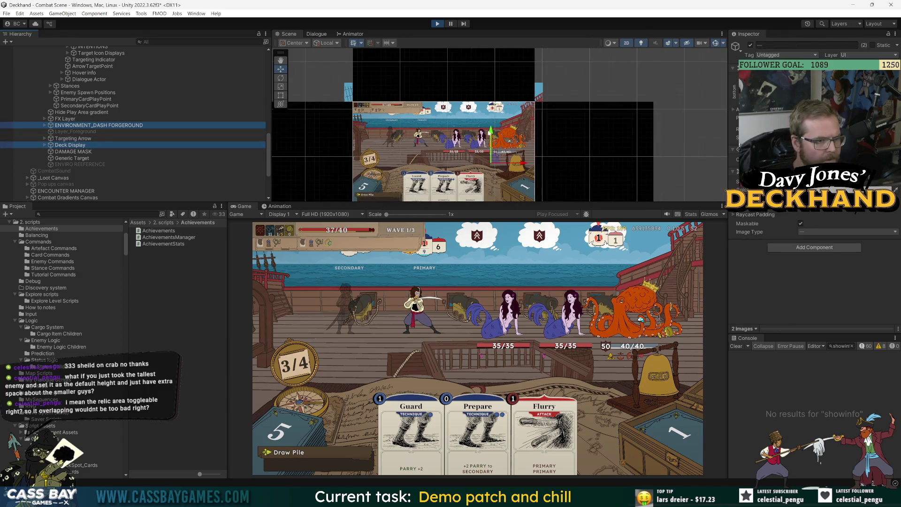
pyautogui.moveTo(490, 133); pyautogui.dragTo(491, 139)
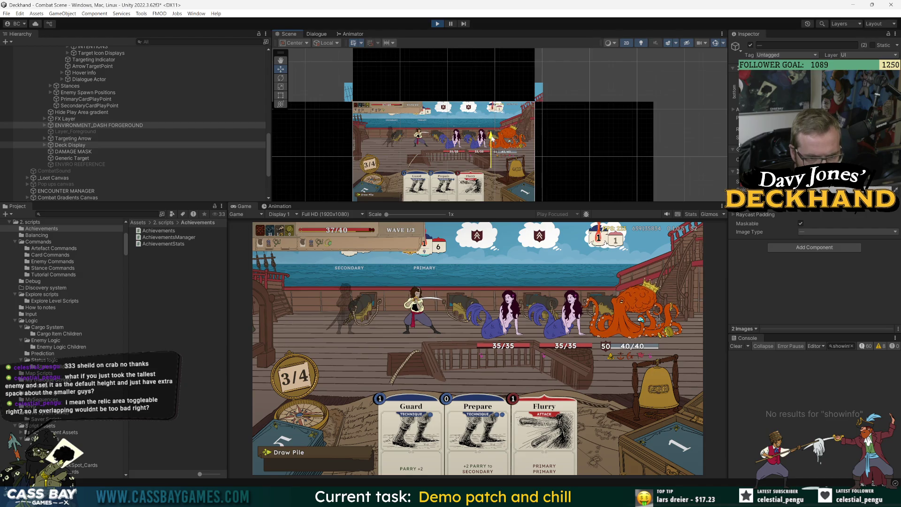
pyautogui.moveTo(491, 139); pyautogui.dragTo(491, 145)
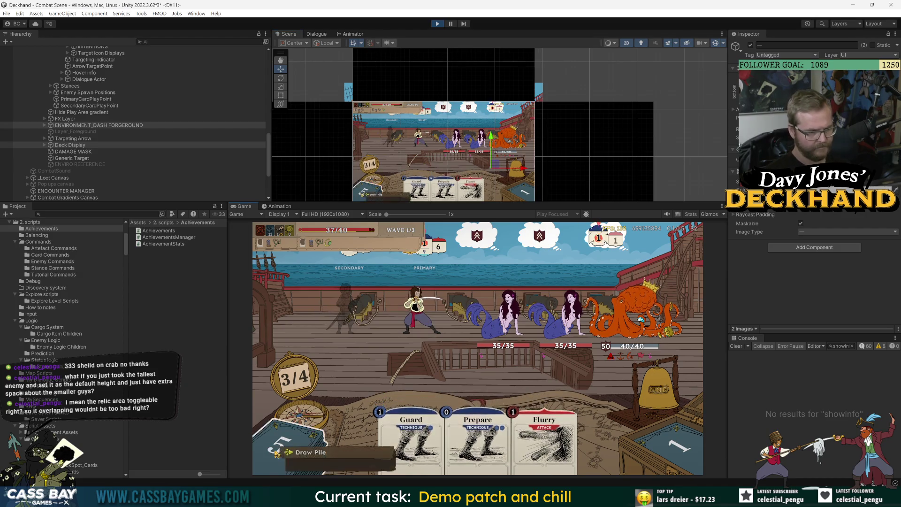
pyautogui.moveTo(293, 372)
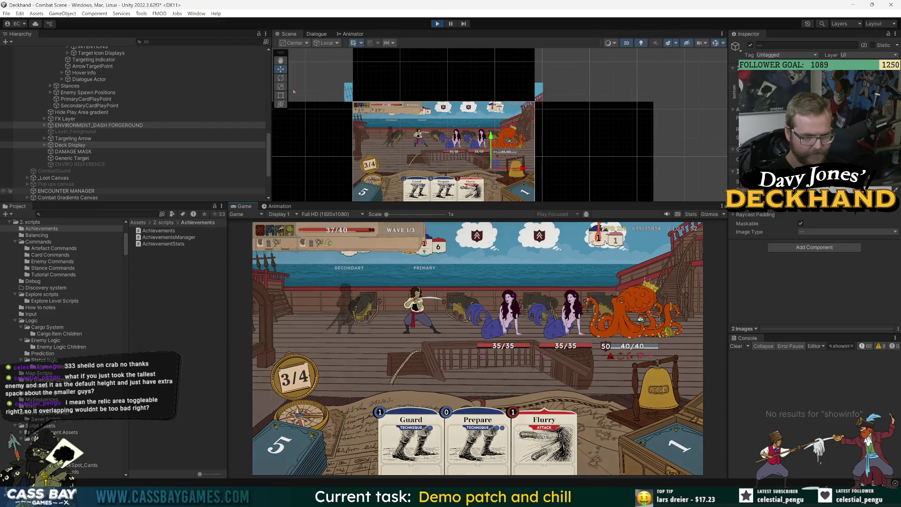
# Move the ENVIRONMENT_DASH FORGEROUND art back upward
pyautogui.click(61, 139)
pyautogui.click(50, 146)
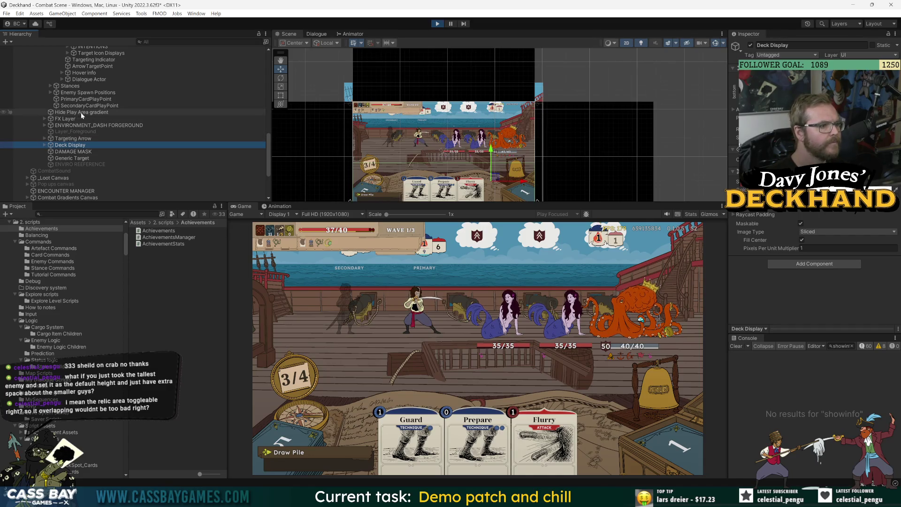
pyautogui.click(68, 125)
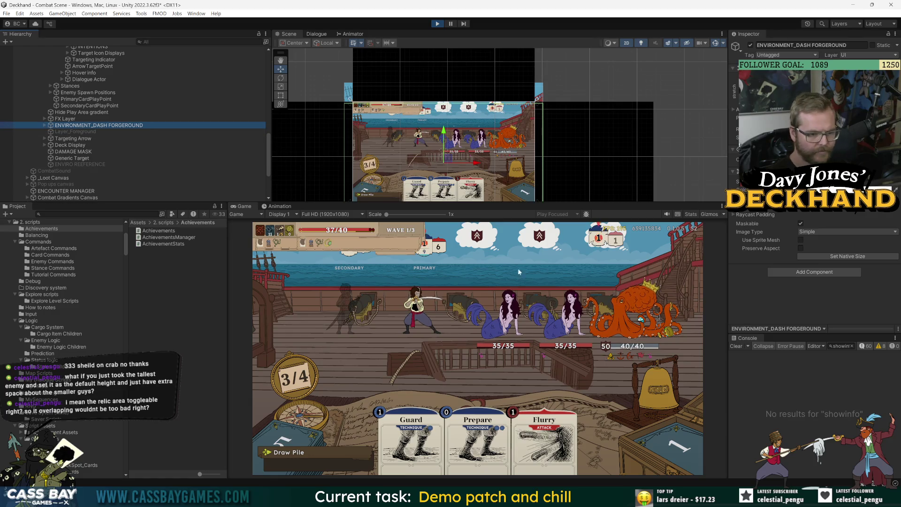
pyautogui.moveTo(444, 135); pyautogui.dragTo(452, 127)
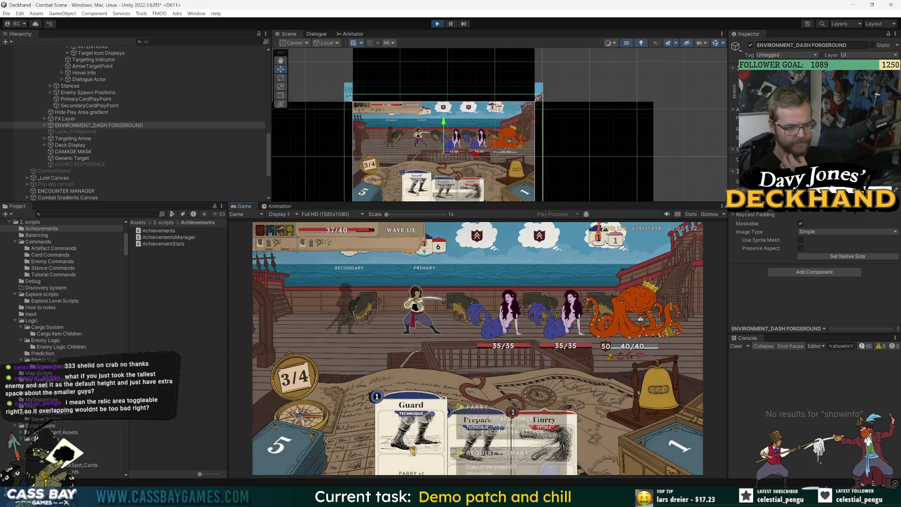
# Try raising Deck Display, then undo that move with Ctrl+Z
pyautogui.click(69, 145)
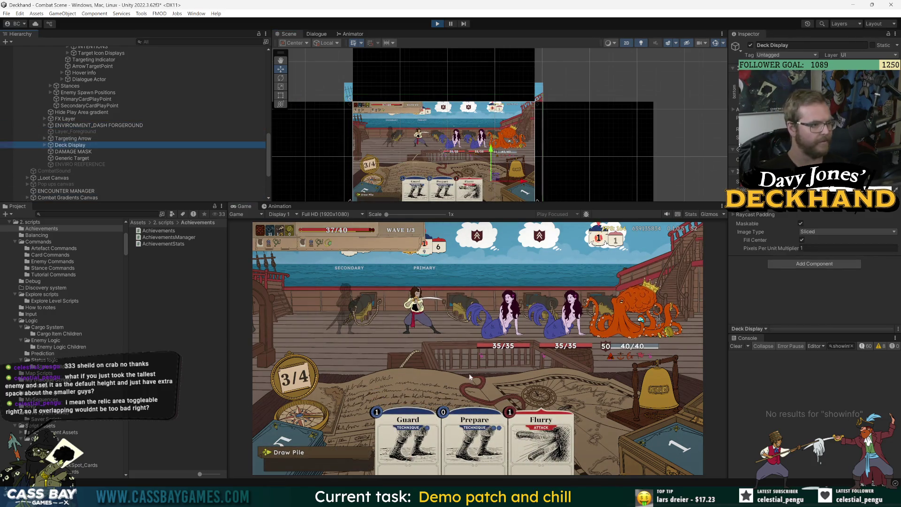
pyautogui.moveTo(493, 147); pyautogui.dragTo(492, 120)
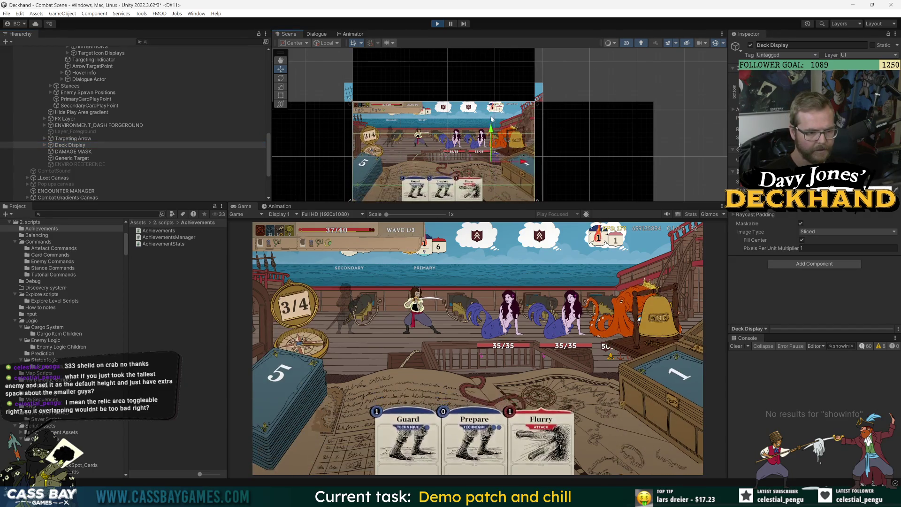
pyautogui.hotkey('ctrl', 'z')
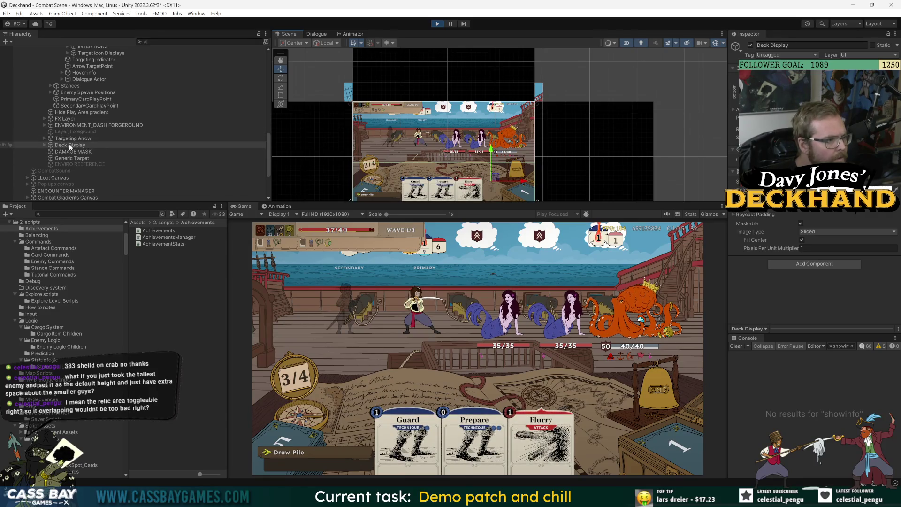
pyautogui.click(44, 145)
# Raise HandArea slightly so the cards' full descriptions clear the bottom edge
pyautogui.scroll(-3, 100, 168)
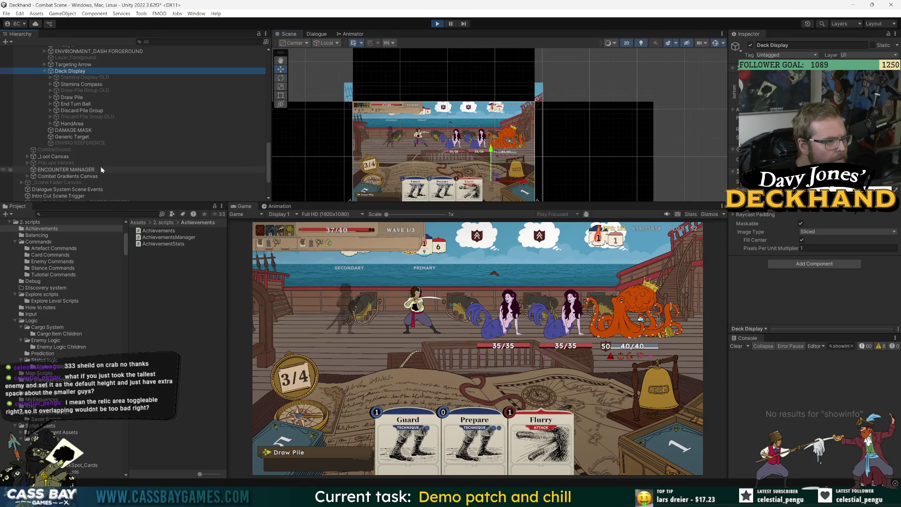
pyautogui.click(73, 125)
pyautogui.moveTo(497, 173); pyautogui.dragTo(493, 161)
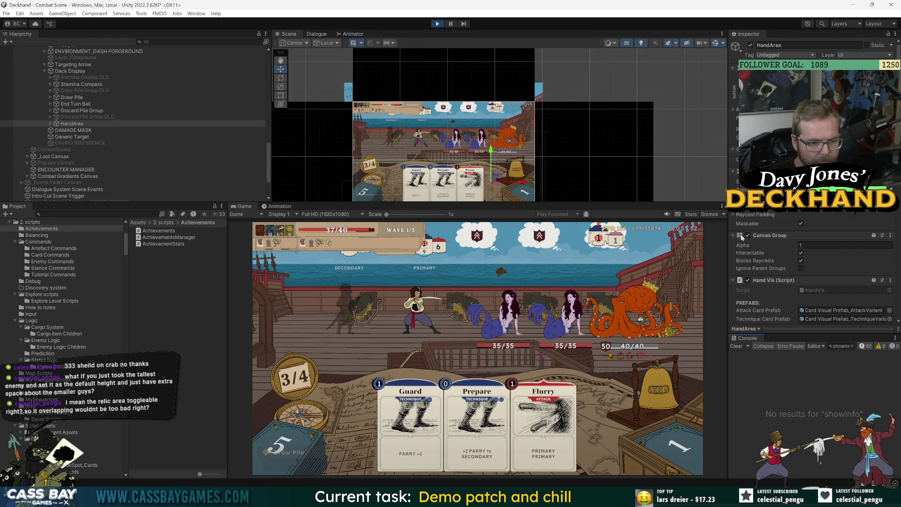
pyautogui.moveTo(493, 154); pyautogui.dragTo(493, 155)
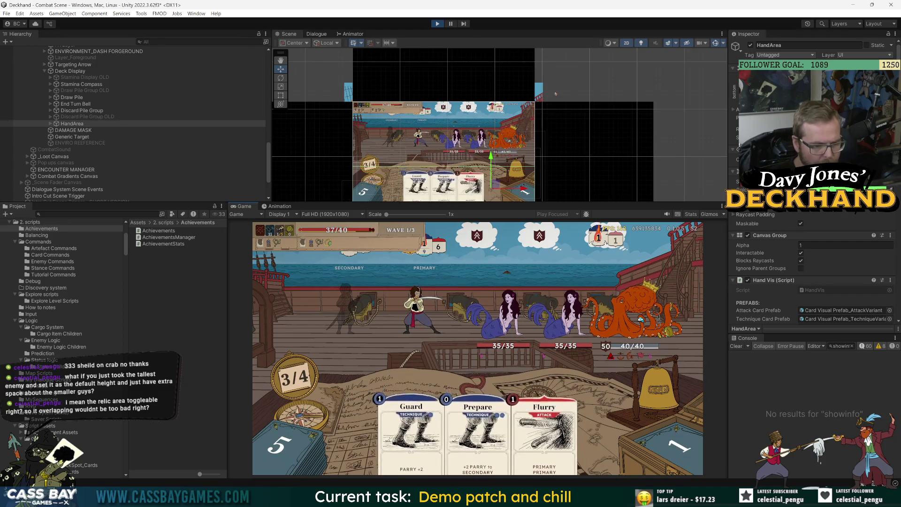
pyautogui.moveTo(485, 163); pyautogui.dragTo(470, 141)
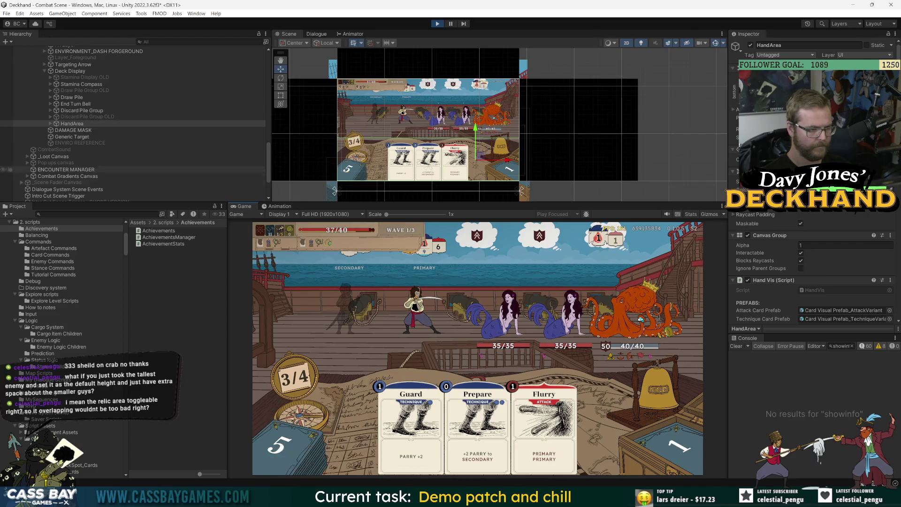
# Inspect HandArea's V_Hand and V_Discard children and frame the Draw pile position marker
pyautogui.click(94, 138)
pyautogui.click(50, 123)
pyautogui.click(84, 137)
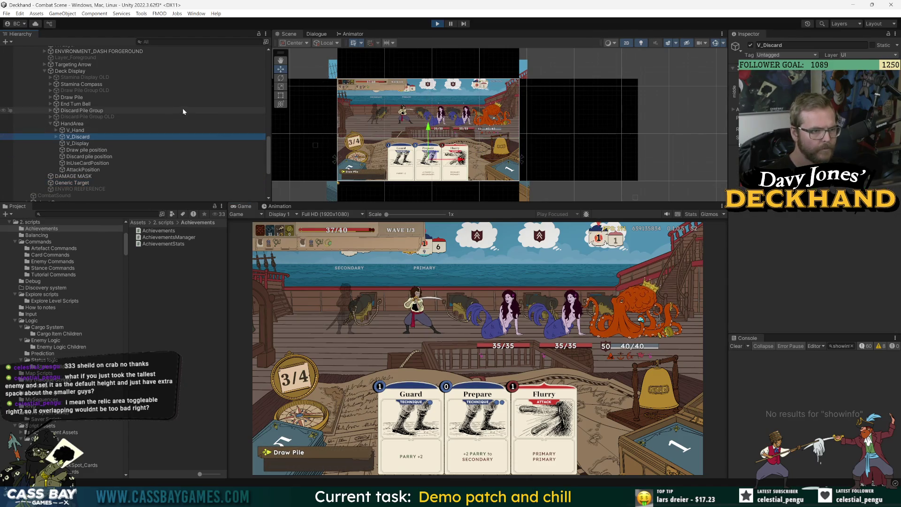
pyautogui.click(69, 131)
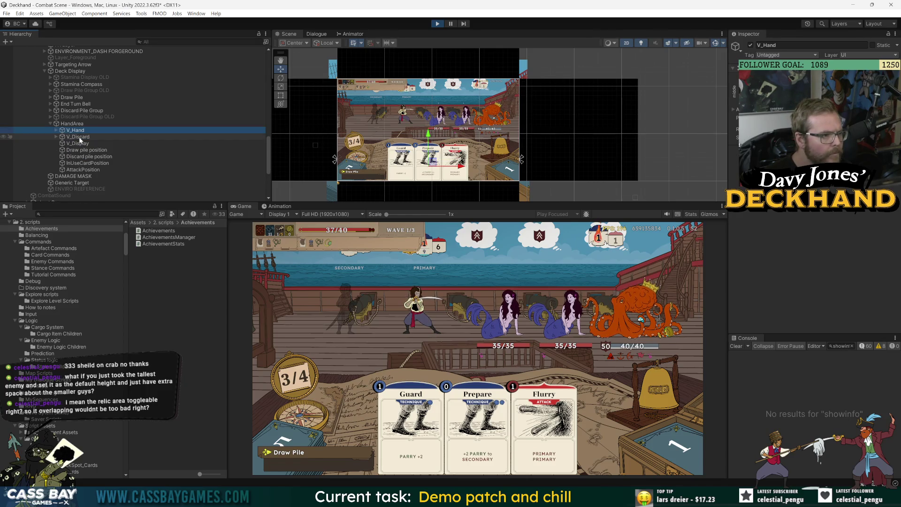
pyautogui.click(76, 137)
pyautogui.click(56, 136)
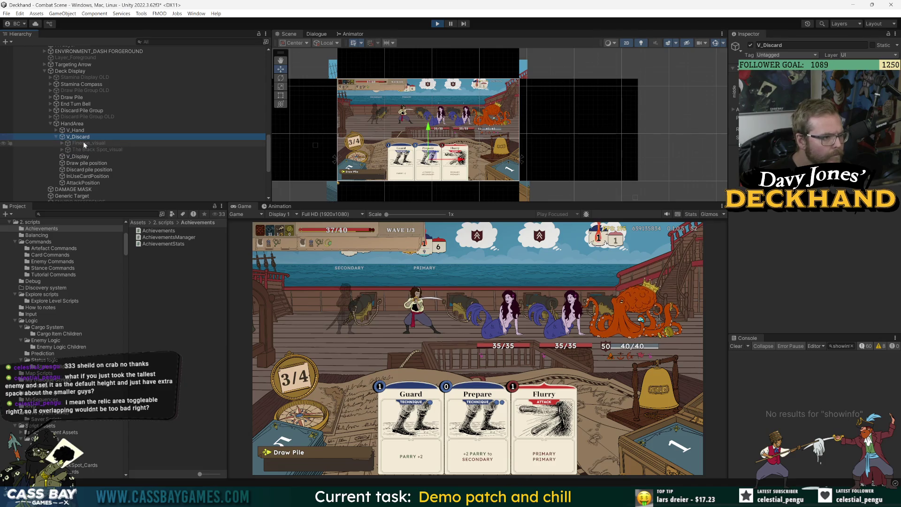
pyautogui.click(80, 164)
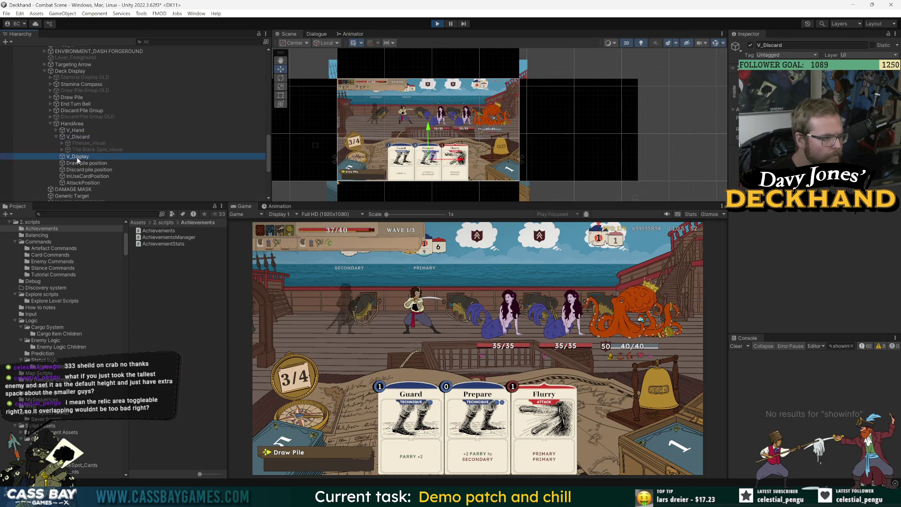
pyautogui.press('f')
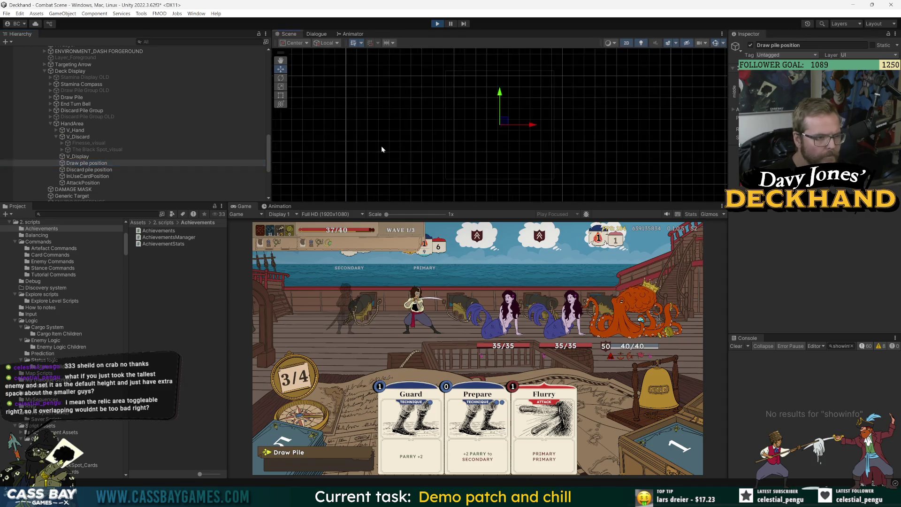
# Step through HandArea's children and V_Hand's card visuals, then frame the whole canvas
pyautogui.scroll(-5, 491, 146)
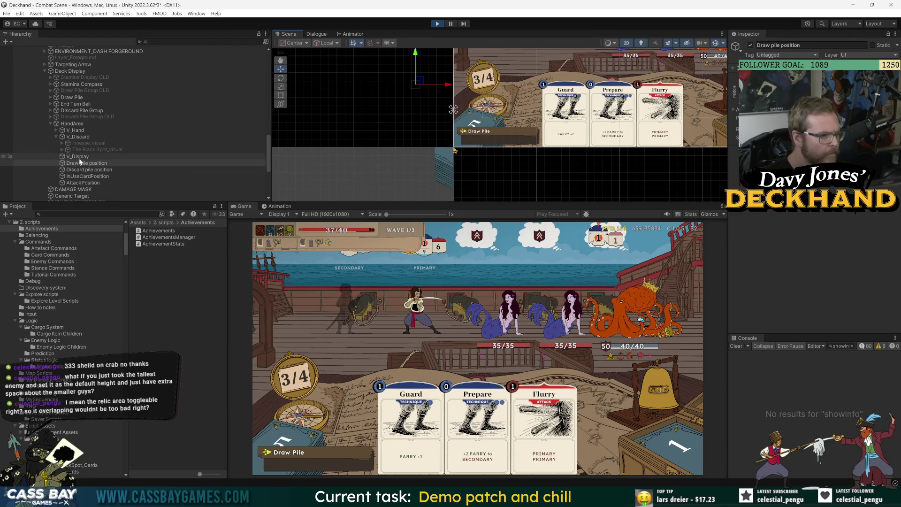
pyautogui.click(101, 163)
pyautogui.click(96, 169)
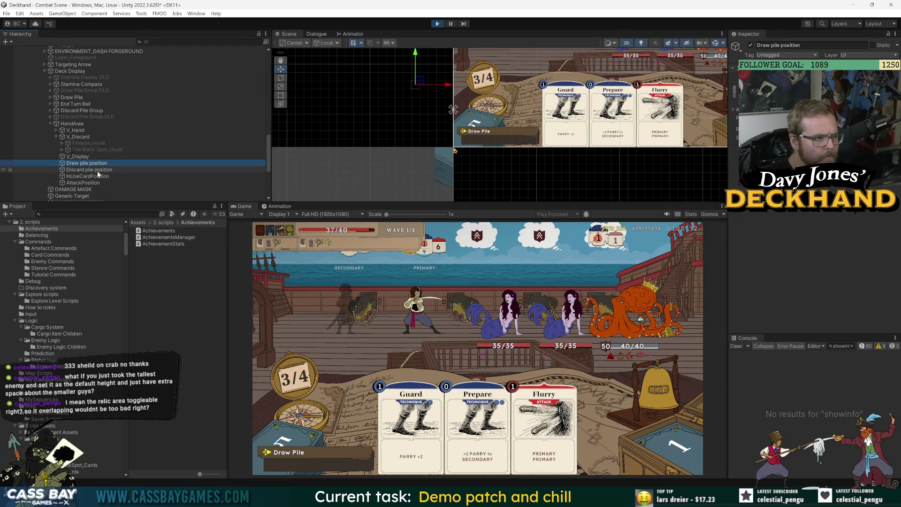
pyautogui.click(92, 176)
pyautogui.click(88, 183)
pyautogui.click(73, 132)
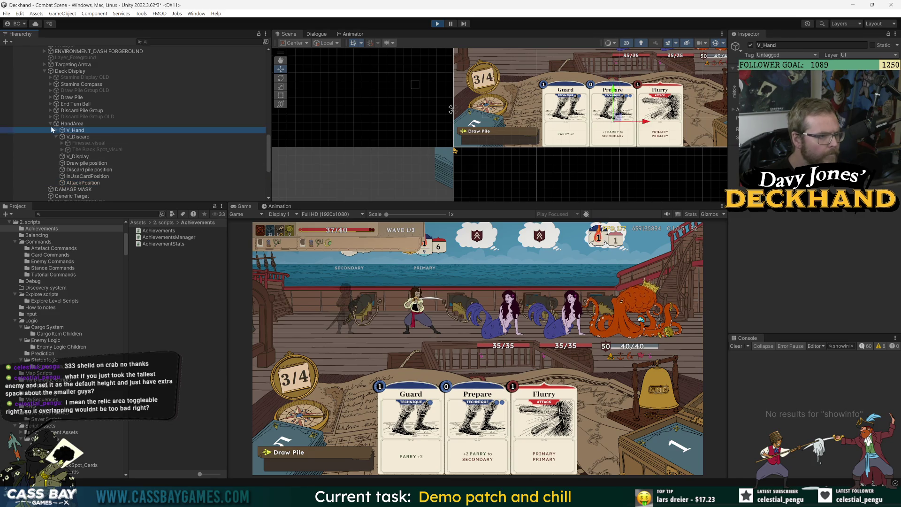
pyautogui.click(56, 130)
pyautogui.click(86, 137)
pyautogui.click(94, 143)
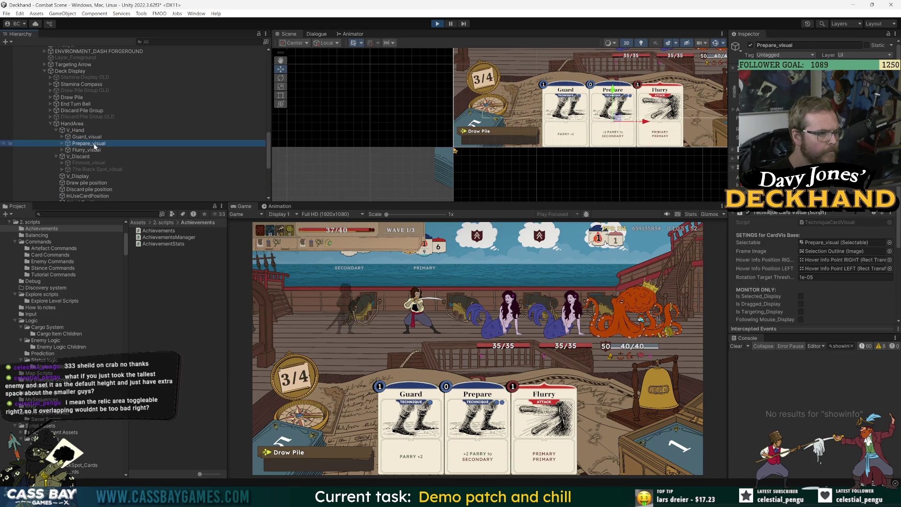
pyautogui.click(56, 130)
pyautogui.click(70, 131)
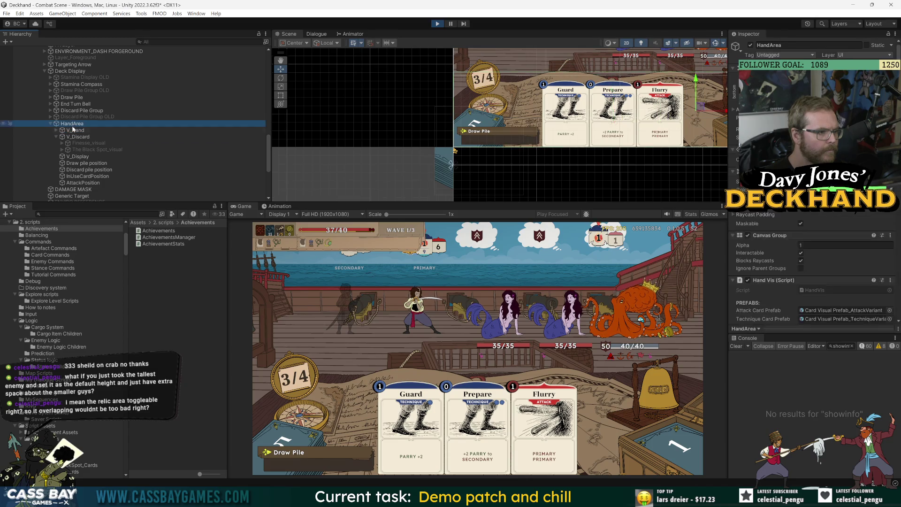
pyautogui.click(81, 137)
pyautogui.press('f')
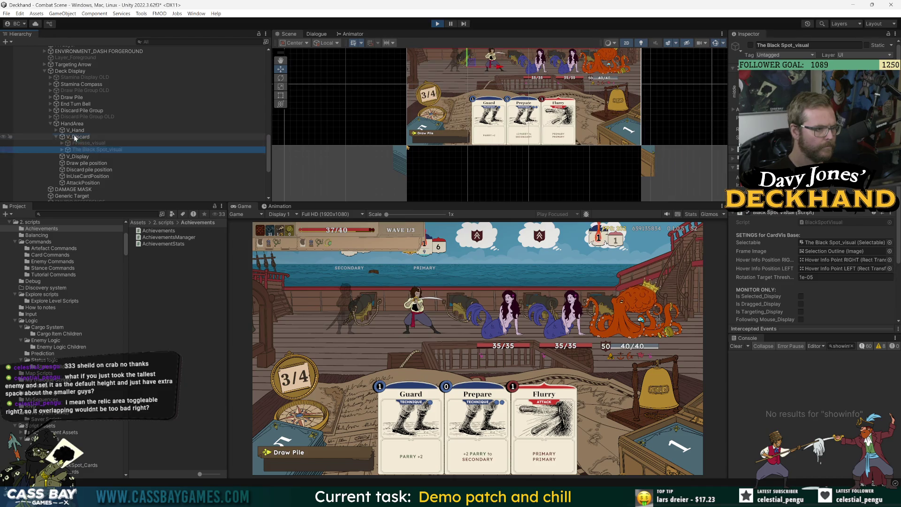
# Collapse V_Discard and select the Discard Pile Group object
pyautogui.click(56, 136)
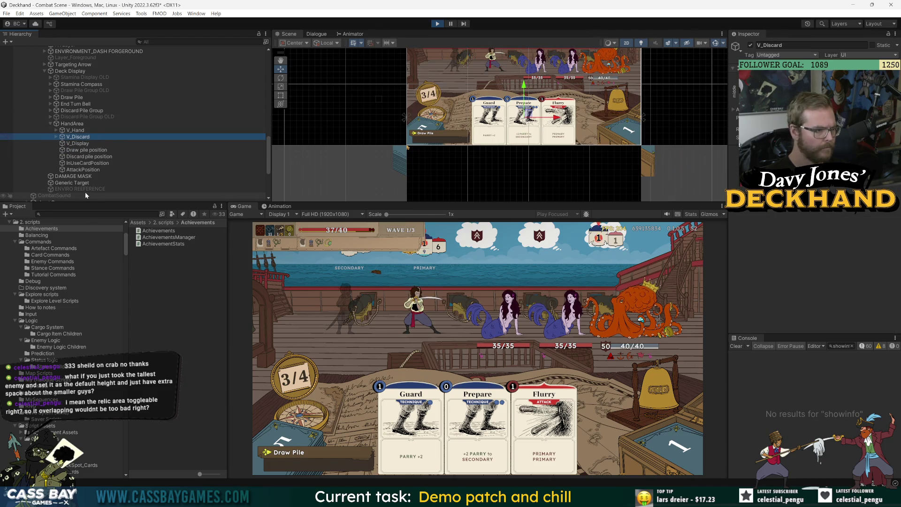
pyautogui.click(78, 111)
pyautogui.click(75, 105)
pyautogui.click(78, 110)
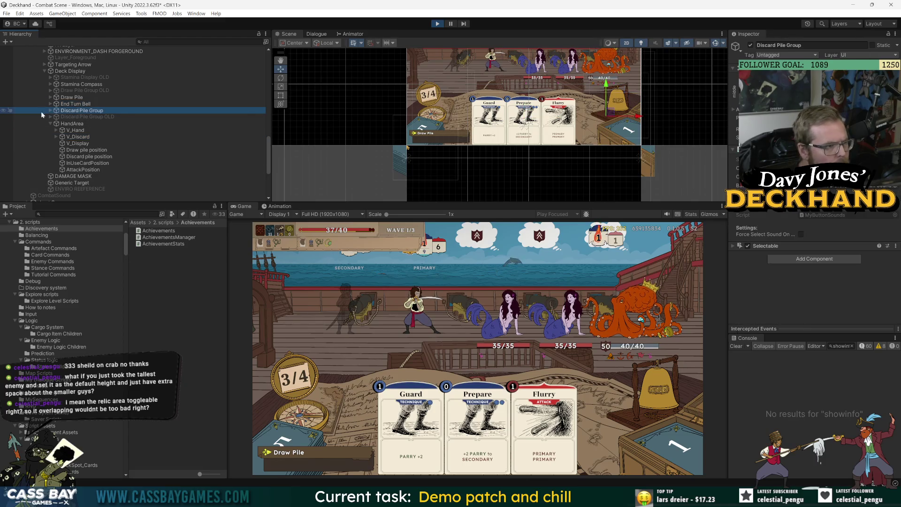
# Frame Discard Pile Group with the Rect tool and inspect its SelectableArea, Outline and Color children
pyautogui.press('f')
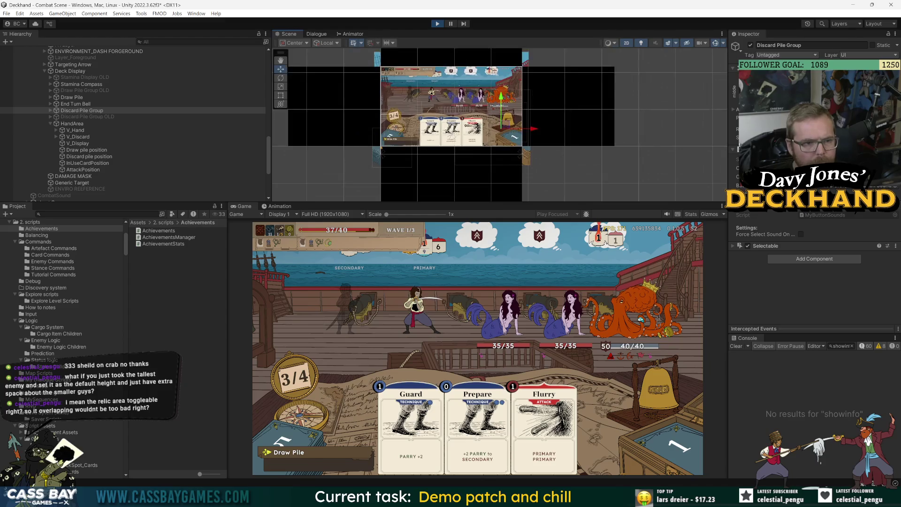
pyautogui.click(281, 95)
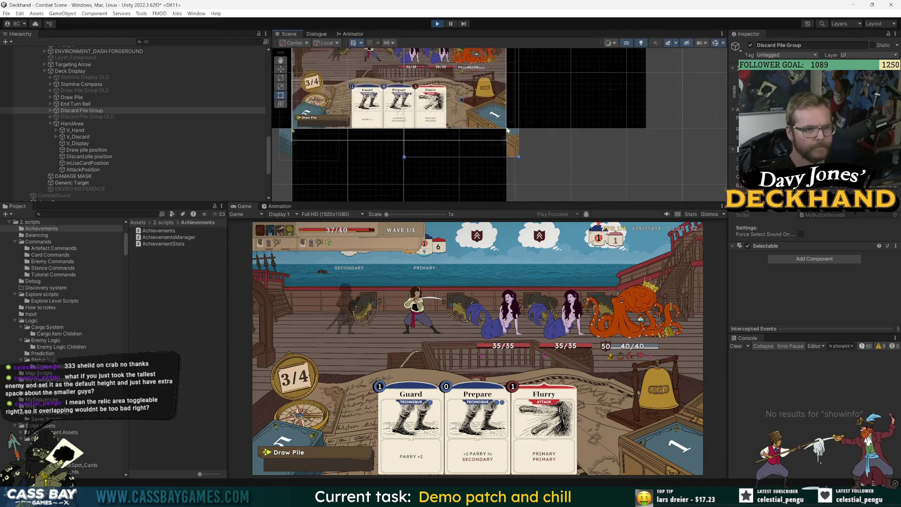
pyautogui.click(51, 110)
pyautogui.click(82, 117)
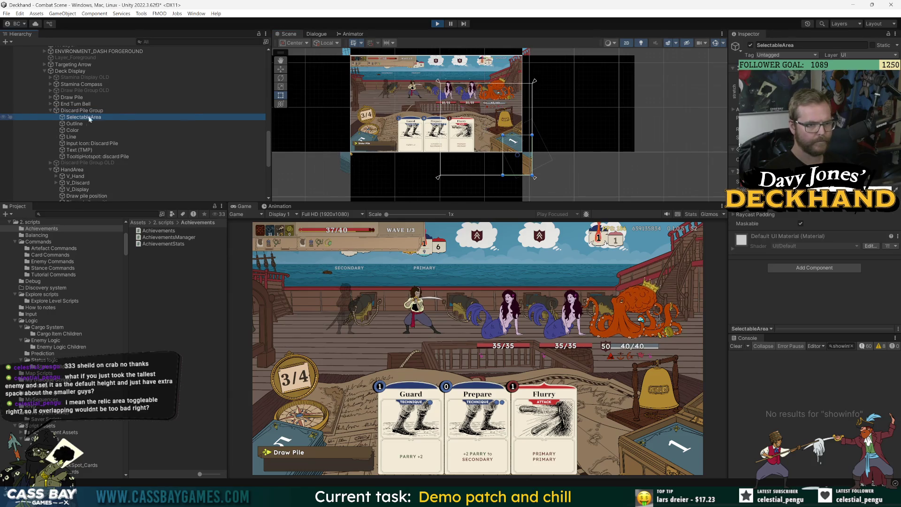
pyautogui.click(77, 124)
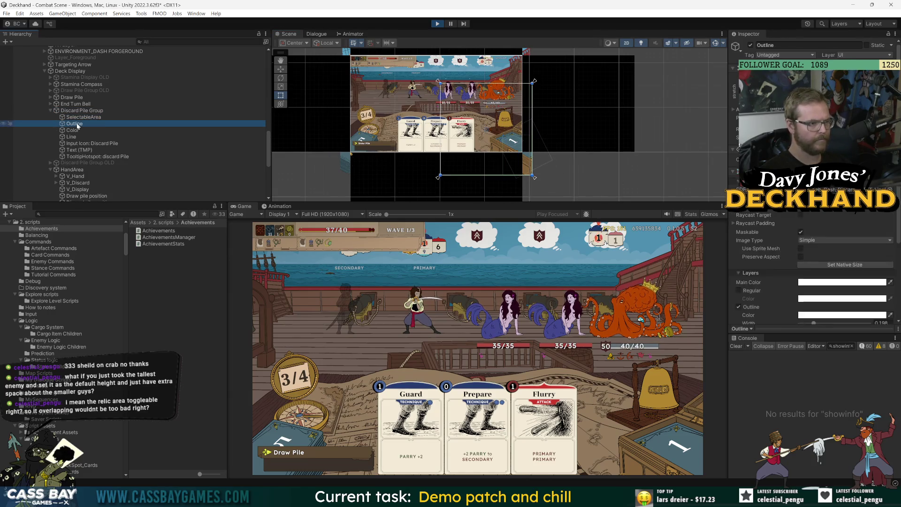
pyautogui.click(79, 118)
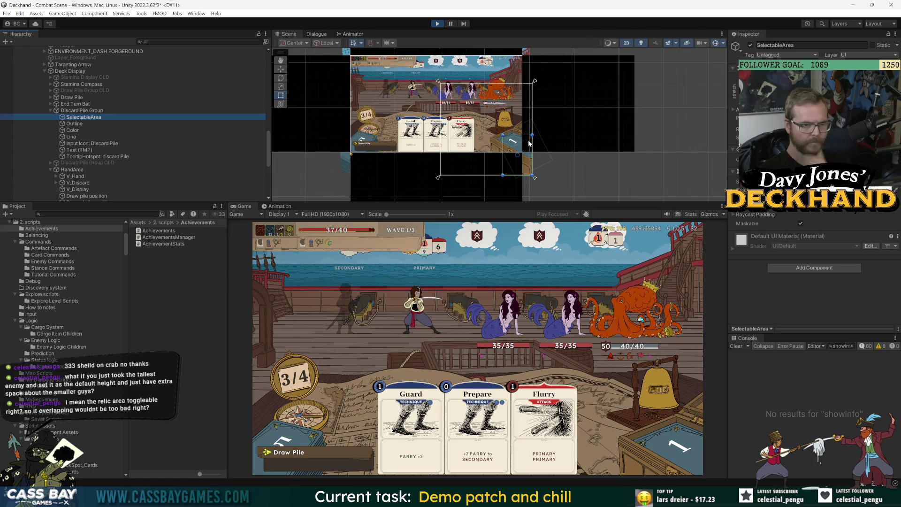
pyautogui.click(131, 130)
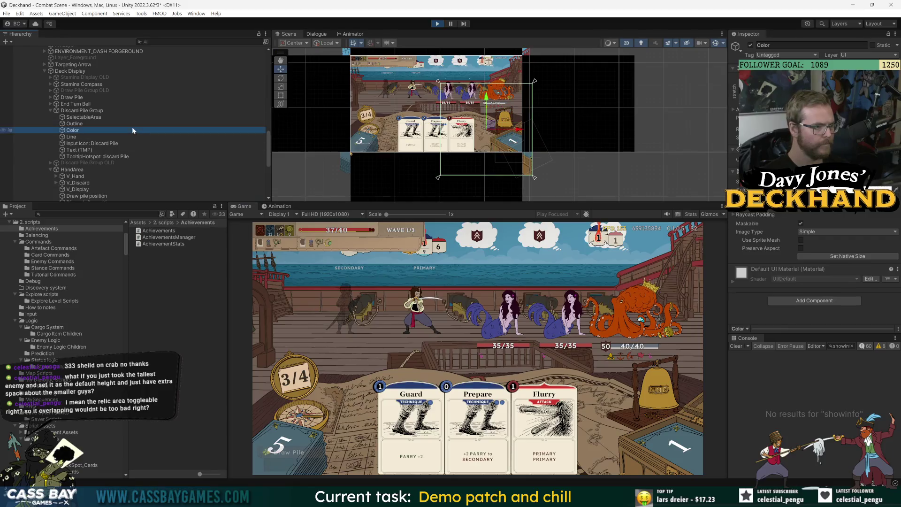
# Shift the Draw Pile's Selectable hover area slightly upward
pyautogui.click(50, 97)
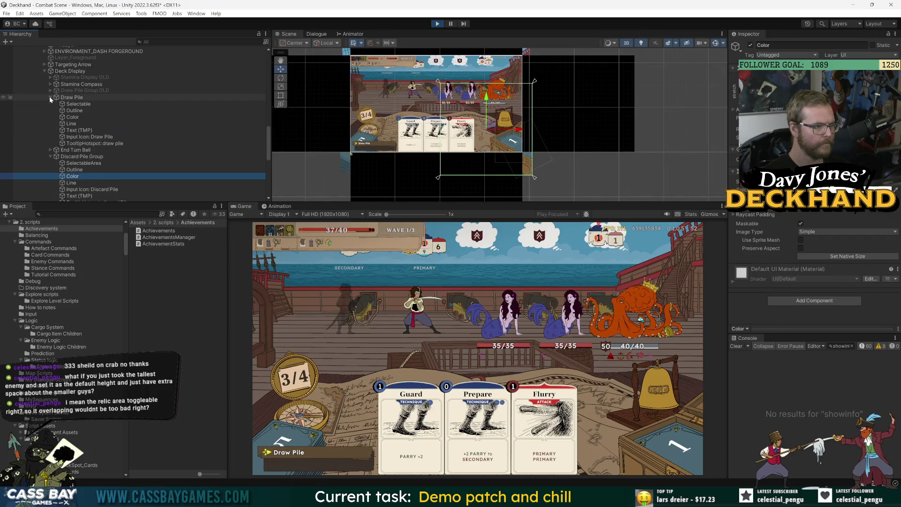
pyautogui.click(91, 104)
pyautogui.scroll(1, 375, 157)
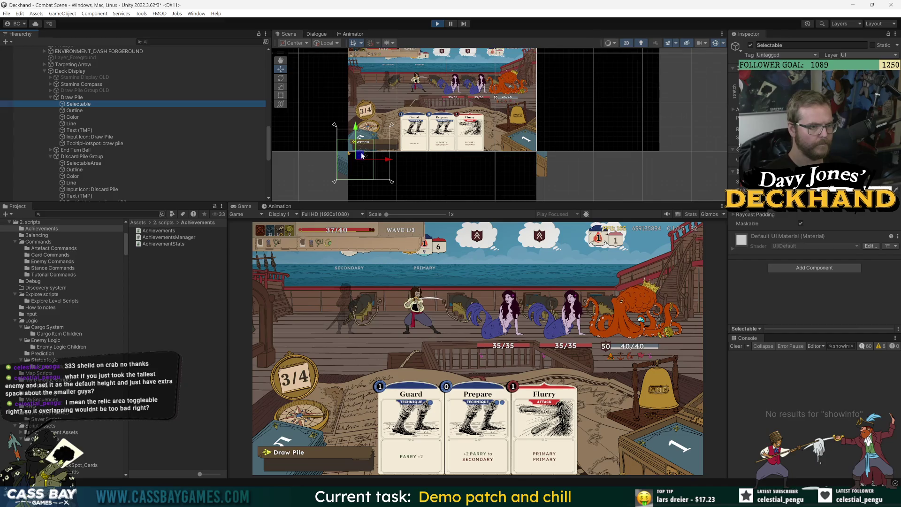
pyautogui.moveTo(367, 144); pyautogui.dragTo(367, 142)
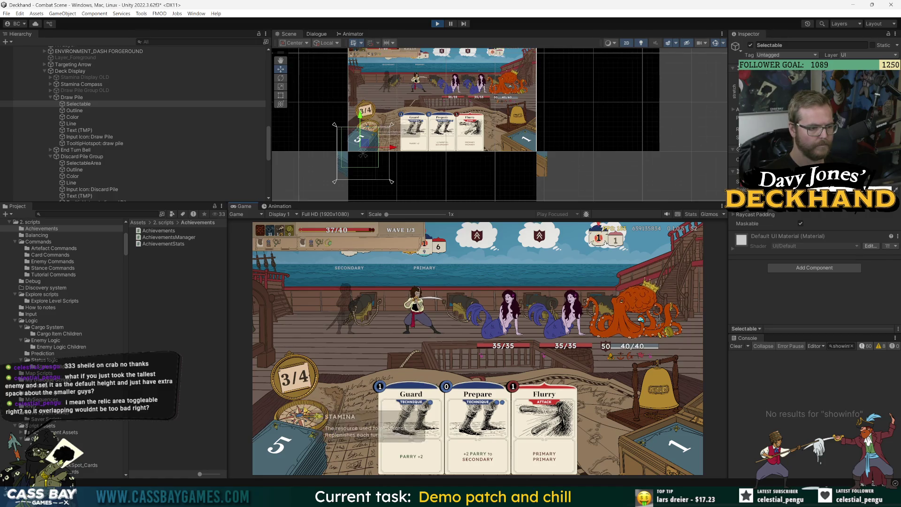
pyautogui.moveTo(296, 378)
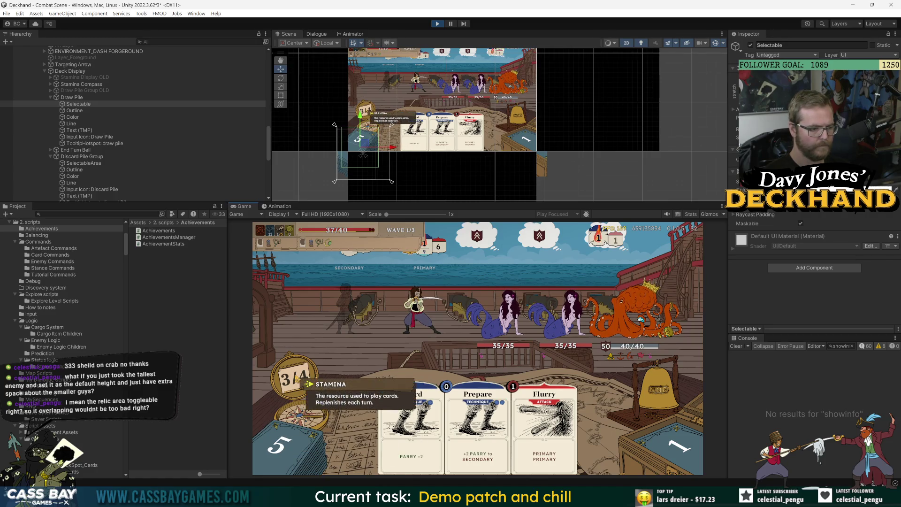
# Inspect the End Turn Bell's SelectableArea, then collapse End Turn Bell and HandArea
pyautogui.click(117, 162)
pyautogui.click(50, 150)
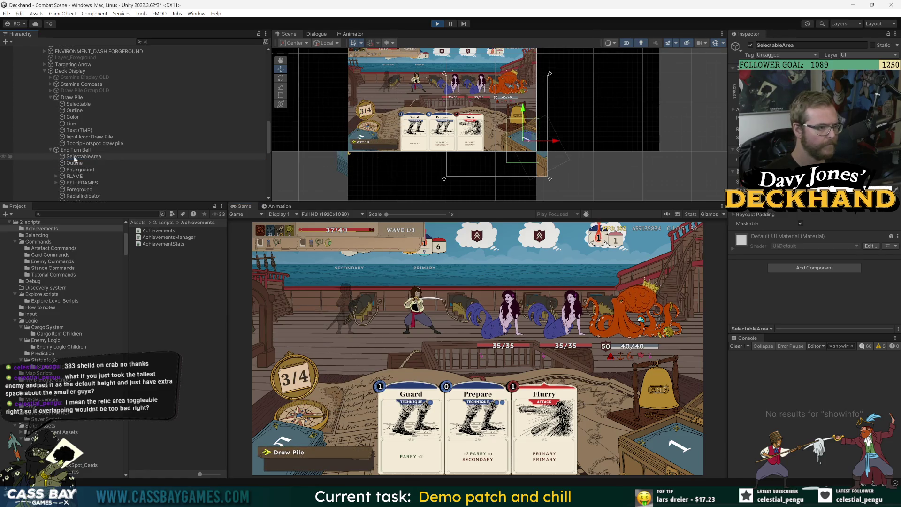
pyautogui.click(75, 157)
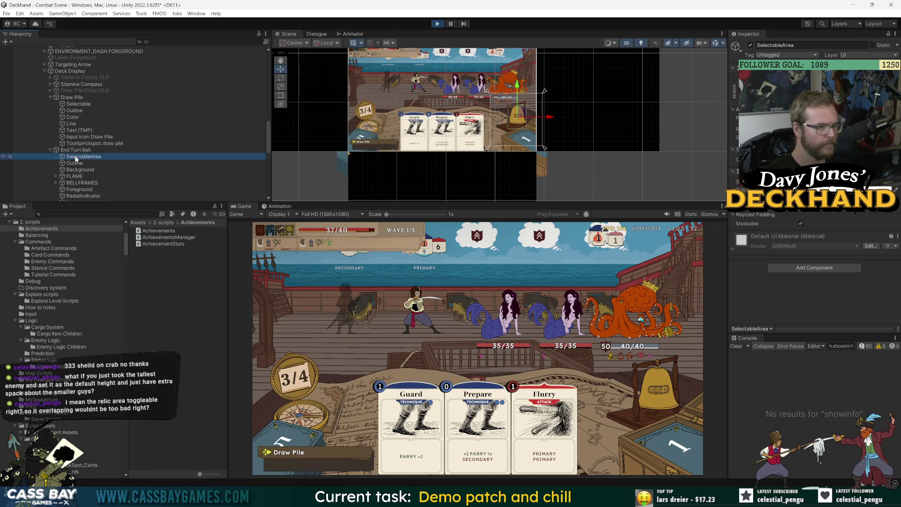
pyautogui.click(50, 150)
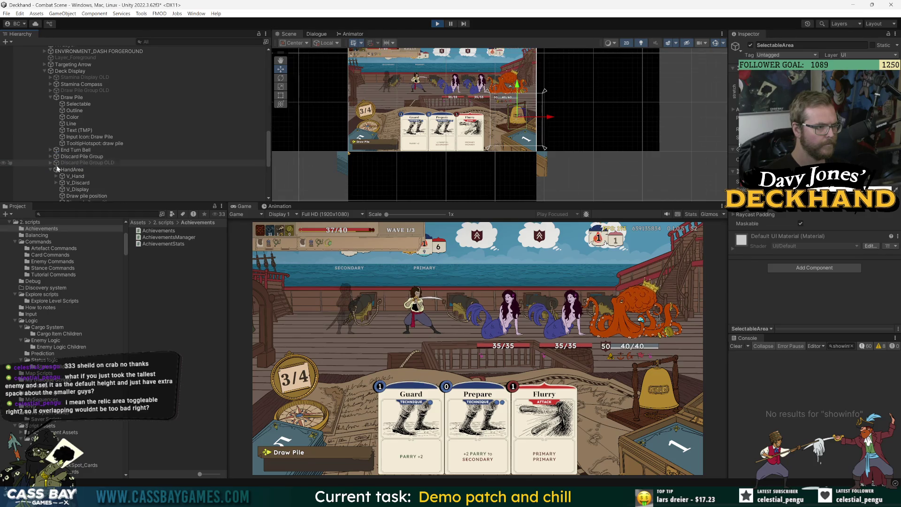
pyautogui.scroll(-2, 49, 139)
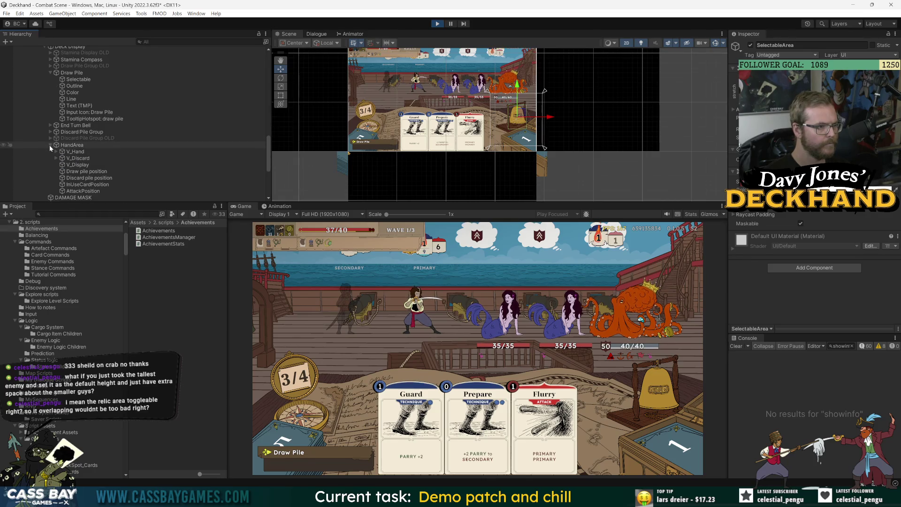
pyautogui.click(50, 145)
pyautogui.scroll(4, 64, 84)
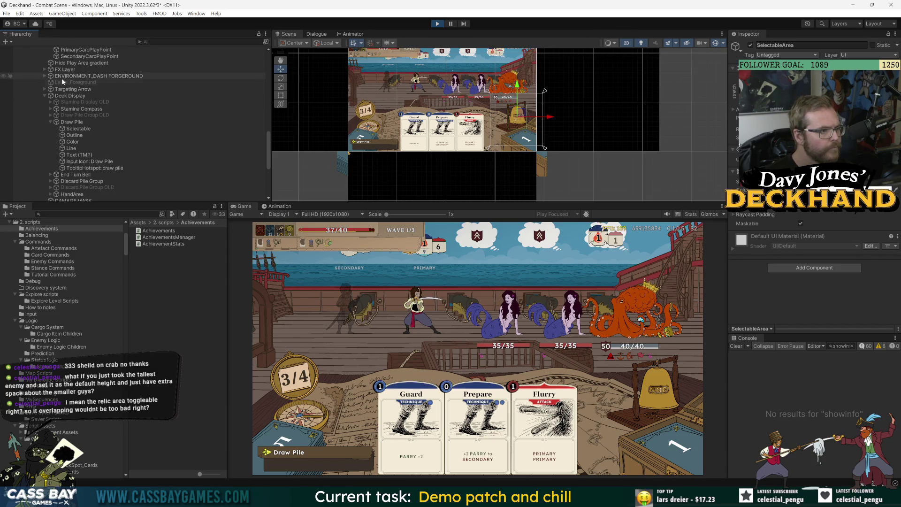
# Inspect the Stamina Compass's Outline, TooltipHotspot and Needle Animation children
pyautogui.click(71, 109)
pyautogui.press('Right')
pyautogui.click(73, 116)
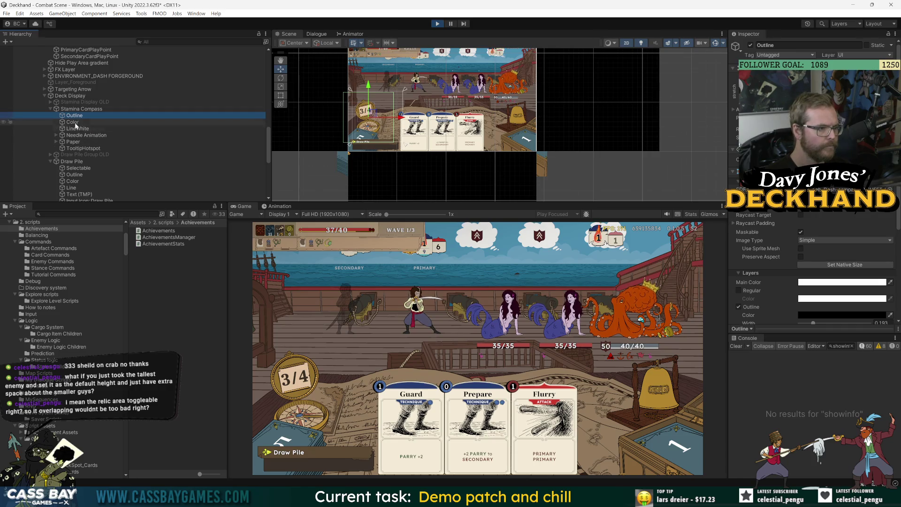
pyautogui.click(67, 148)
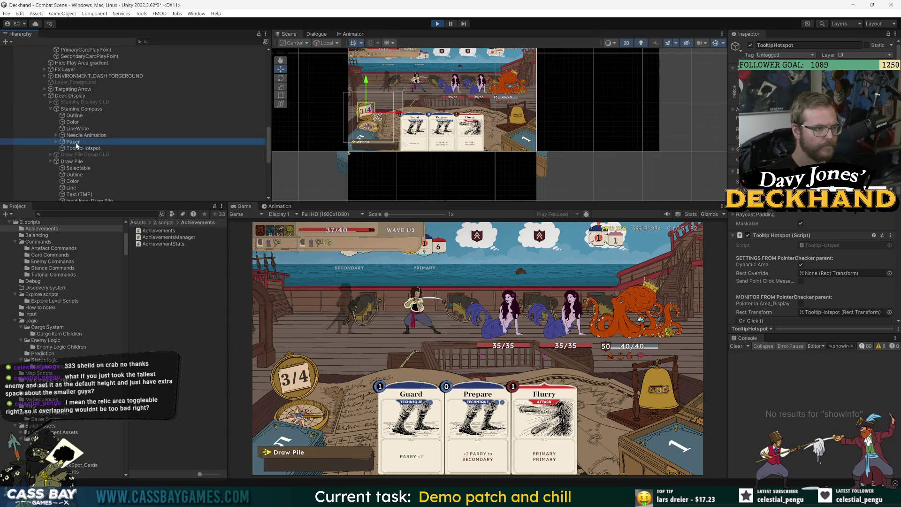
pyautogui.scroll(-5, 778, 243)
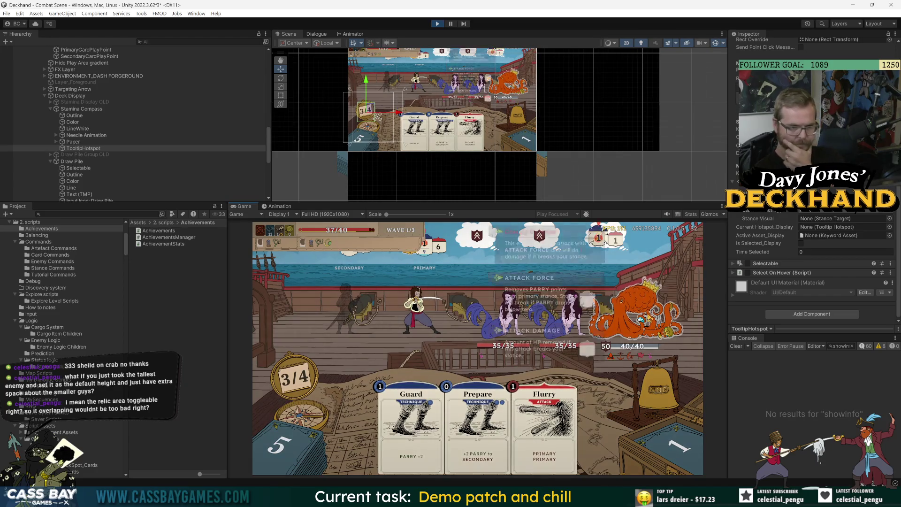
pyautogui.click(185, 135)
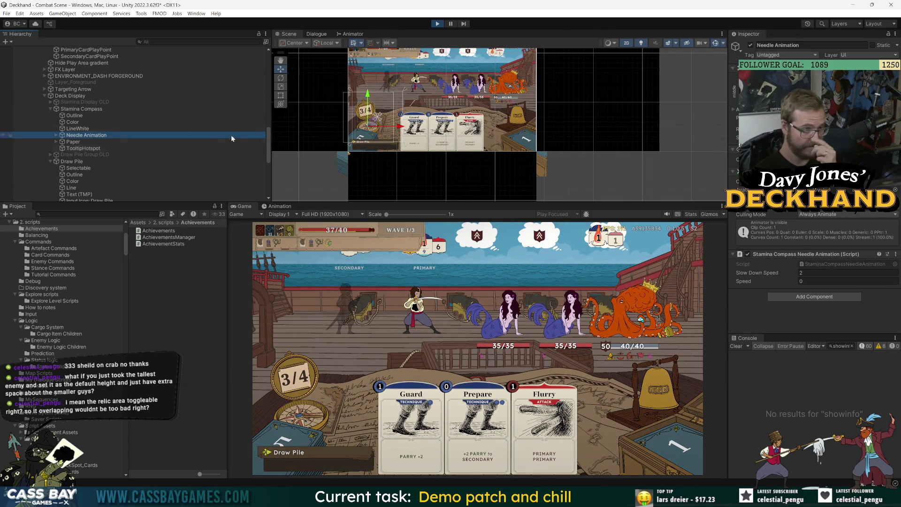
pyautogui.scroll(5, 130, 143)
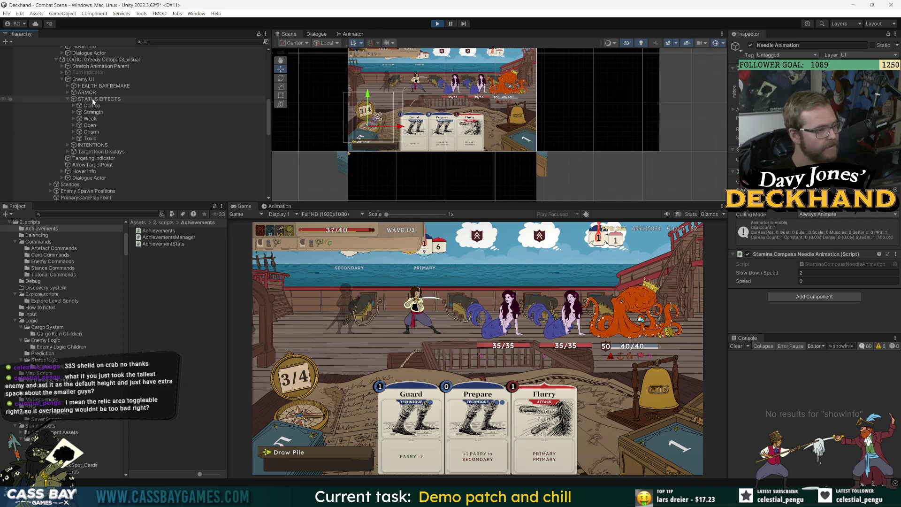
# Inspect the first mermaid's Enemy UI children, including Targeting Indicator and HEALTH BAR REMAKE
pyautogui.scroll(5, 83, 100)
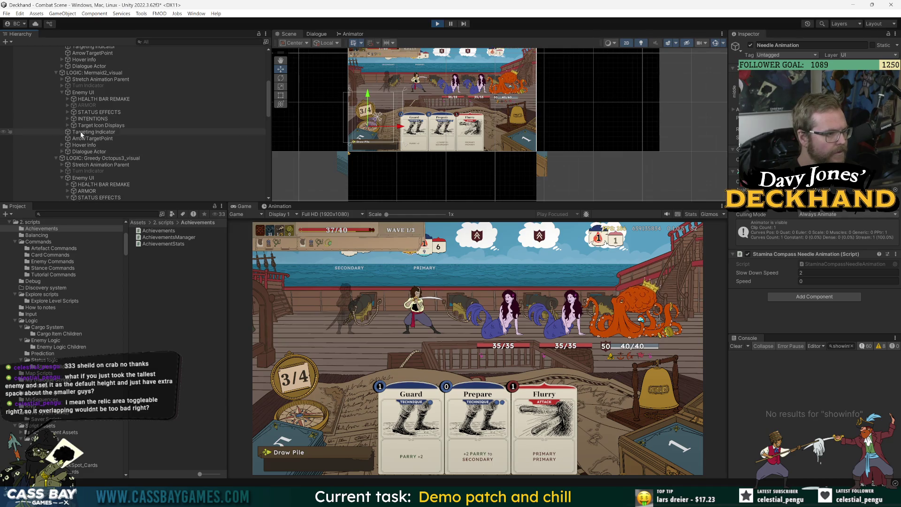
pyautogui.scroll(5, 80, 133)
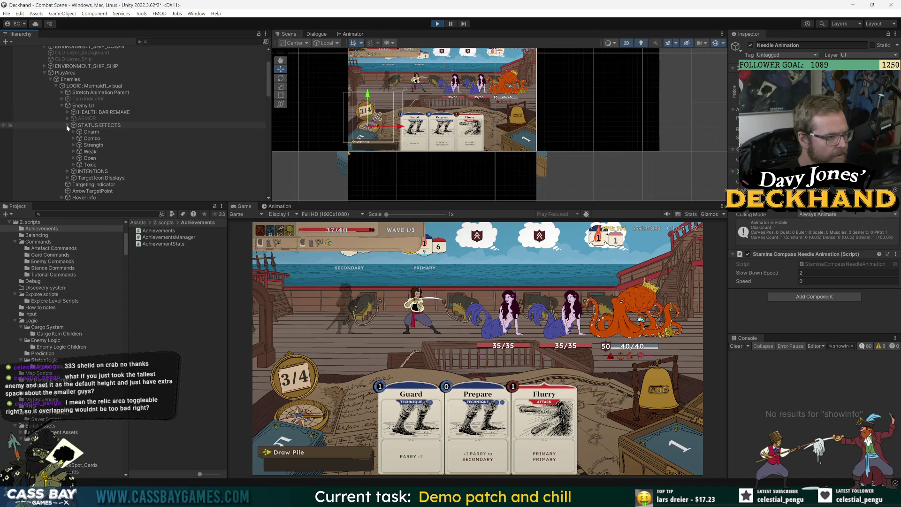
pyautogui.click(67, 113)
pyautogui.click(67, 113)
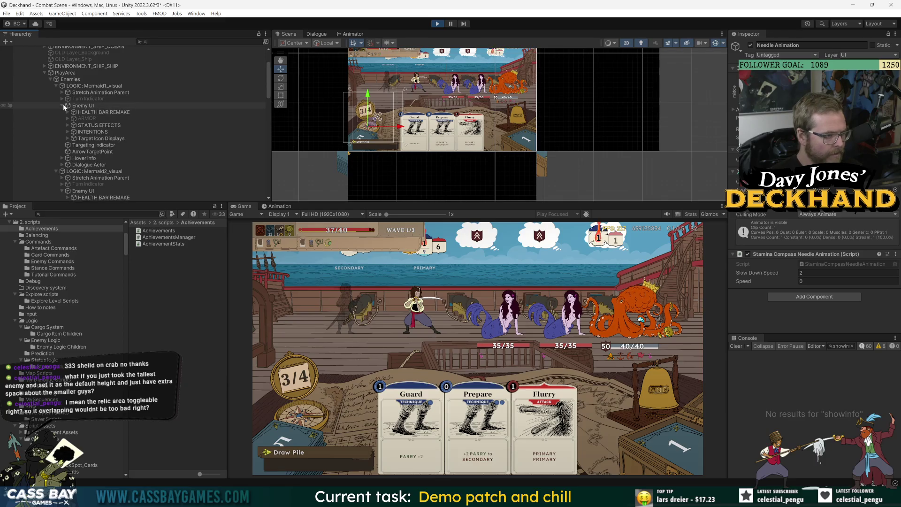
pyautogui.click(63, 106)
pyautogui.click(92, 112)
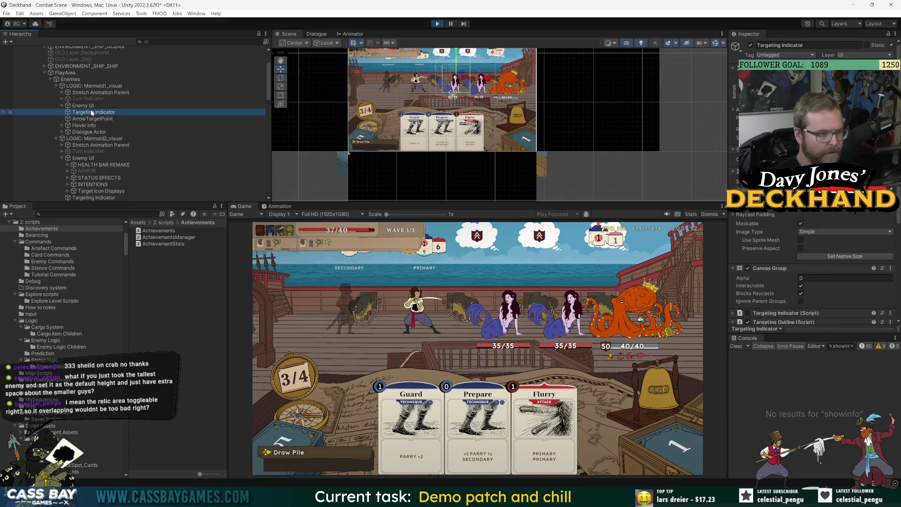
pyautogui.click(63, 106)
pyautogui.click(95, 113)
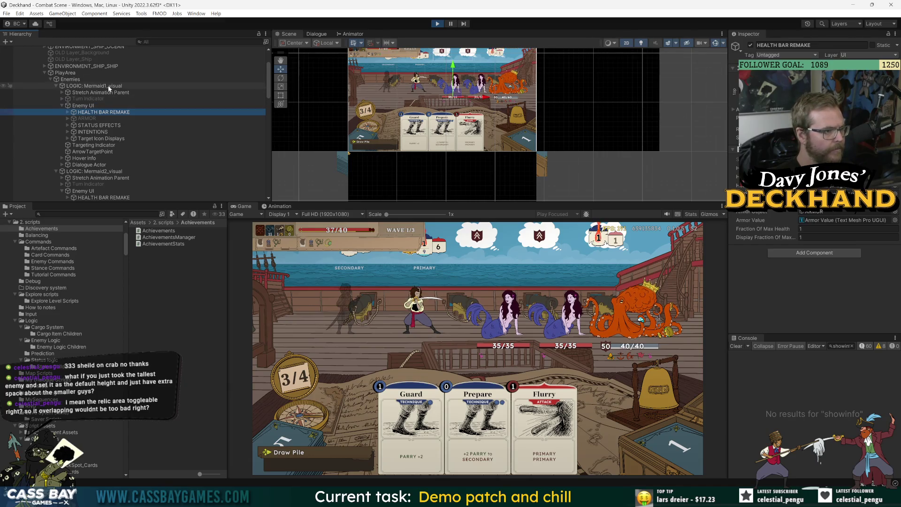
# Lower the first mermaid's INTENTIONS cloud a little
pyautogui.click(93, 132)
pyautogui.scroll(2, 475, 139)
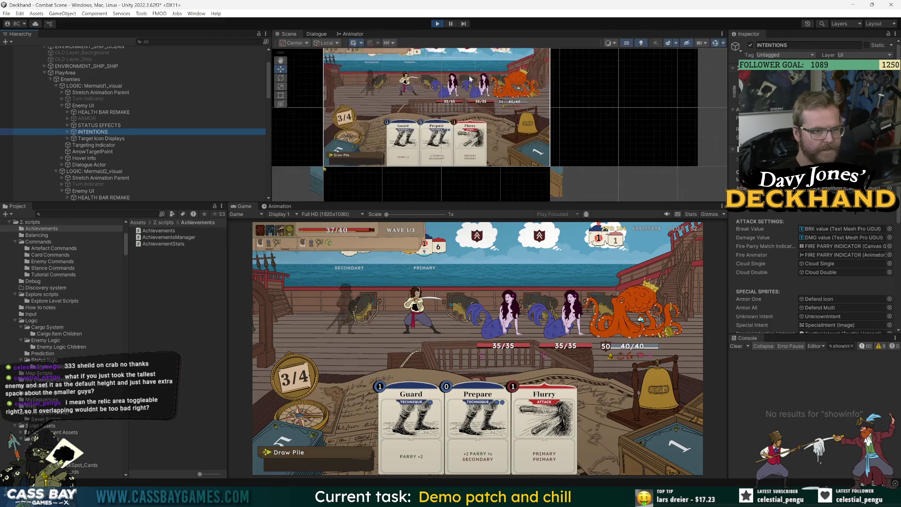
pyautogui.moveTo(443, 75); pyautogui.dragTo(442, 88)
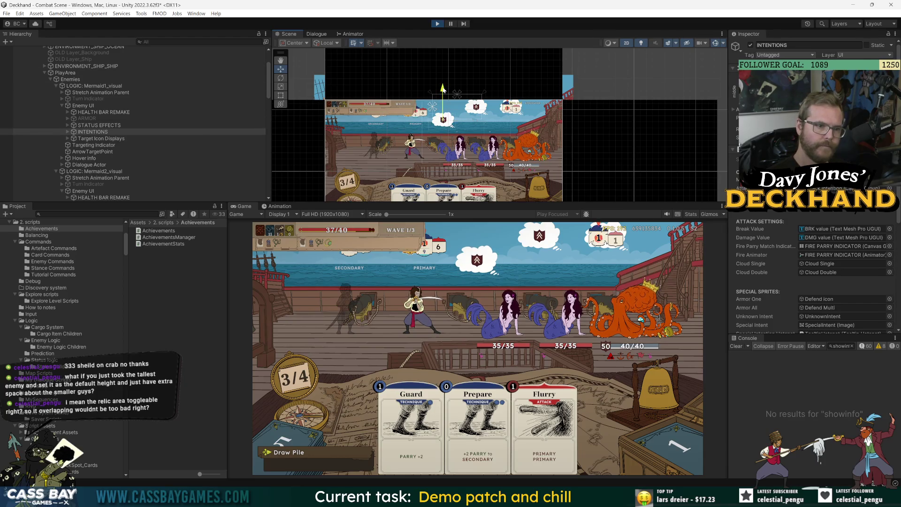
pyautogui.moveTo(442, 89); pyautogui.dragTo(442, 92)
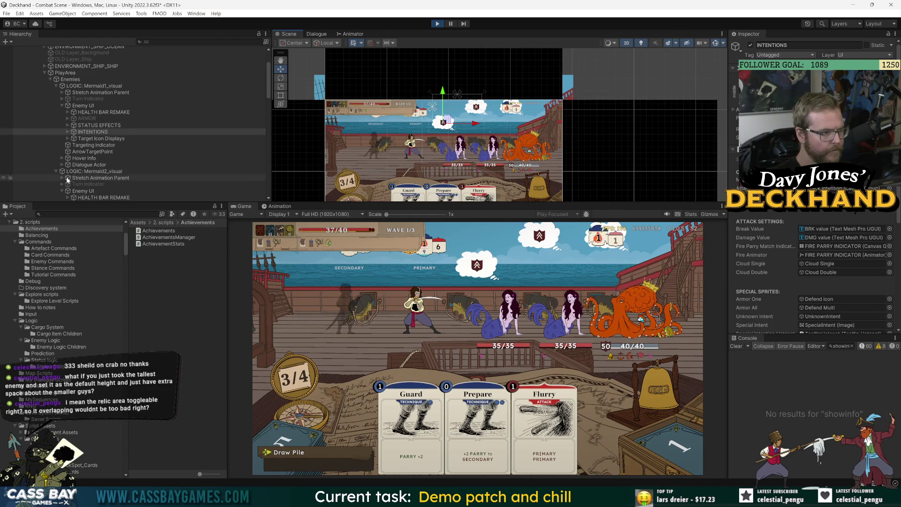
# Select the second mermaid's and then the octopus's INTENTIONS objects
pyautogui.scroll(-3, 114, 171)
pyautogui.click(95, 143)
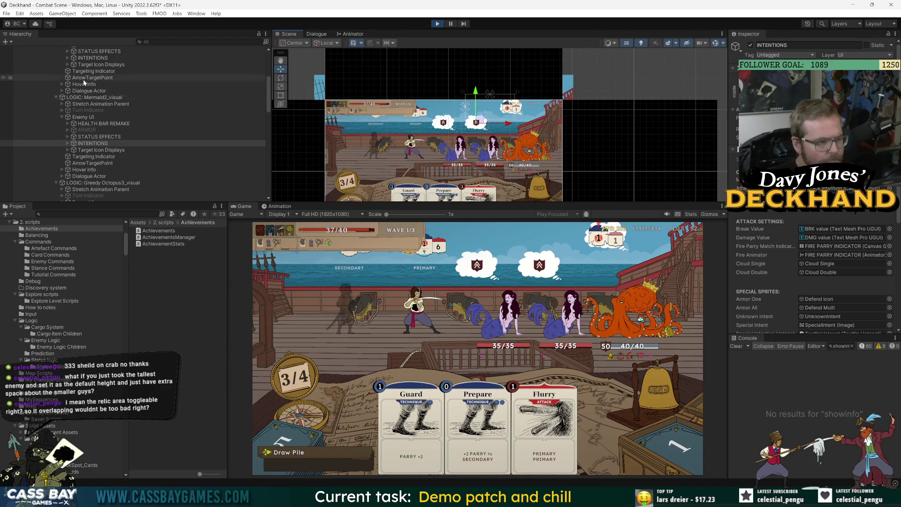
pyautogui.scroll(-3, 85, 190)
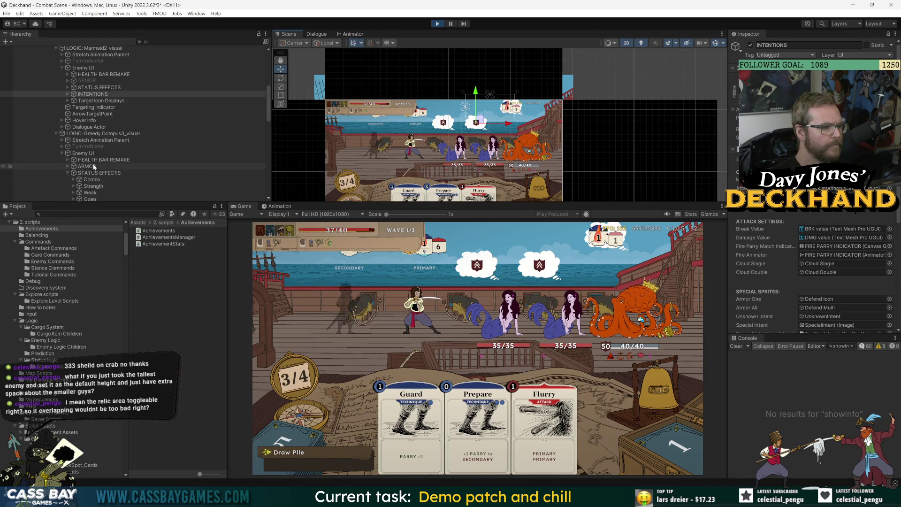
pyautogui.scroll(-2, 80, 158)
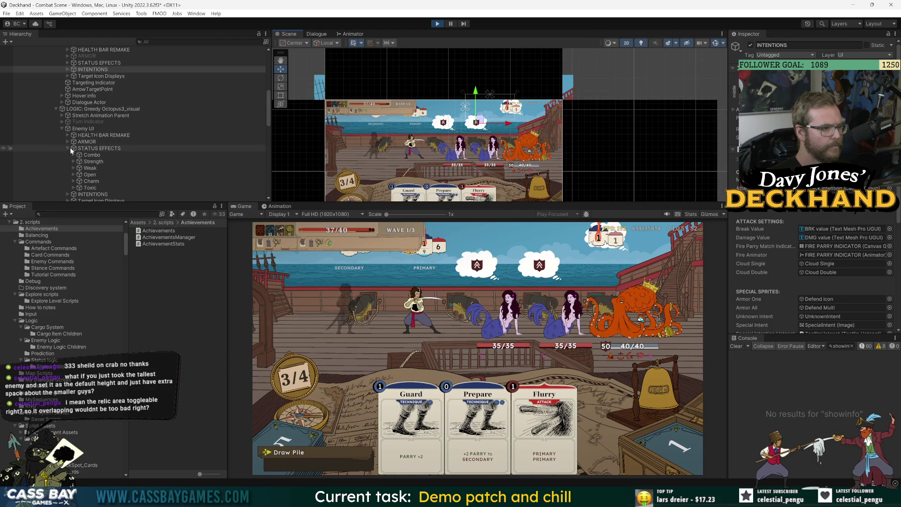
pyautogui.click(69, 148)
pyautogui.click(90, 155)
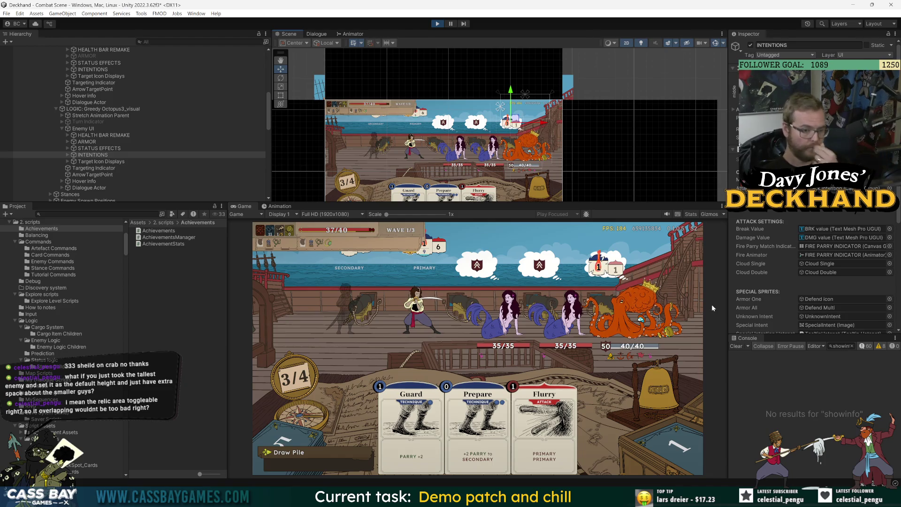
# Collapse the Enemies group and expand Stances
pyautogui.scroll(3, 123, 130)
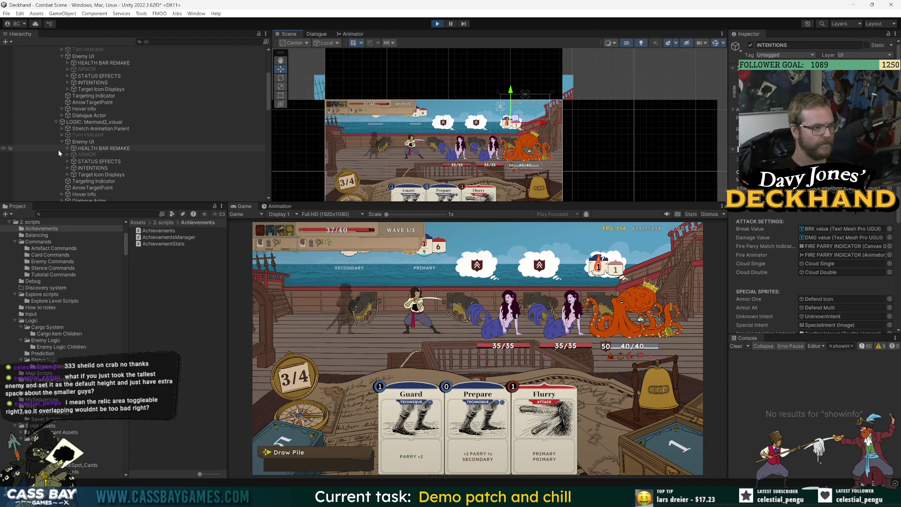
pyautogui.scroll(3, 75, 120)
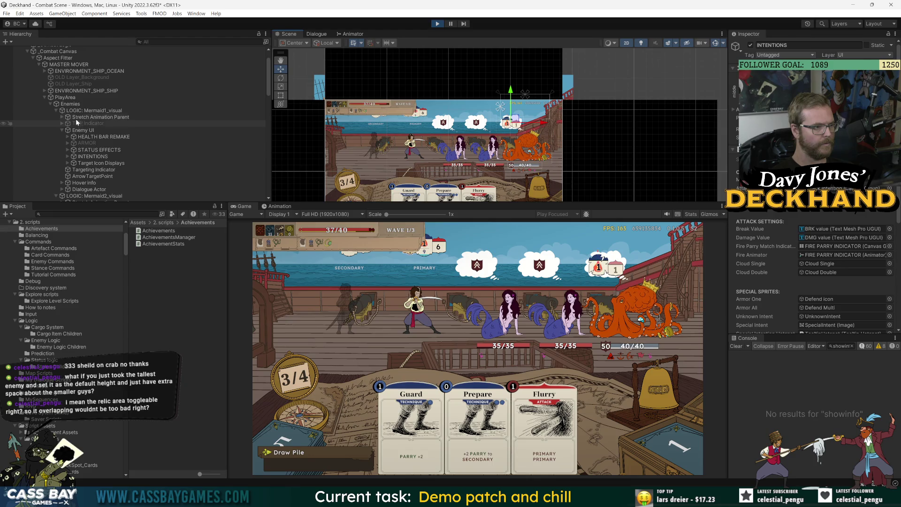
pyautogui.click(51, 104)
pyautogui.click(51, 110)
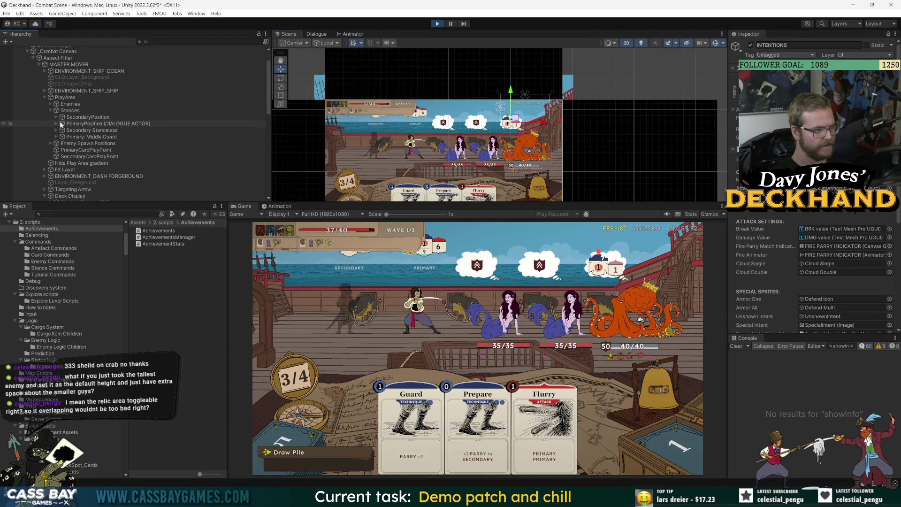
# Expand Primary: Middle Guard under Stances and select its Stance Stats object
pyautogui.click(56, 124)
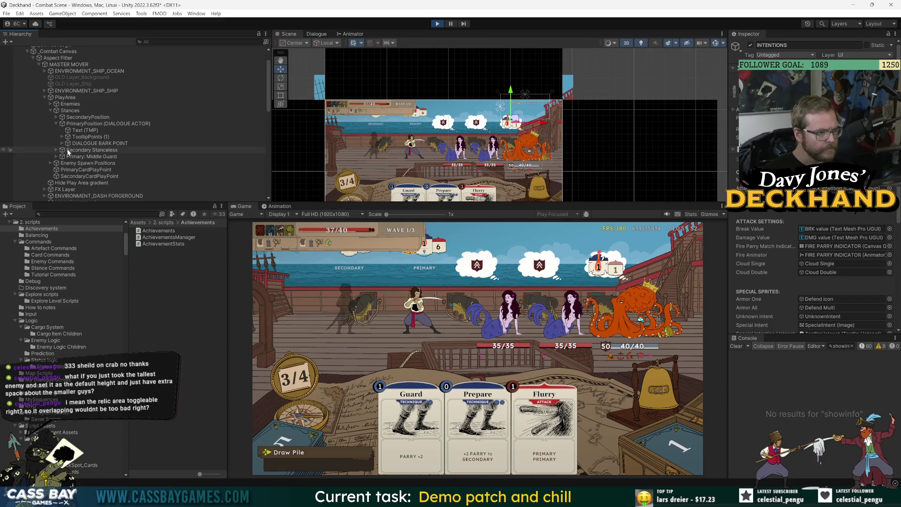
pyautogui.click(56, 123)
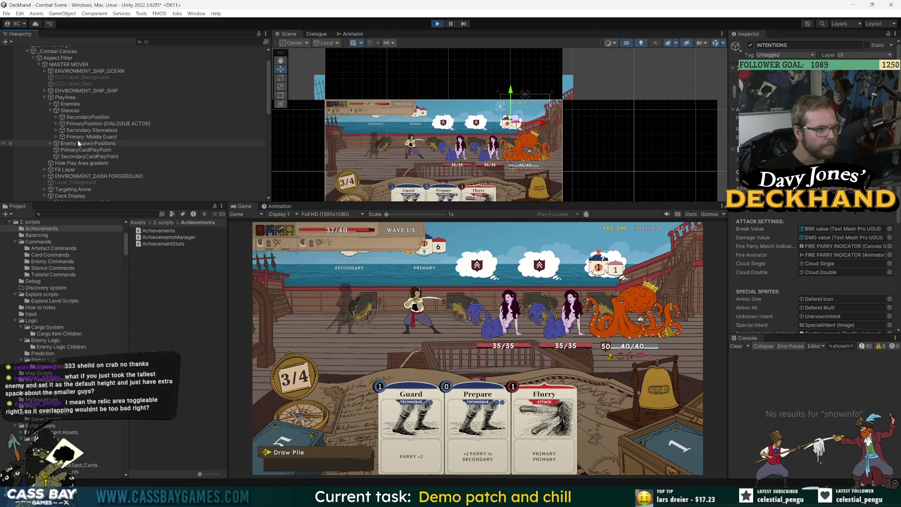
pyautogui.click(56, 136)
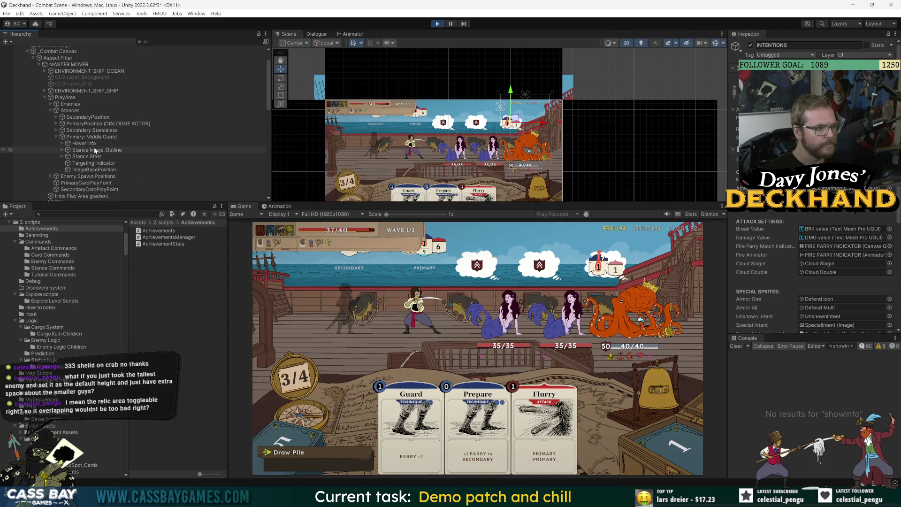
pyautogui.click(62, 157)
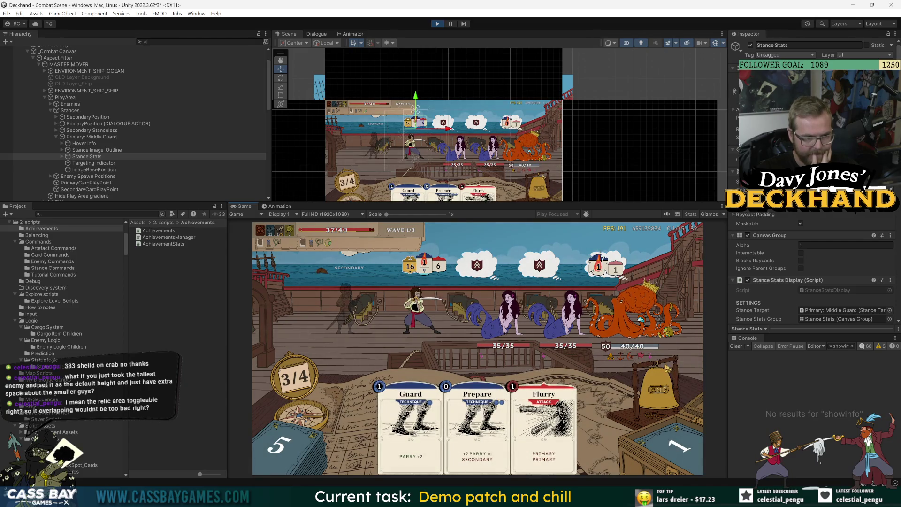
# Expand Stance Stats and Status Display, and browse the Stance Stat Block and the Strength–Poise icons
pyautogui.click(59, 156)
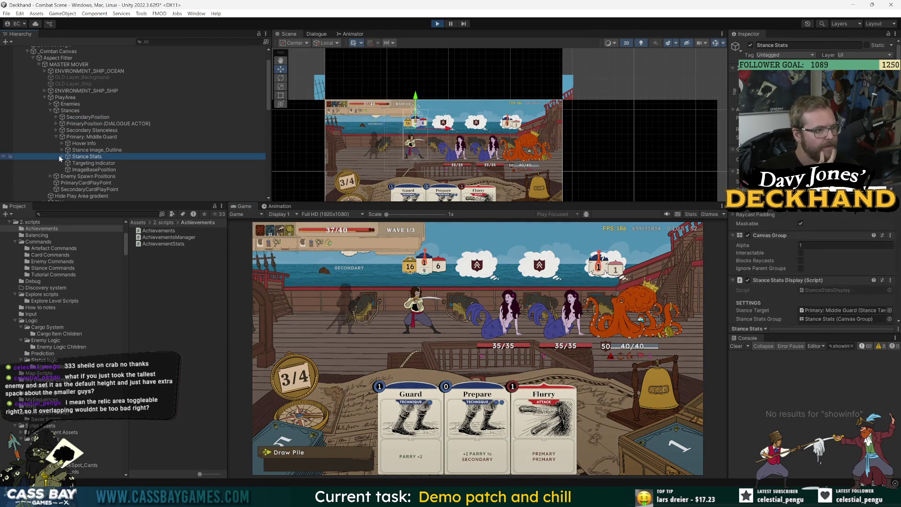
pyautogui.click(61, 156)
pyautogui.click(94, 163)
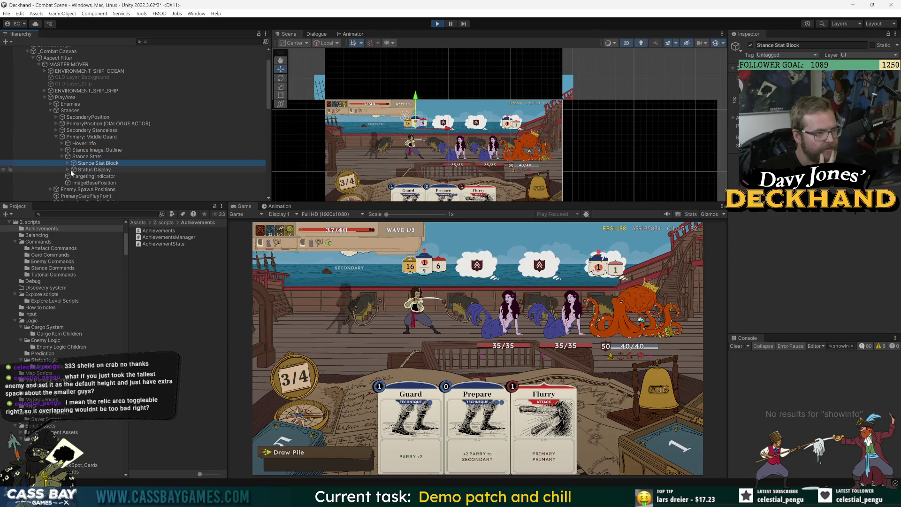
pyautogui.click(75, 170)
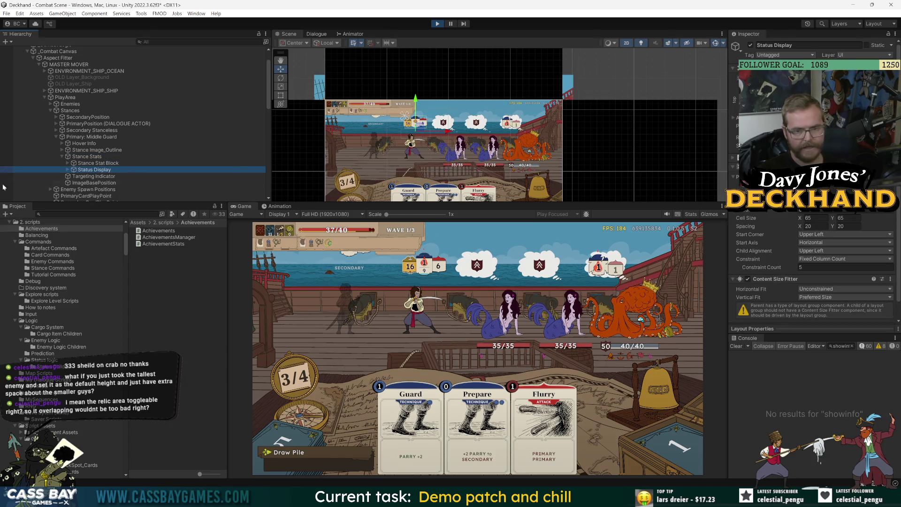
pyautogui.click(68, 170)
pyautogui.click(93, 176)
pyautogui.keyDown('shift'); pyautogui.click(91, 189); pyautogui.keyUp('shift')
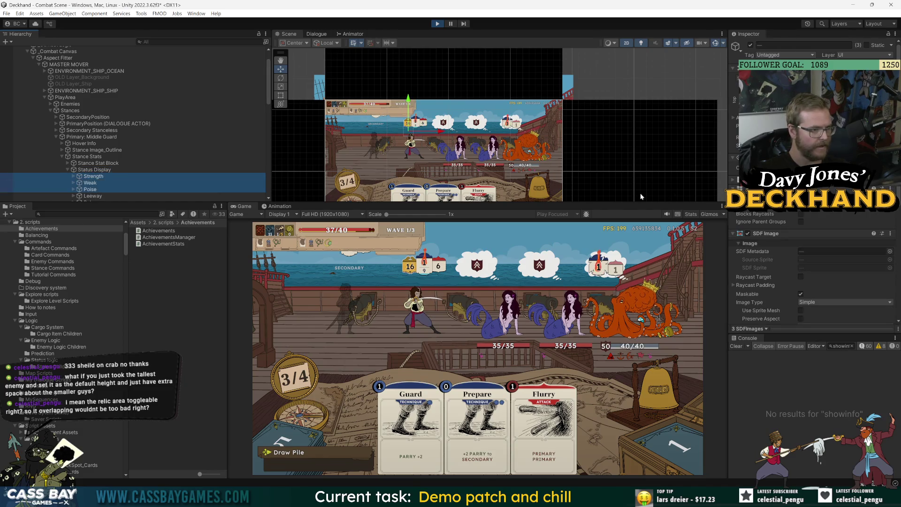
# Select Status Display to view its 5-column Grid Layout Group with 65-unit cells
pyautogui.click(123, 118)
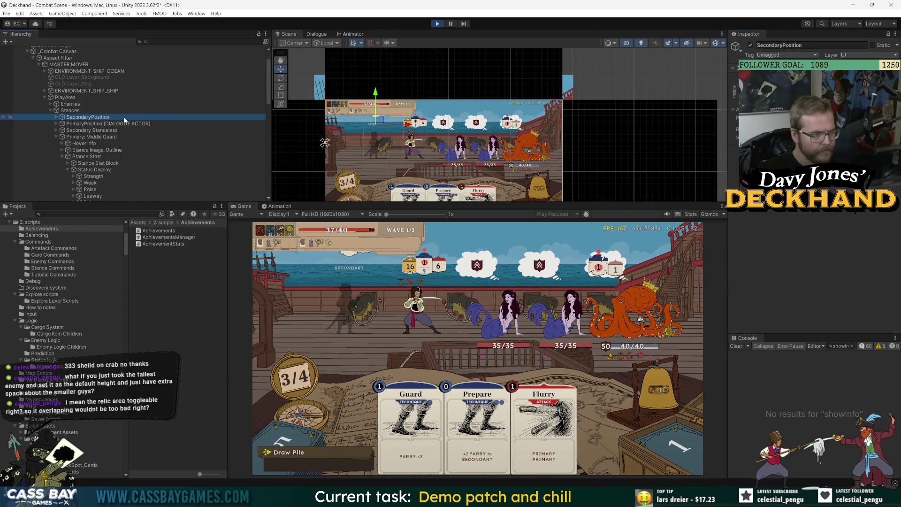
pyautogui.click(83, 170)
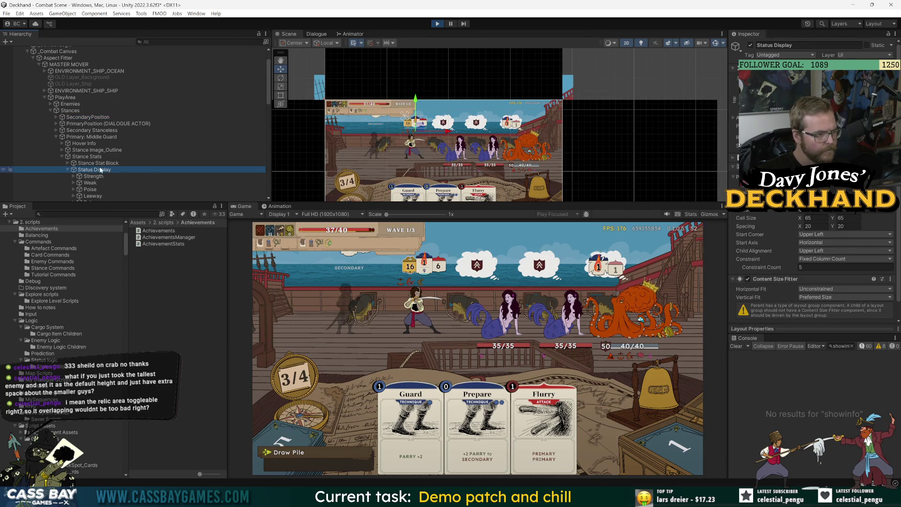
pyautogui.click(413, 210)
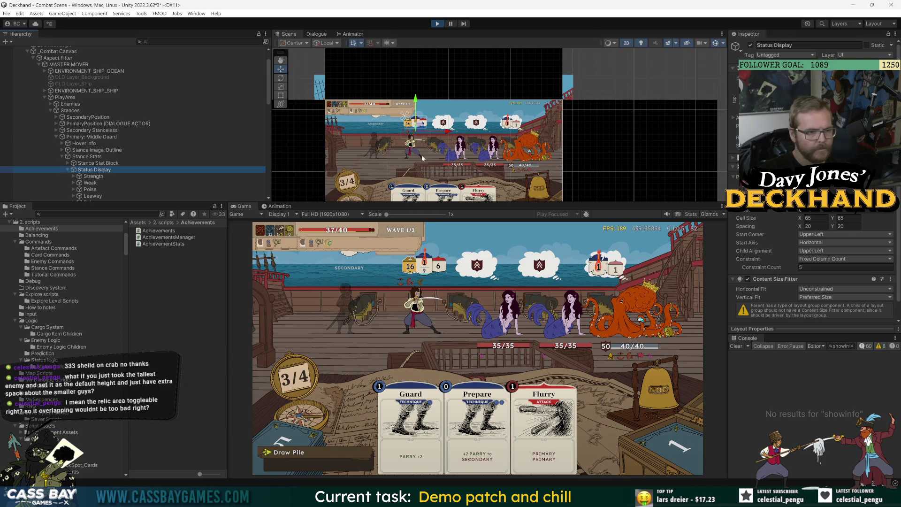
pyautogui.click(87, 157)
pyautogui.scroll(-5, 773, 273)
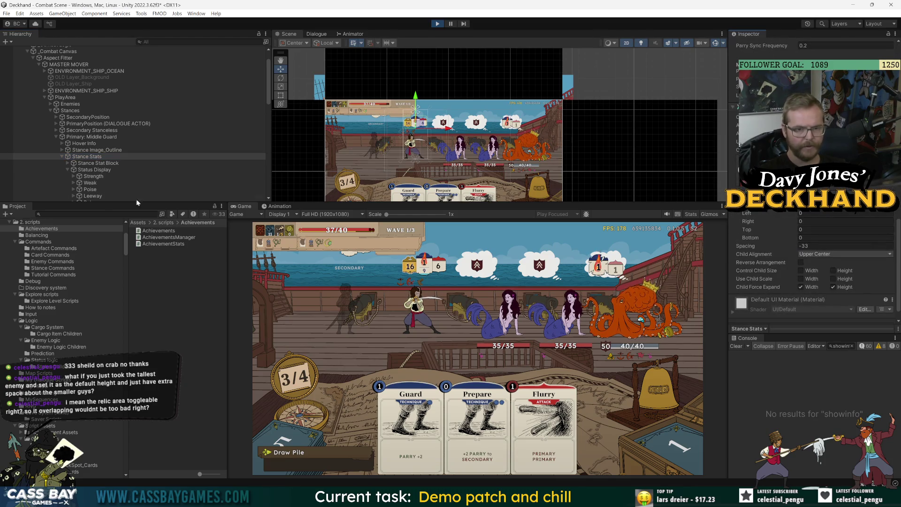
pyautogui.click(9, 170)
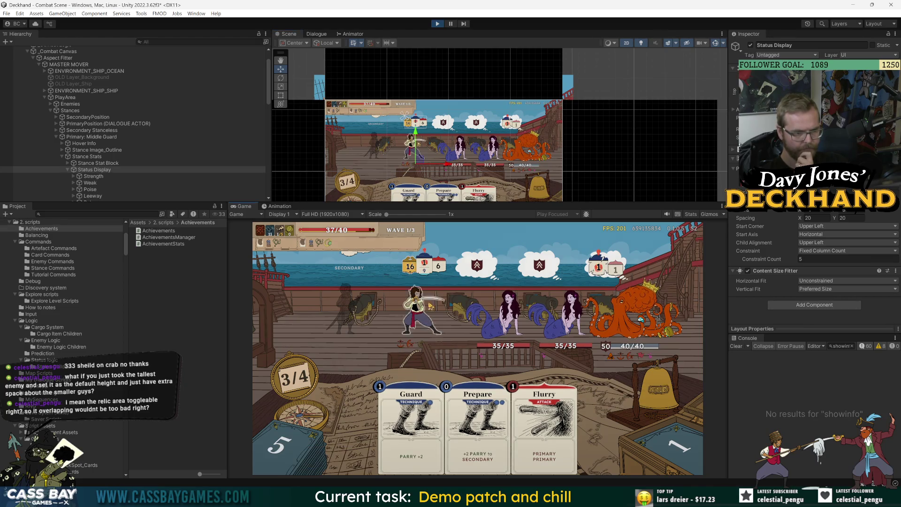
pyautogui.click(127, 169)
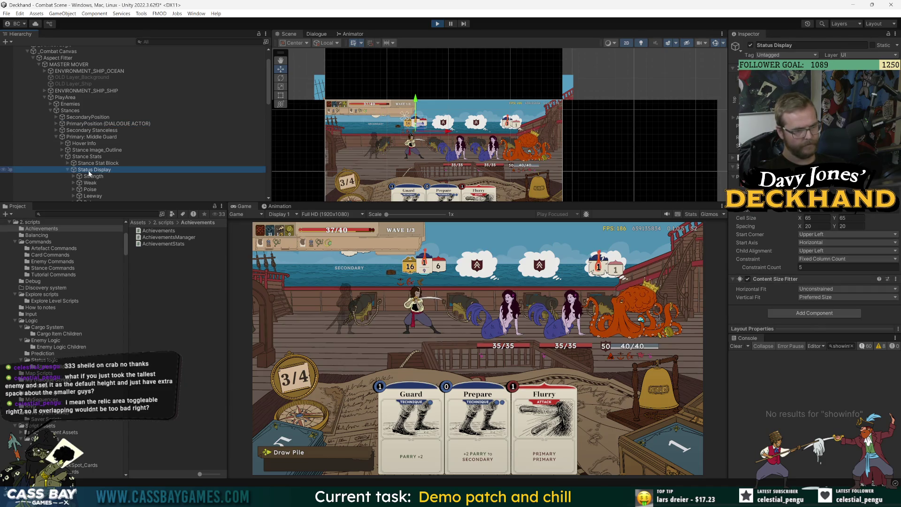
pyautogui.click(444, 275)
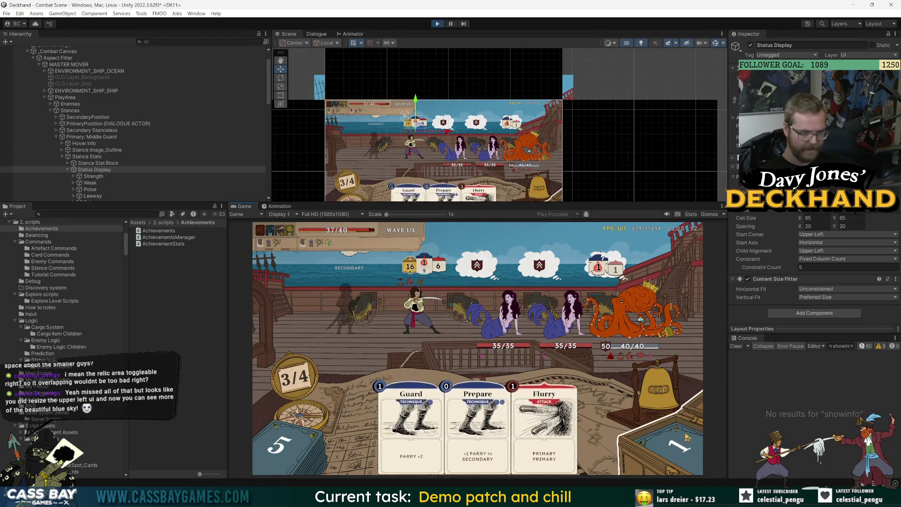
pyautogui.moveTo(346, 314)
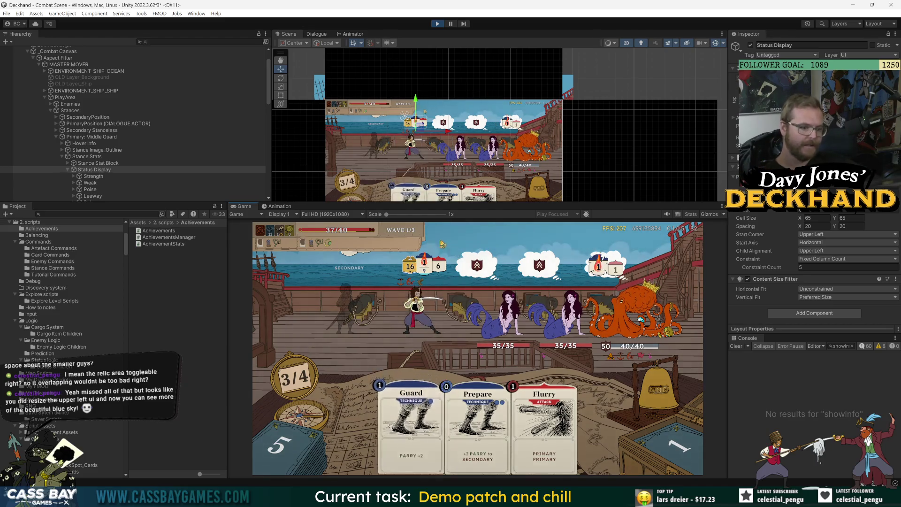
pyautogui.moveTo(428, 265)
pyautogui.moveTo(397, 257)
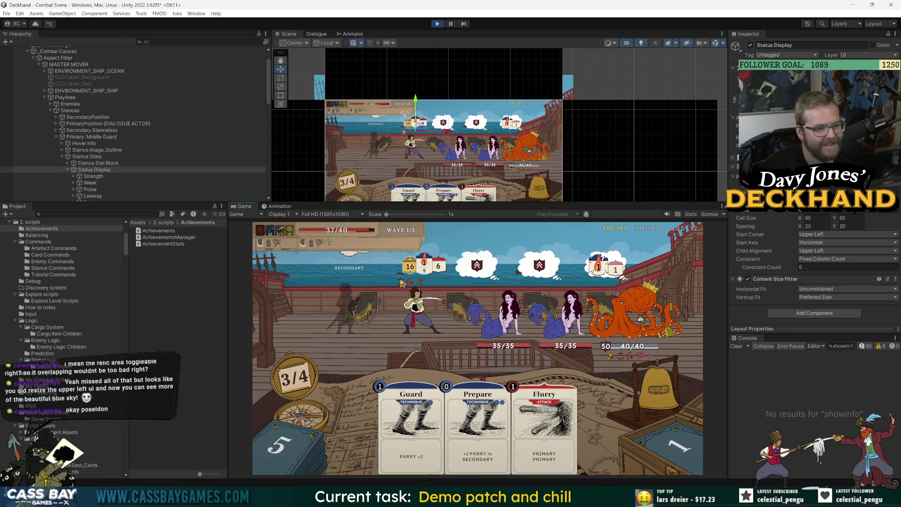
# Drag the stance's Status Display icons lower, then enable Dynamic Area on Strength's TooltipHotspot
pyautogui.click(139, 170)
pyautogui.moveTo(416, 111); pyautogui.dragTo(418, 134)
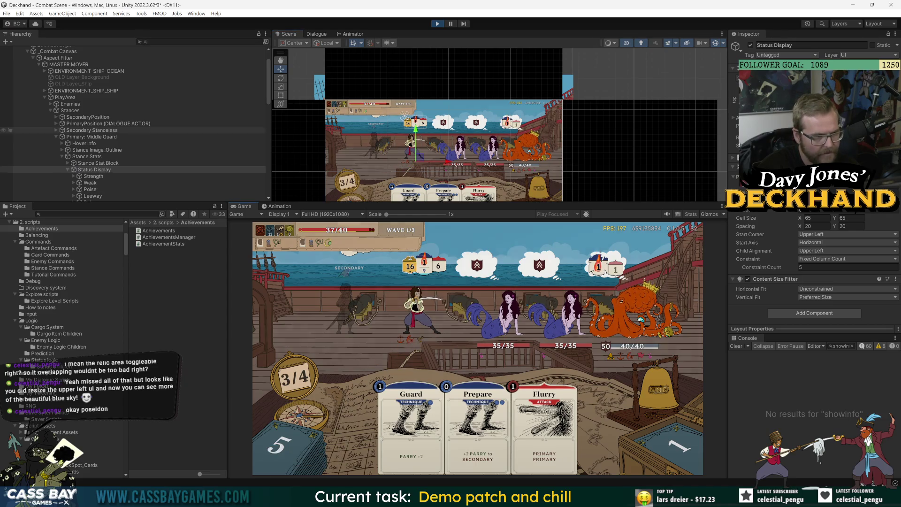
pyautogui.click(82, 177)
pyautogui.click(74, 176)
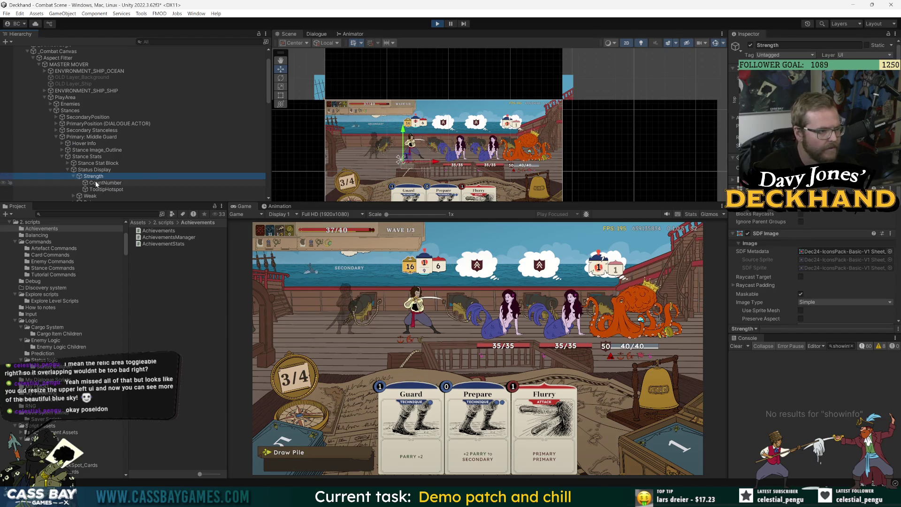
pyautogui.click(106, 189)
pyautogui.click(747, 236)
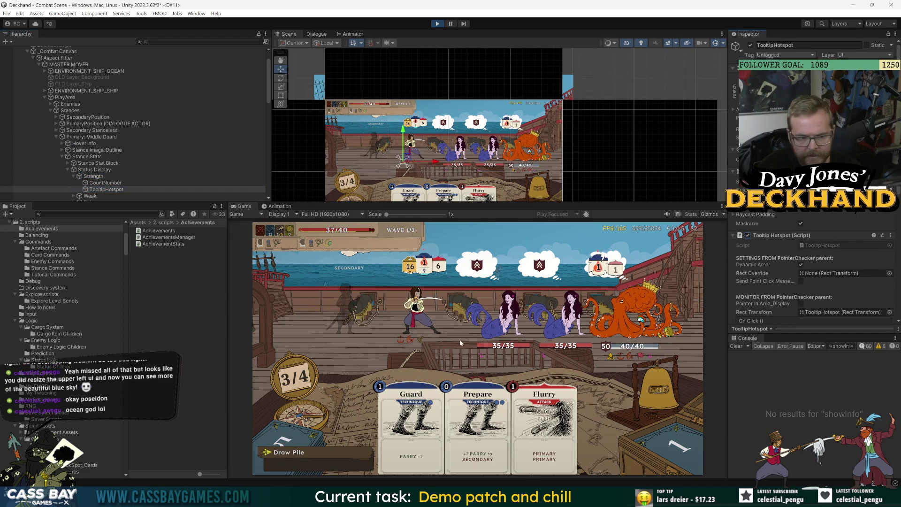
pyautogui.moveTo(417, 345)
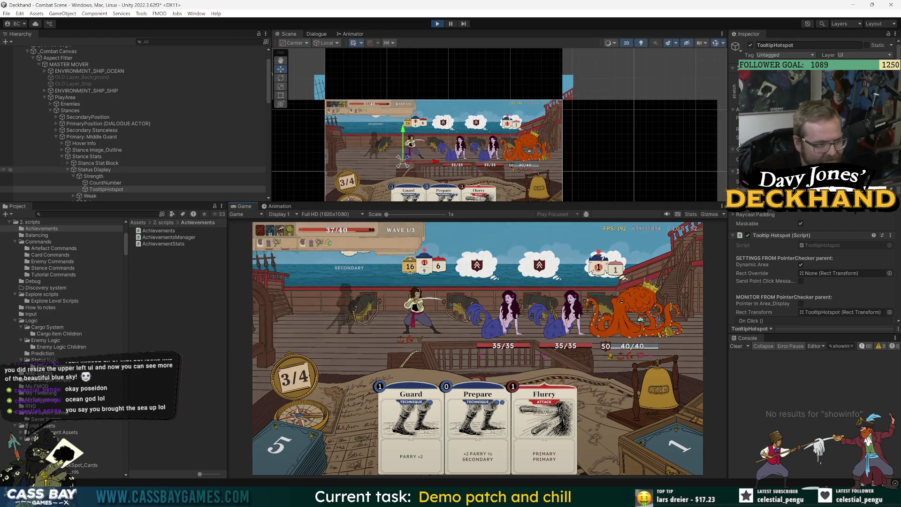
pyautogui.click(88, 117)
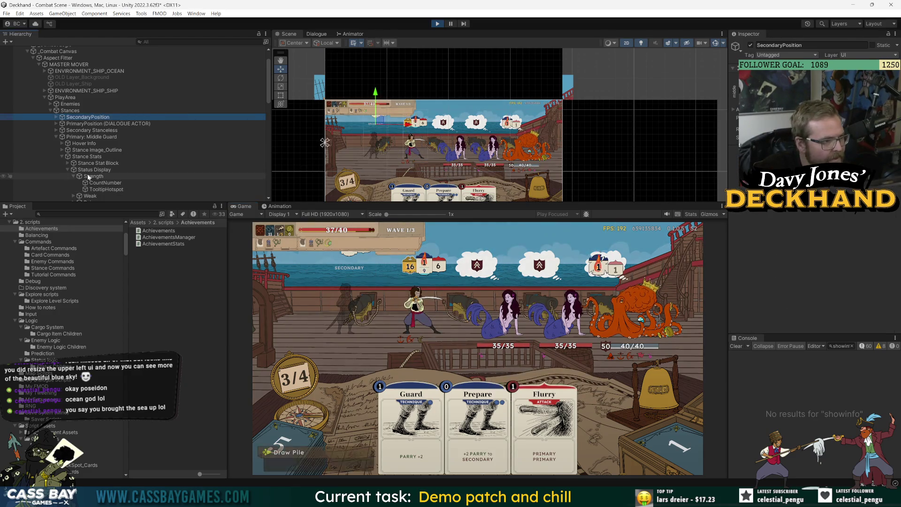
# Expand Enemies and frame the first mermaid's STATUS EFFECTS in the Scene view
pyautogui.click(61, 103)
pyautogui.click(50, 103)
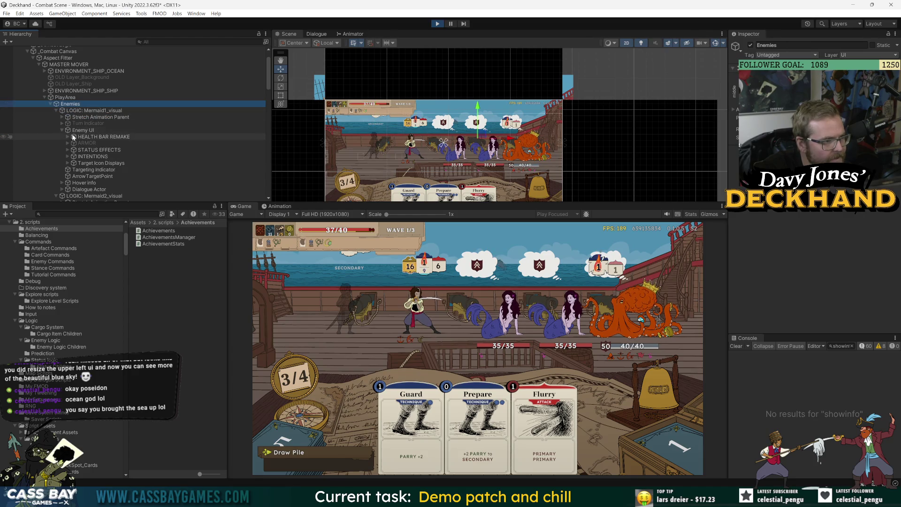
pyautogui.click(96, 150)
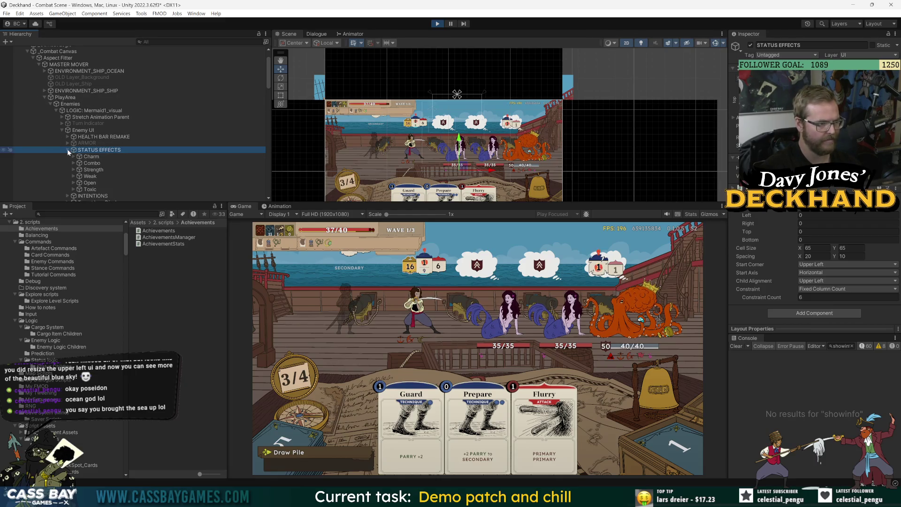
pyautogui.press('f')
pyautogui.scroll(-5, 480, 152)
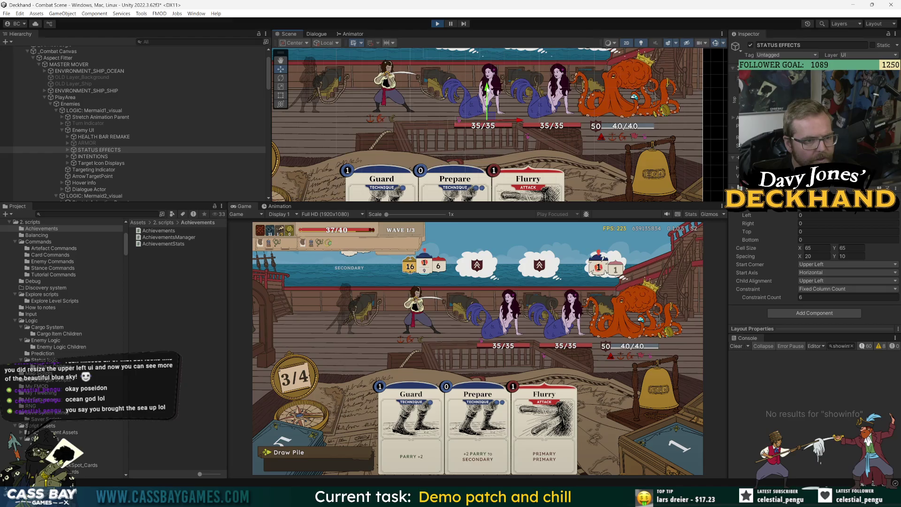
# Undo the earlier nudge and raise the mermaid's 35/35 HEALTH BAR REMAKE a few pixels
pyautogui.click(91, 136)
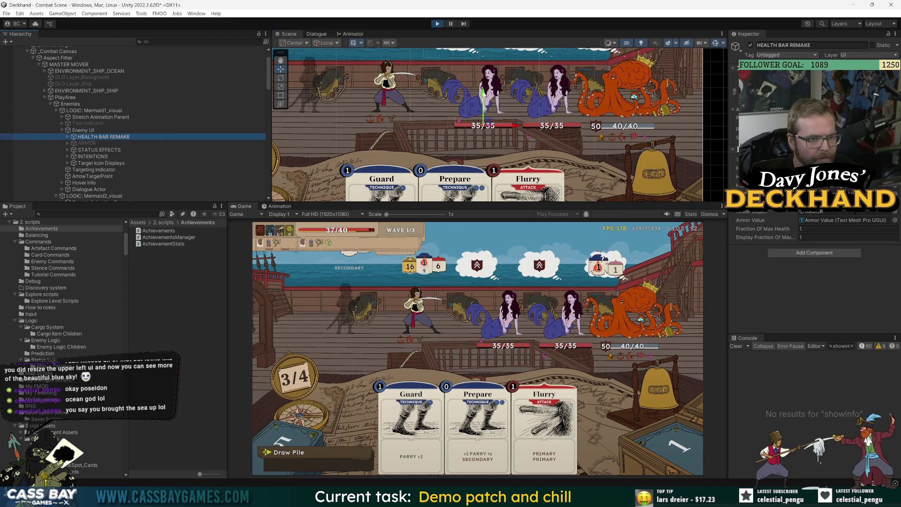
pyautogui.moveTo(483, 94); pyautogui.dragTo(483, 98)
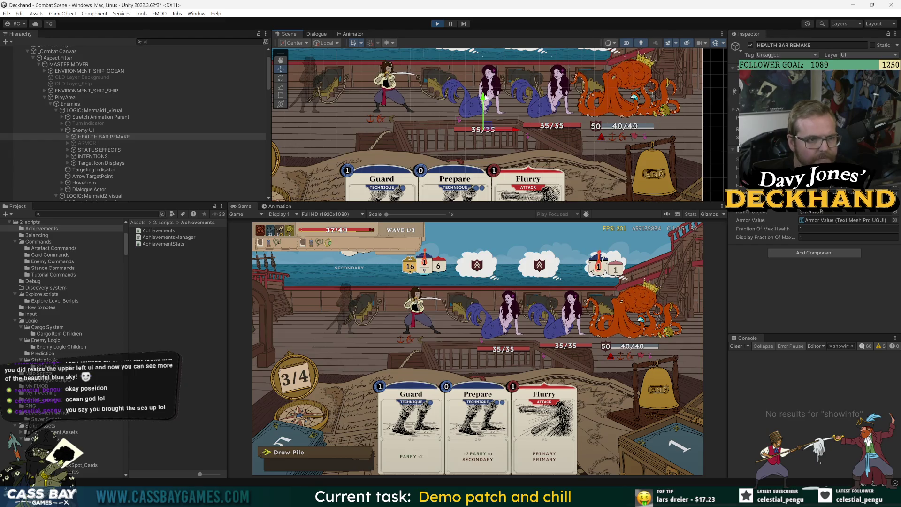
pyautogui.hotkey('ctrl', 'z')
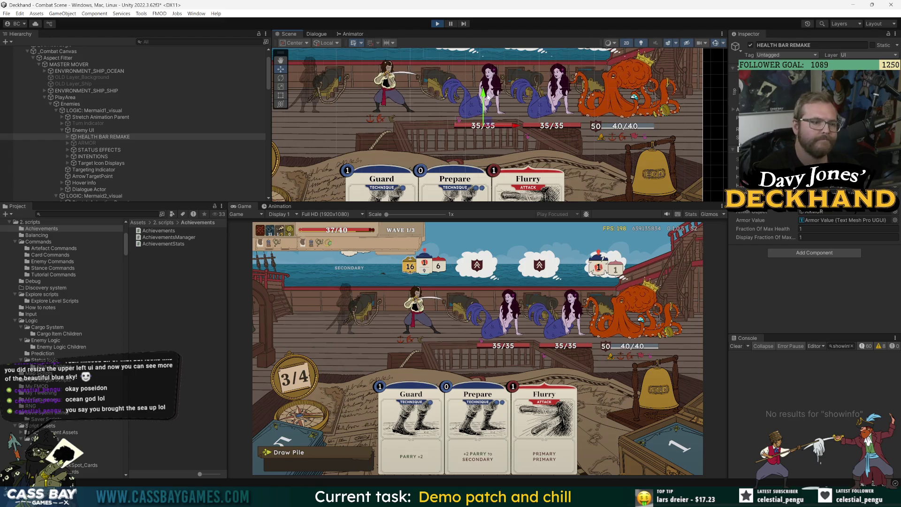
pyautogui.moveTo(485, 94); pyautogui.dragTo(492, 79)
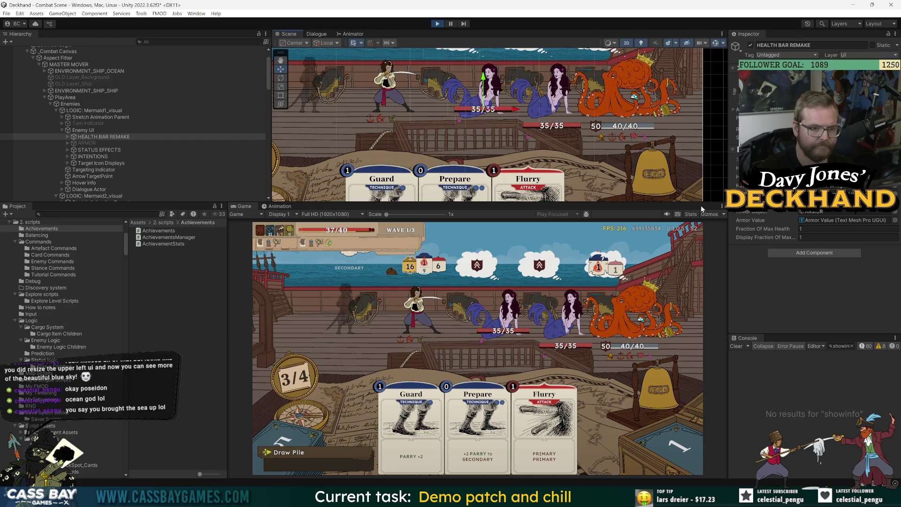
pyautogui.scroll(-2, 572, 155)
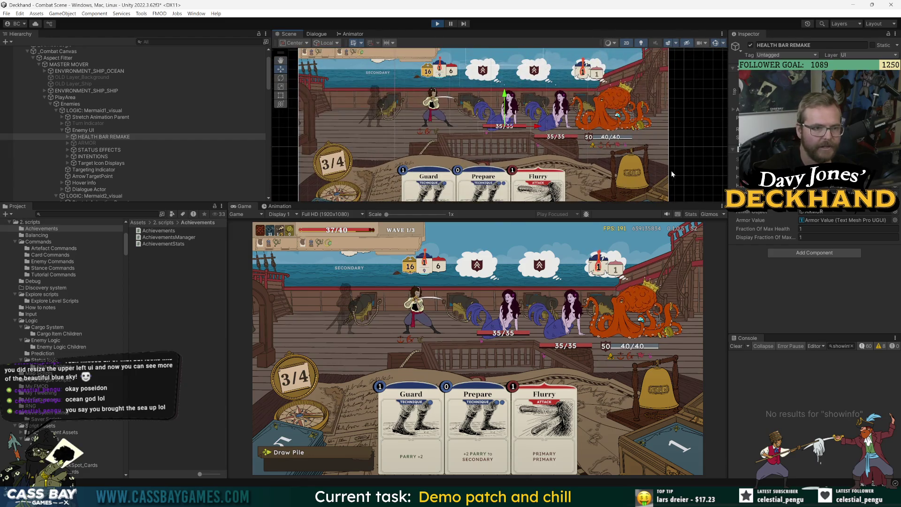
pyautogui.moveTo(504, 99); pyautogui.dragTo(504, 95)
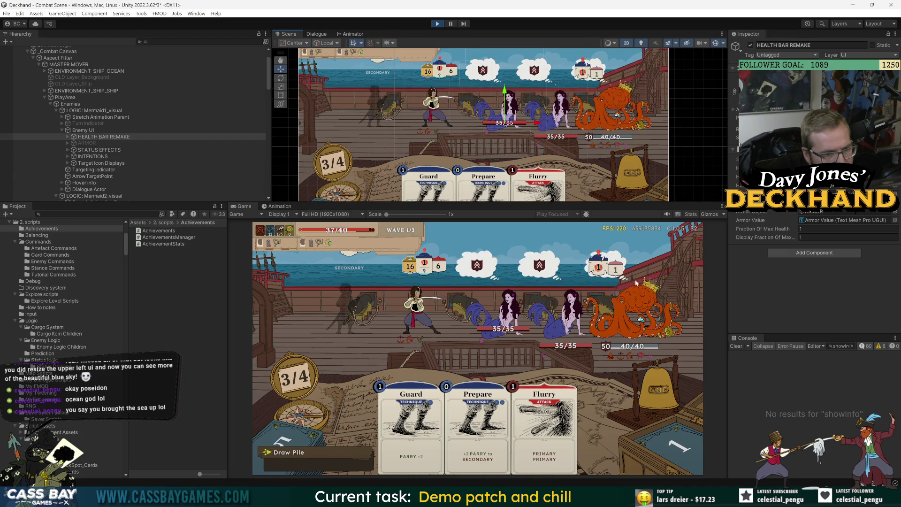
pyautogui.click(67, 150)
# Review Combo and Strength, then the STATUS EFFECTS grid: 65-unit cells, 20×10 spacing, six columns
pyautogui.click(92, 164)
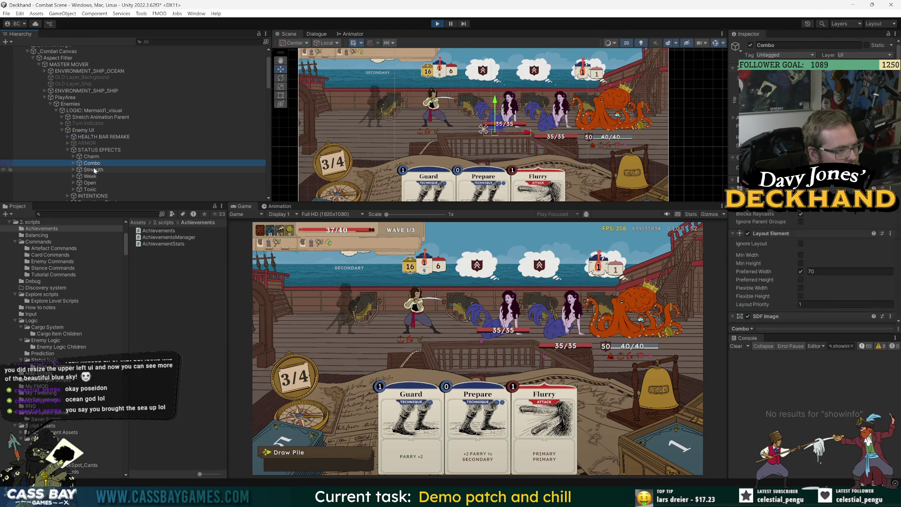
pyautogui.keyDown('ctrl'); pyautogui.click(93, 170); pyautogui.keyUp('ctrl')
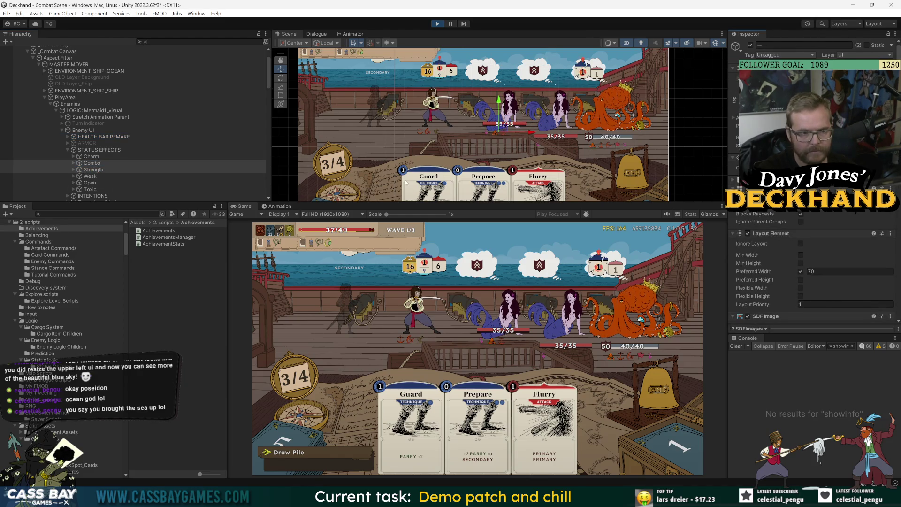
pyautogui.click(100, 117)
pyautogui.click(100, 150)
pyautogui.scroll(5, 488, 110)
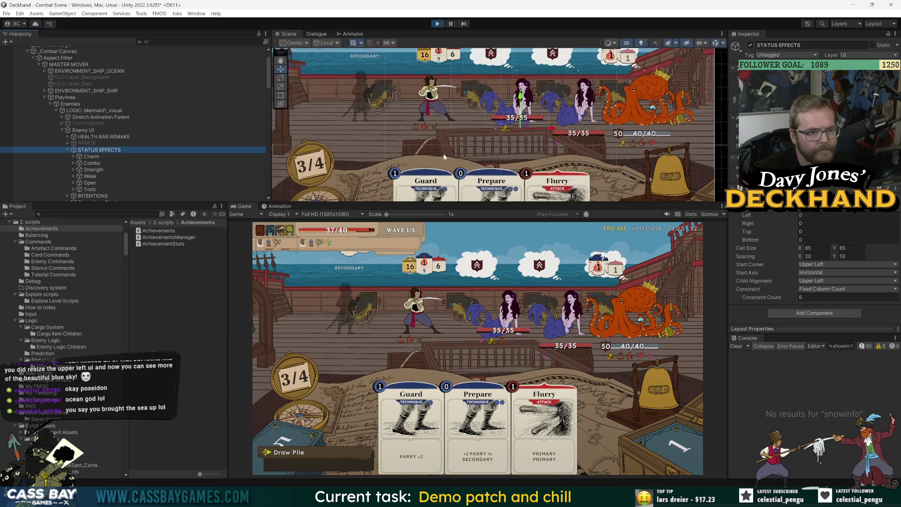
# Drag the Scene/Game divider down so the Scene view is taller
pyautogui.moveTo(557, 202); pyautogui.dragTo(557, 281)
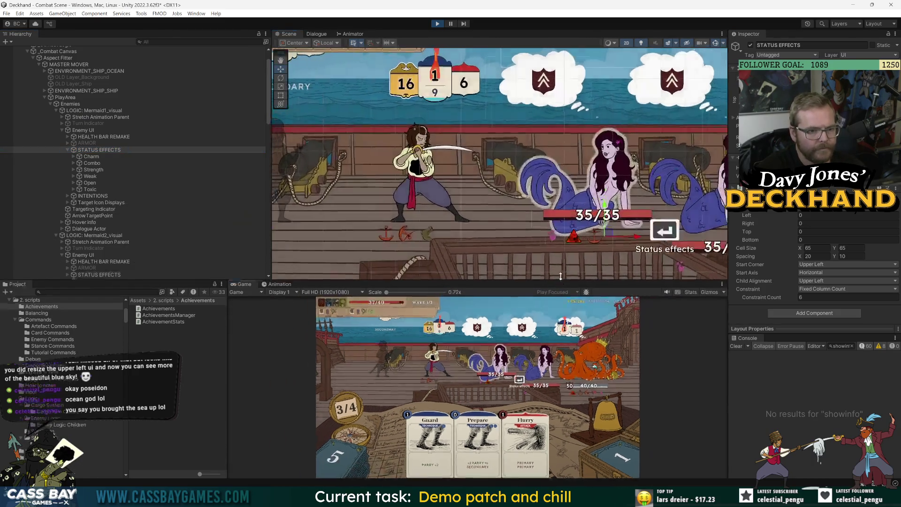
pyautogui.click(121, 149)
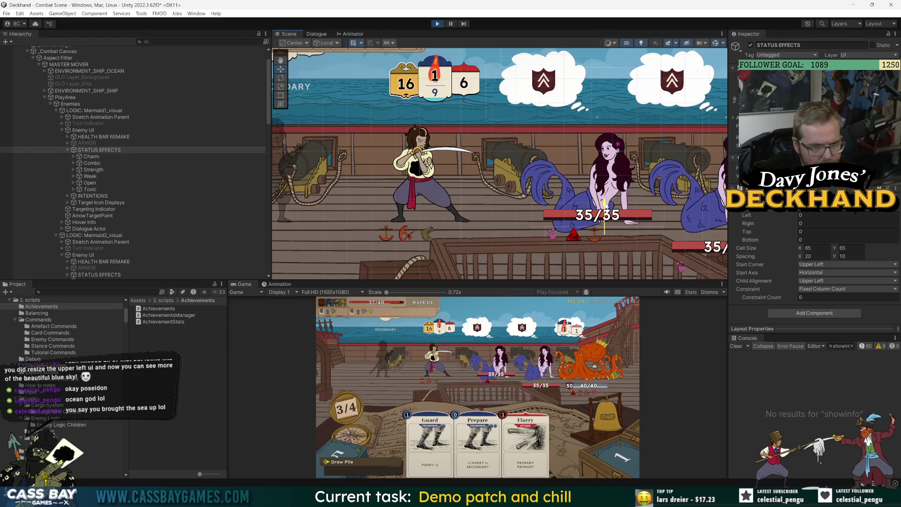
pyautogui.scroll(-5, 578, 263)
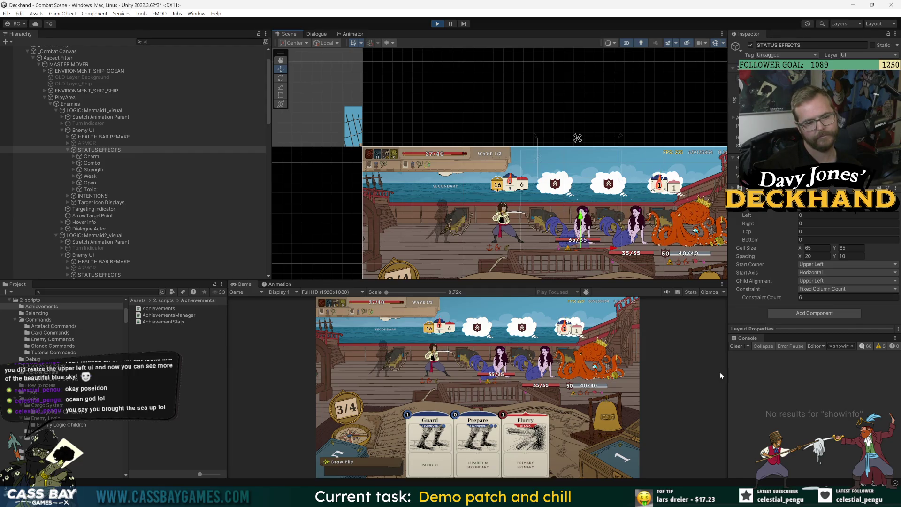
# Focus on the mermaids' health bars and make the Scene view taller
pyautogui.click(114, 111)
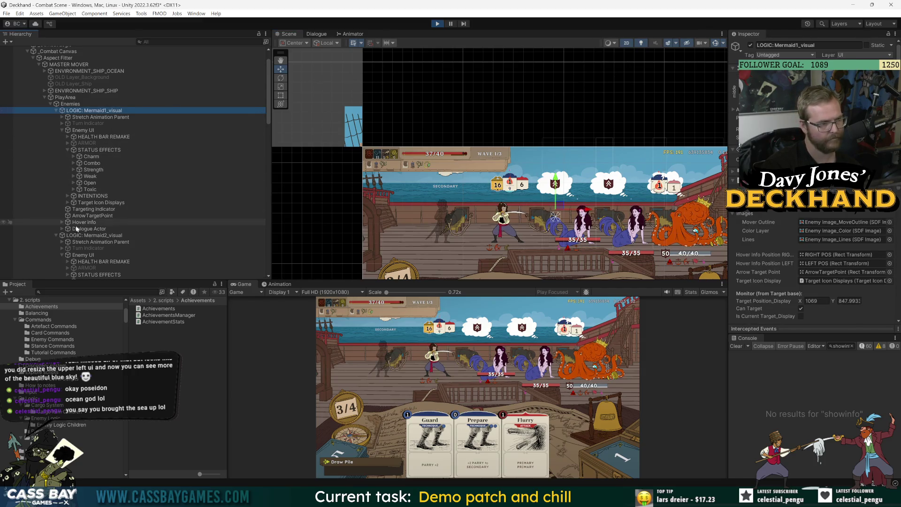
pyautogui.scroll(-4, 92, 210)
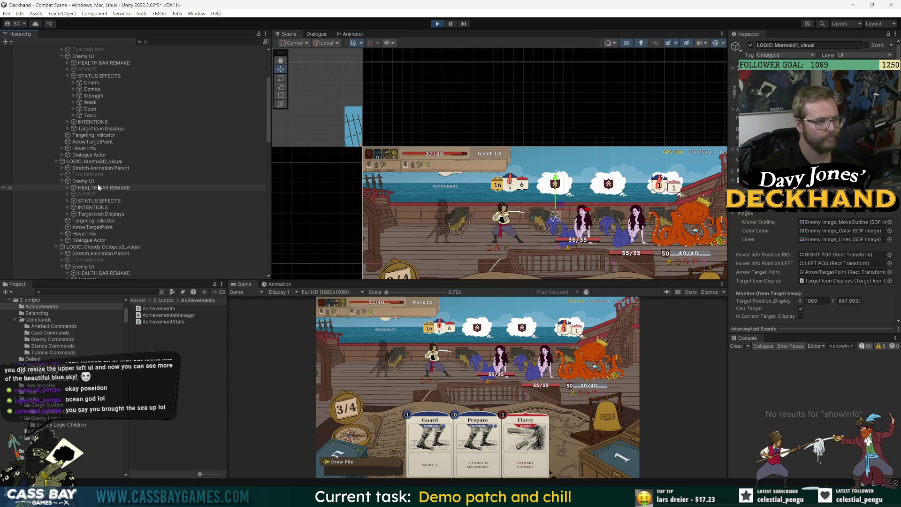
pyautogui.doubleClick(104, 188)
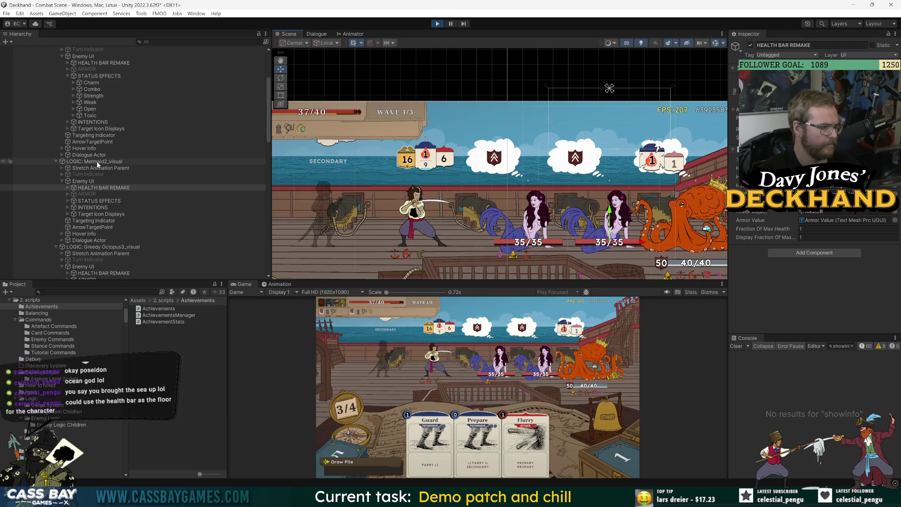
pyautogui.scroll(-2, 514, 189)
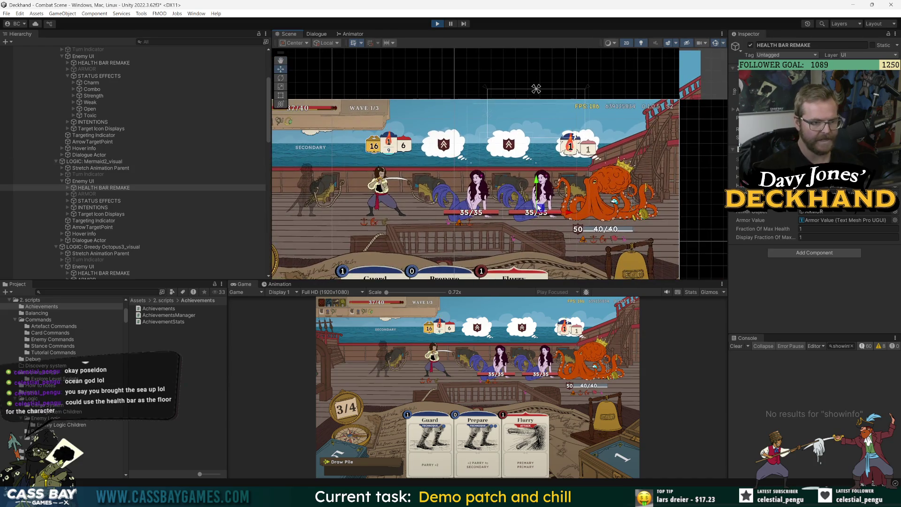
pyautogui.moveTo(552, 280); pyautogui.dragTo(552, 342)
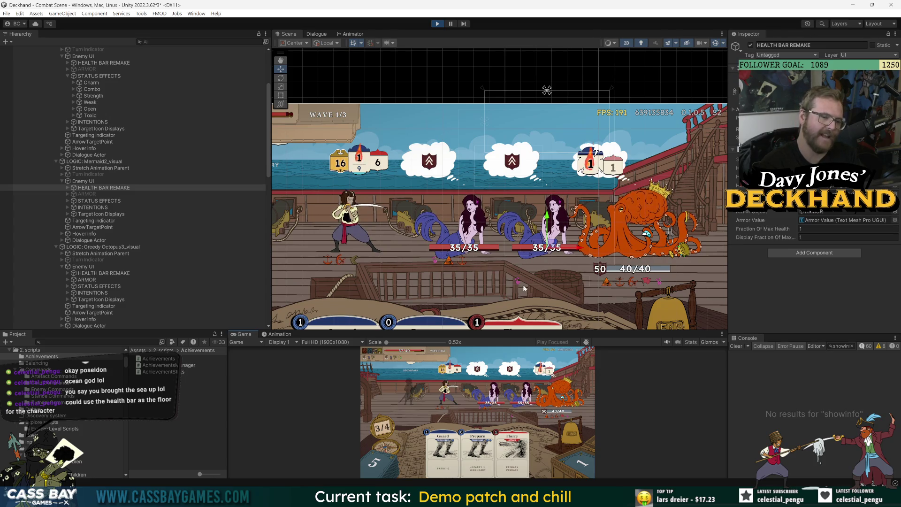
pyautogui.scroll(-2, 436, 244)
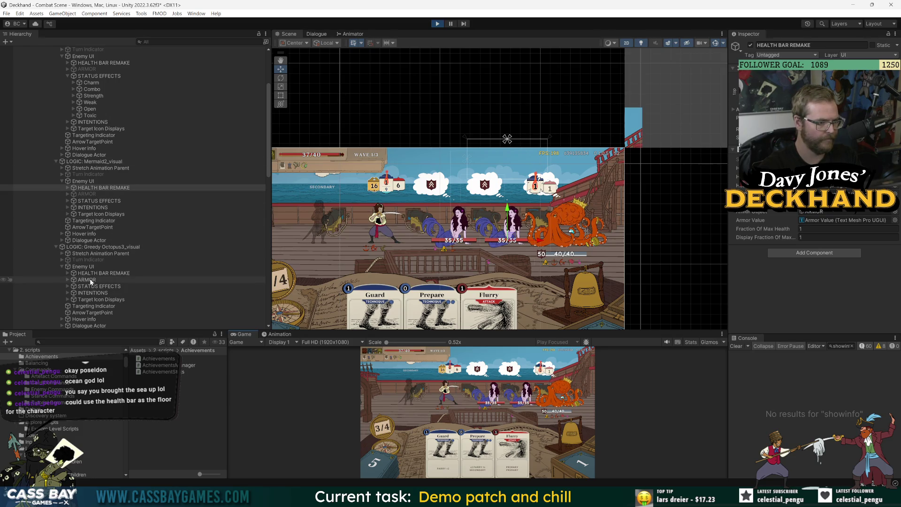
# Raise the Greedy Octopus's HEALTH BAR REMAKE and ARMOR together to the mermaid bars' height
pyautogui.doubleClick(104, 272)
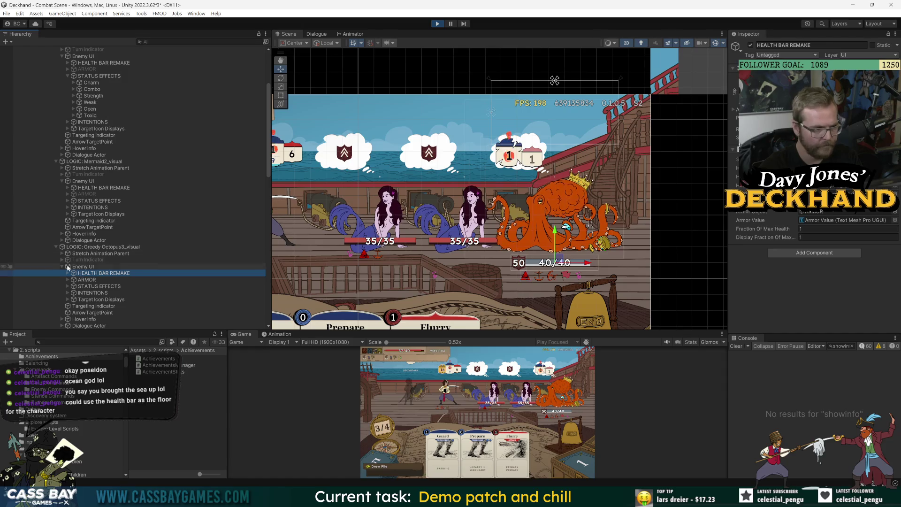
pyautogui.keyDown('ctrl'); pyautogui.click(87, 280); pyautogui.keyUp('ctrl')
pyautogui.moveTo(552, 230); pyautogui.dragTo(547, 206)
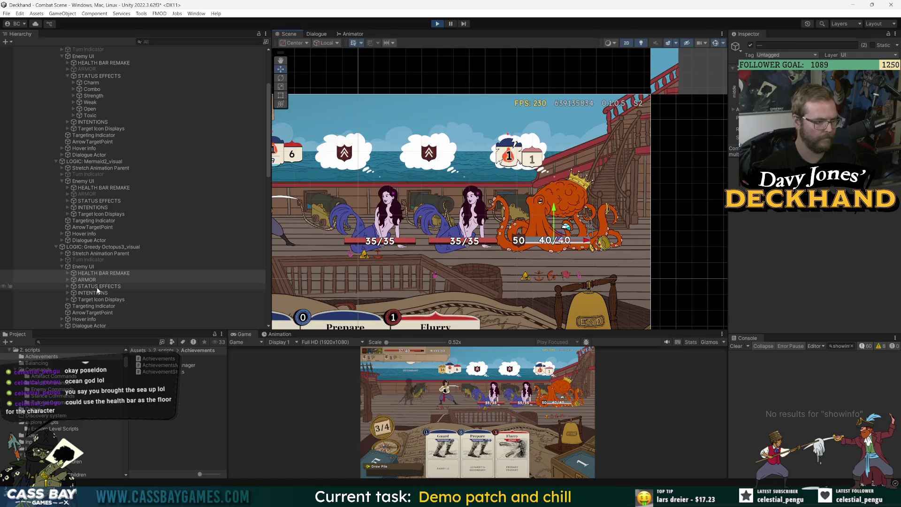
pyautogui.click(563, 276)
pyautogui.scroll(3, 567, 272)
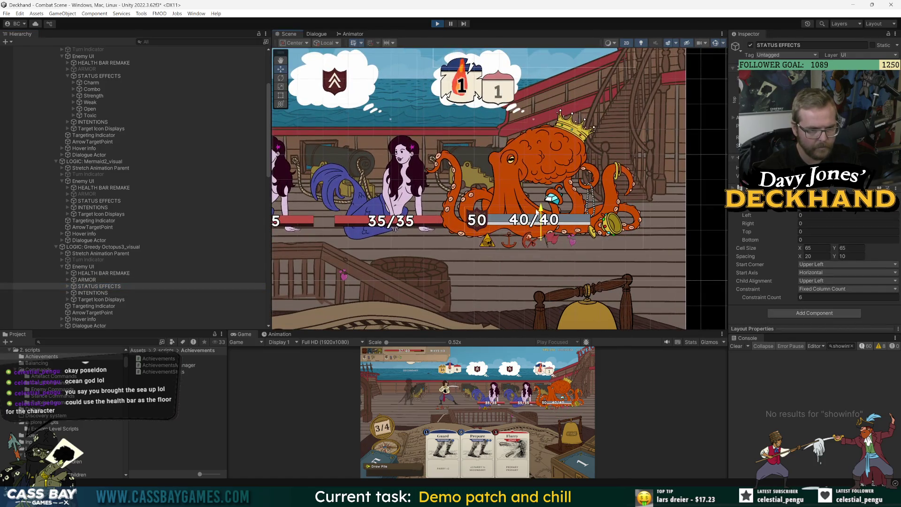
# Check the second mermaid's armor and status effects, then enlarge the Game view to 1x
pyautogui.moveTo(352, 235)
pyautogui.mouseDown()
pyautogui.moveTo(545, 235)
pyautogui.moveTo(500, 230)
pyautogui.mouseUp()
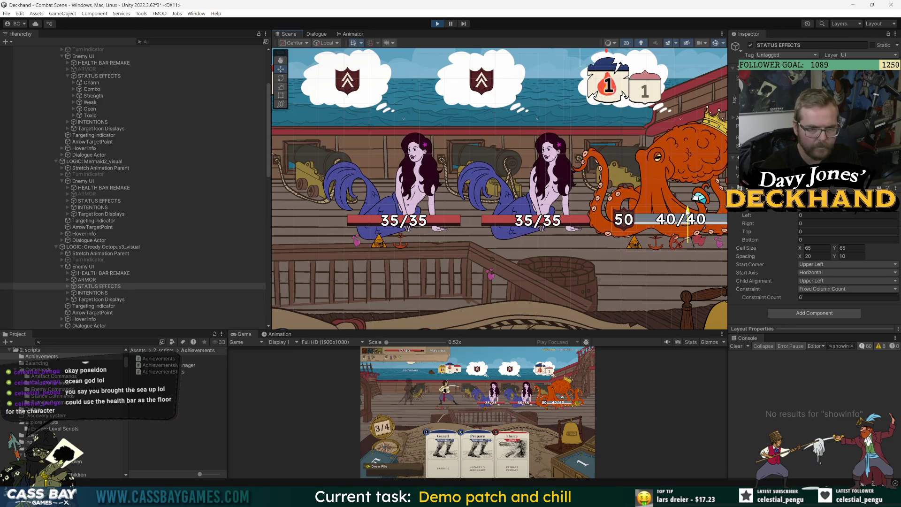
pyautogui.scroll(-3, 696, 271)
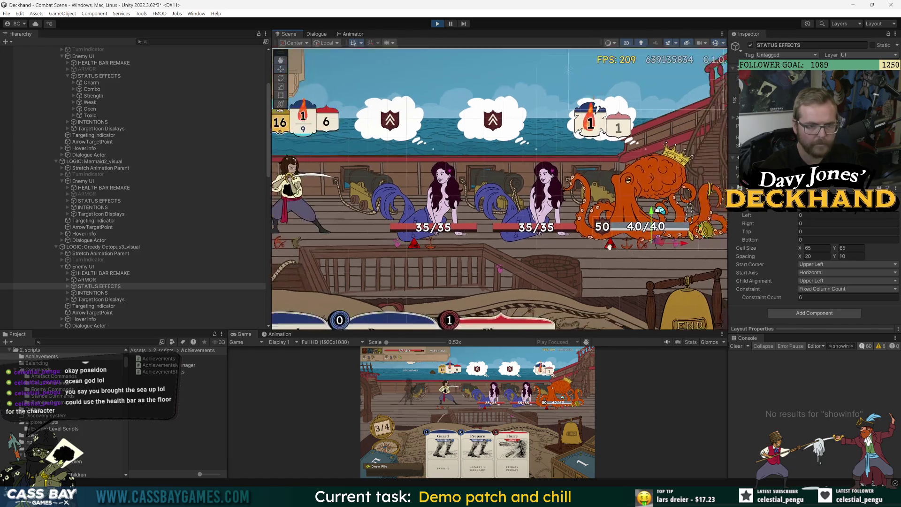
pyautogui.moveTo(696, 271); pyautogui.dragTo(605, 257)
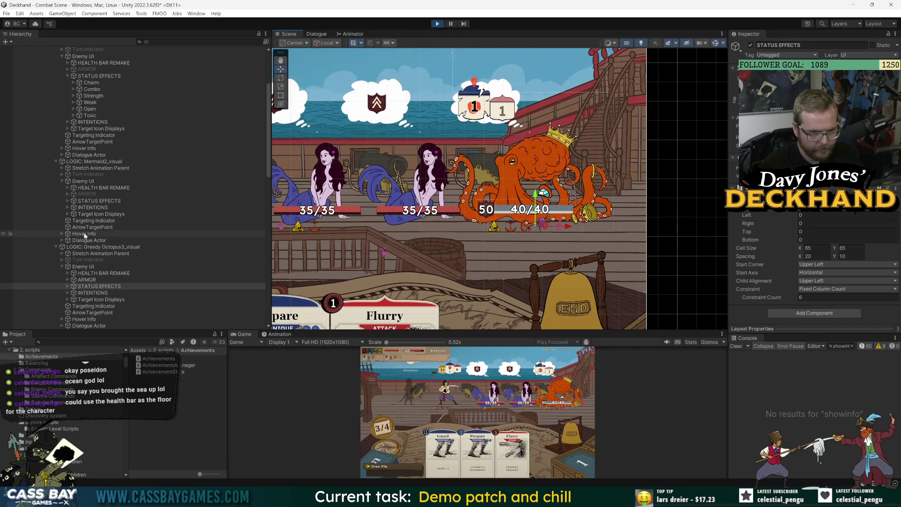
pyautogui.click(94, 194)
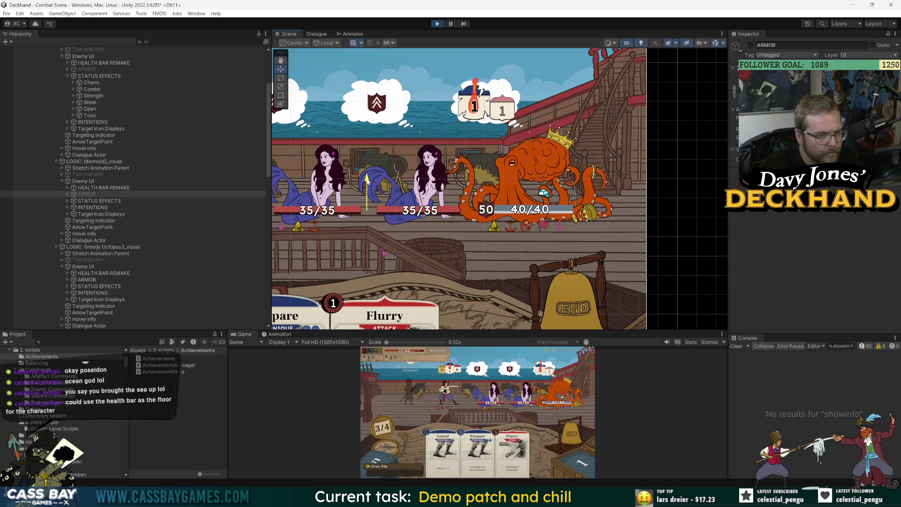
pyautogui.click(85, 200)
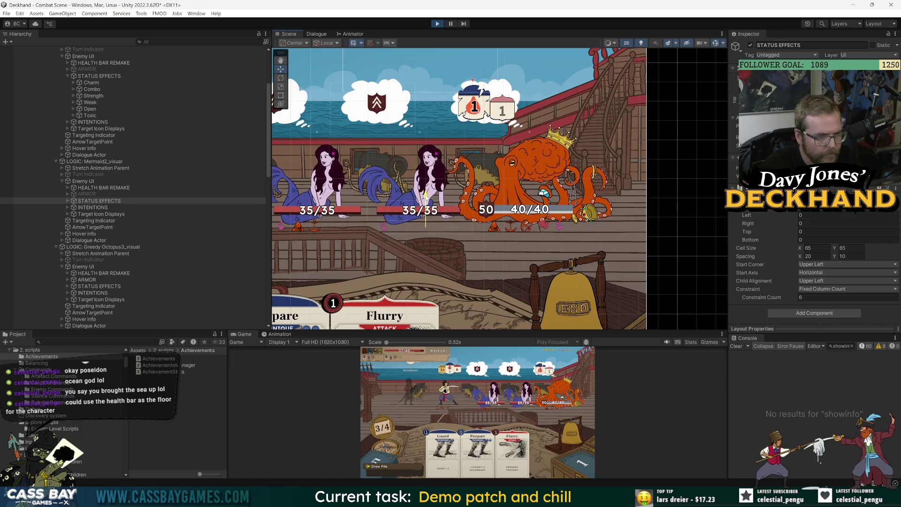
pyautogui.scroll(-2, 495, 264)
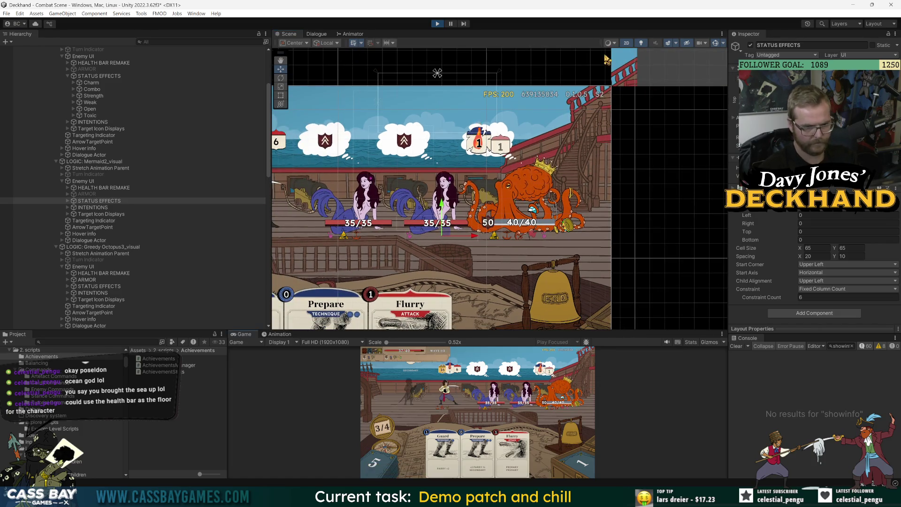
pyautogui.moveTo(680, 330); pyautogui.dragTo(680, 187)
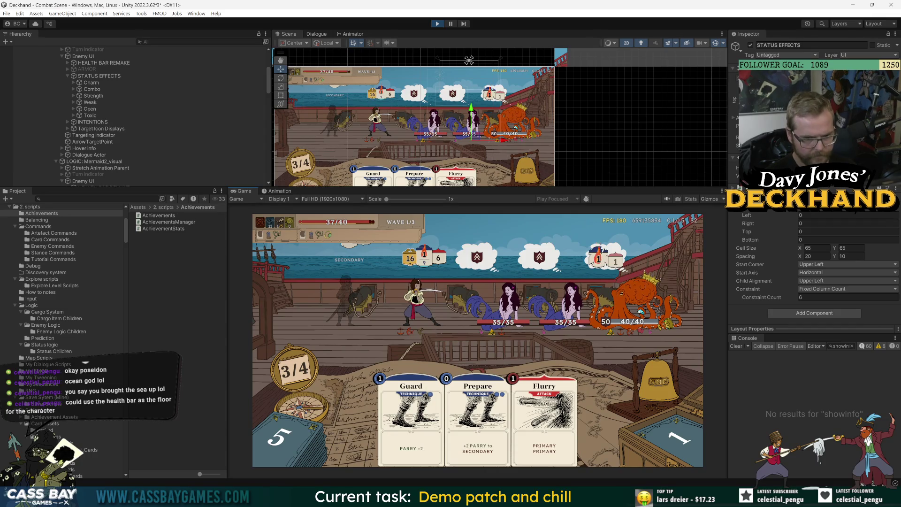
# Cancel the Flurry card, collapse Enemies and select the secondary stance's Stance Stats
pyautogui.click(544, 413)
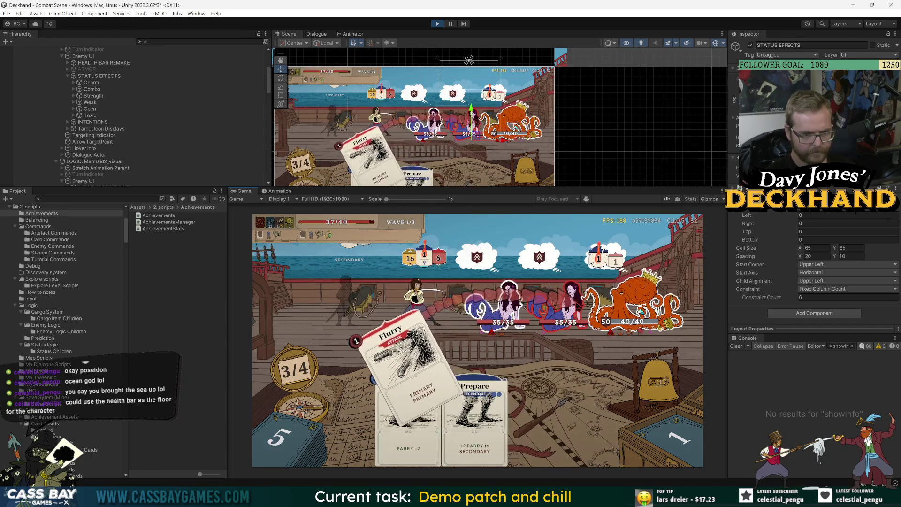
pyautogui.rightClick(632, 300)
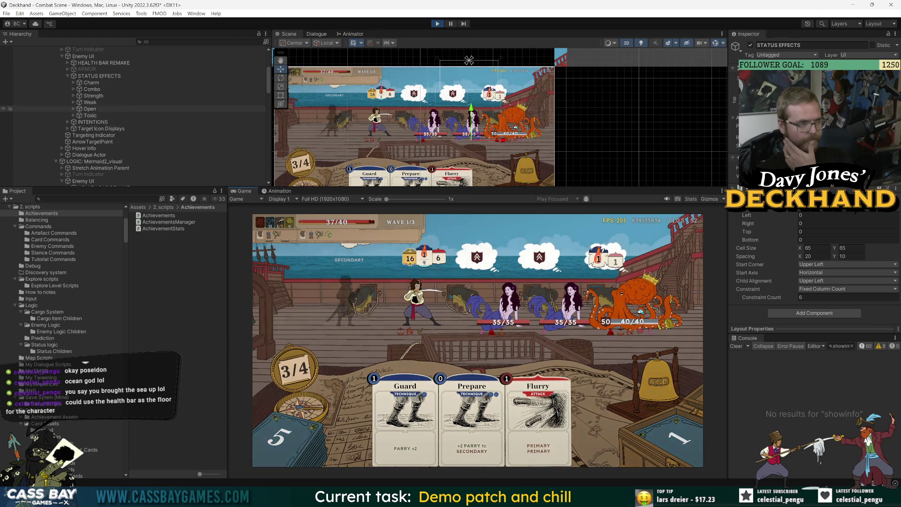
pyautogui.click(89, 109)
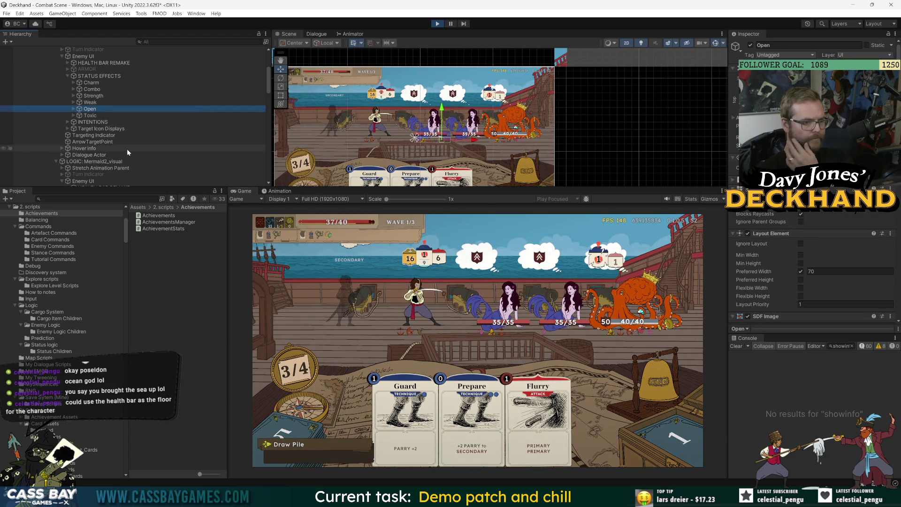
pyautogui.scroll(5, 126, 147)
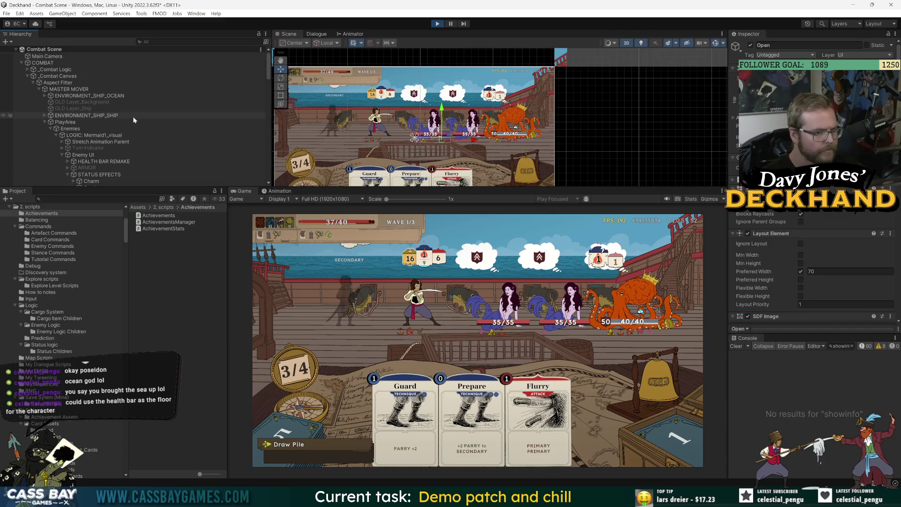
pyautogui.click(51, 128)
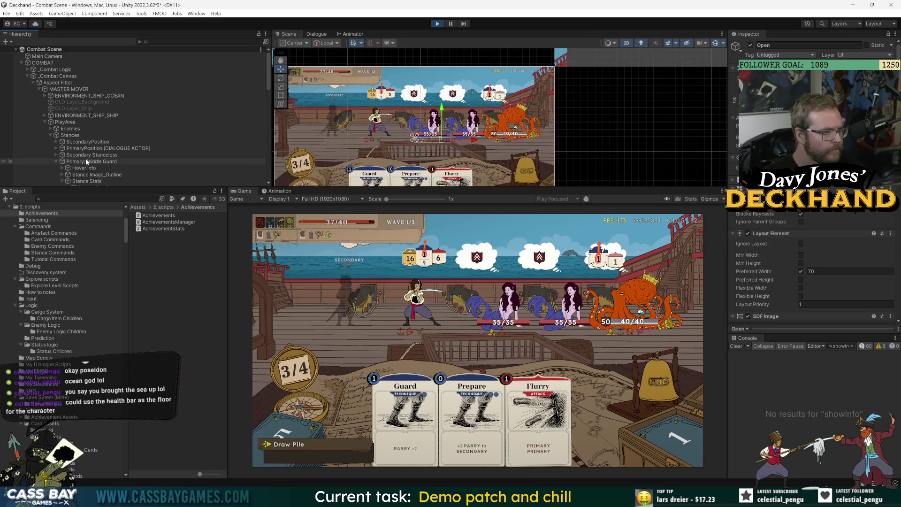
pyautogui.click(93, 167)
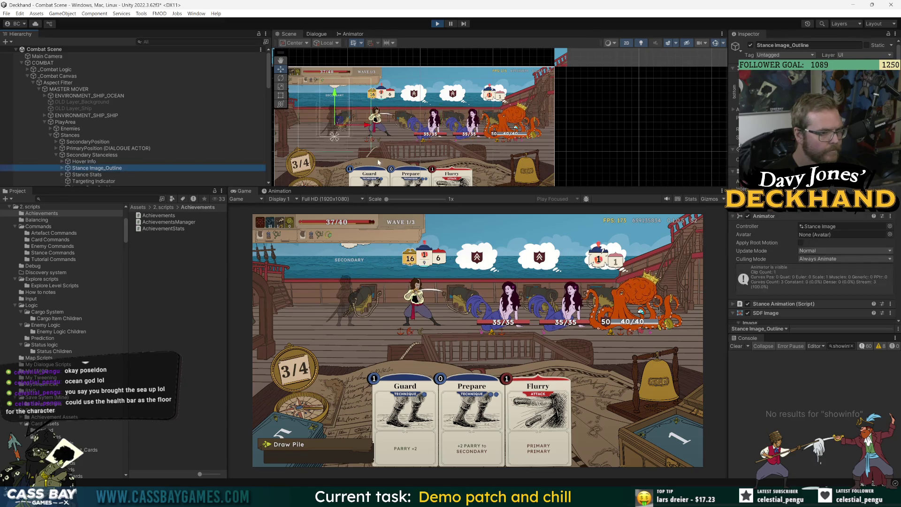
pyautogui.click(339, 96)
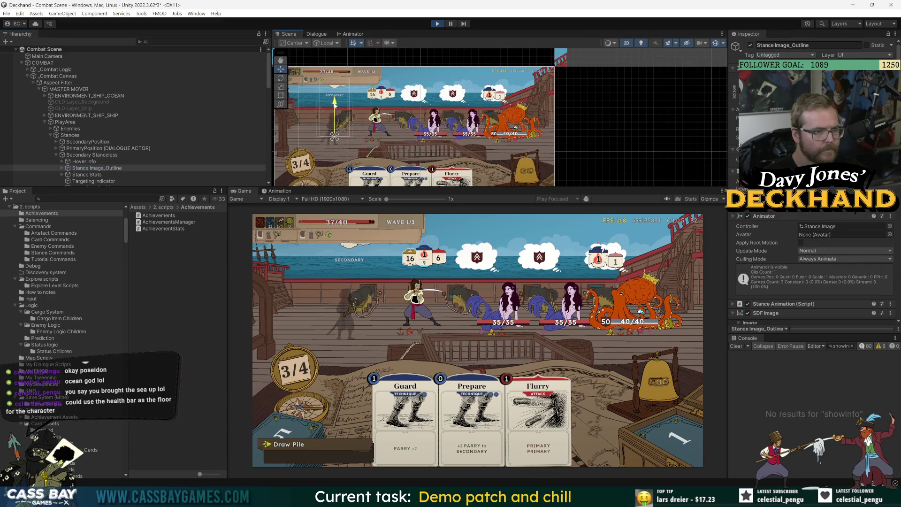
pyautogui.click(90, 175)
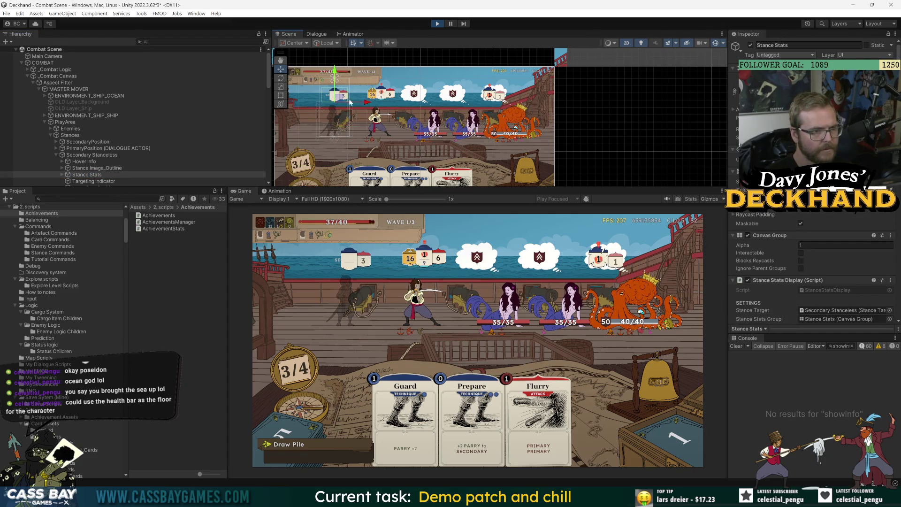
# Enlarge the Scene panel and zoom onto the stat bubble beside SECONDARY
pyautogui.scroll(3, 361, 119)
pyautogui.moveTo(438, 188); pyautogui.dragTo(438, 276)
pyautogui.scroll(3, 579, 183)
pyautogui.moveTo(579, 183); pyautogui.dragTo(639, 210)
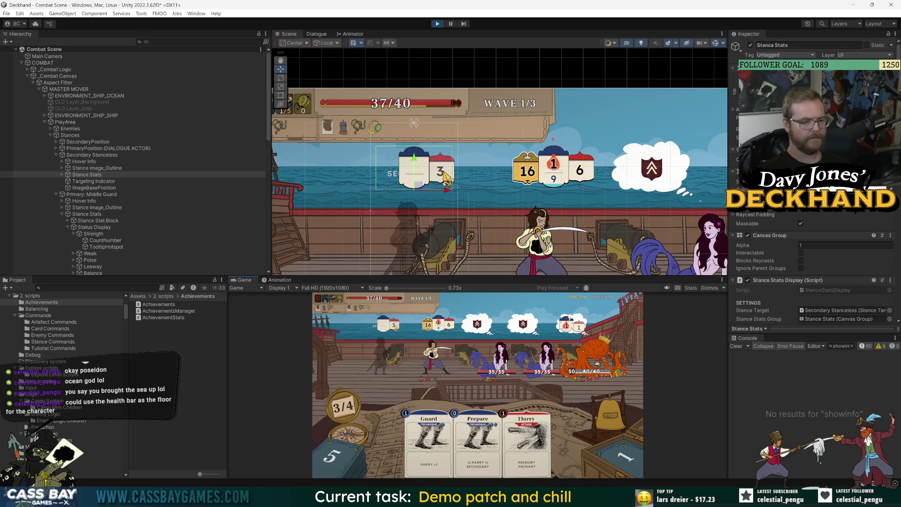
# Expand Stance Image_Outline, Target Icon Displays, Stance Stats and Status Display in the Hierarchy
pyautogui.click(94, 168)
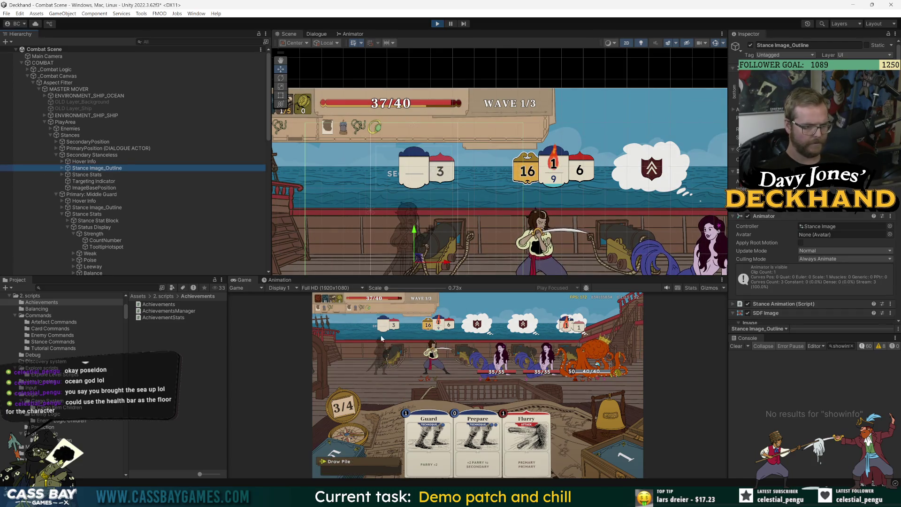
pyautogui.click(61, 168)
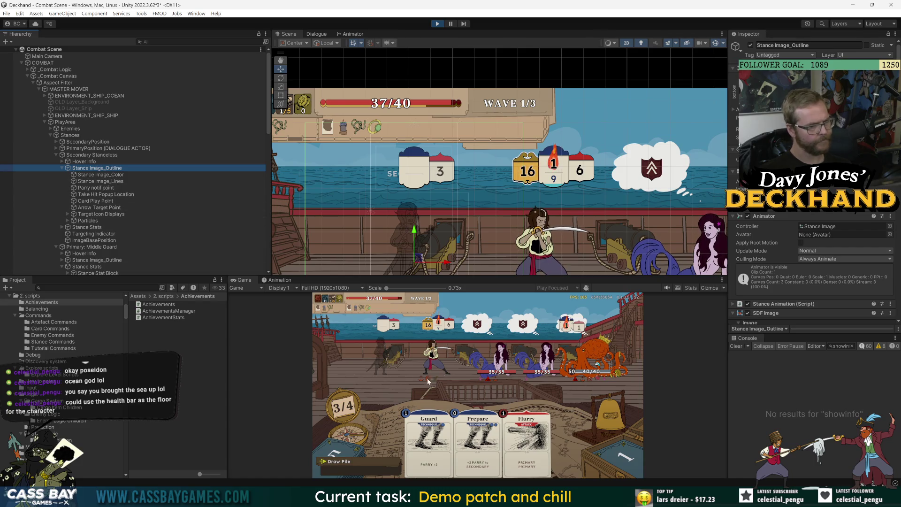
pyautogui.click(395, 397)
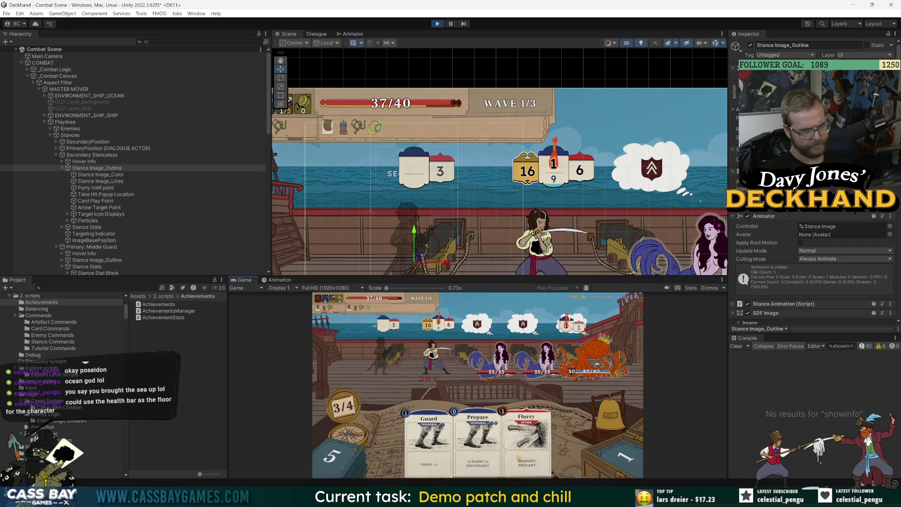
pyautogui.click(117, 187)
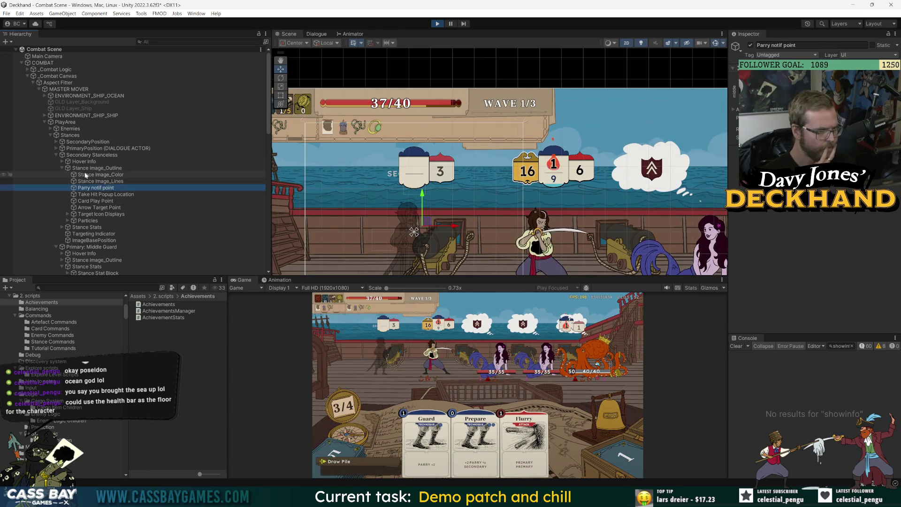
pyautogui.click(68, 214)
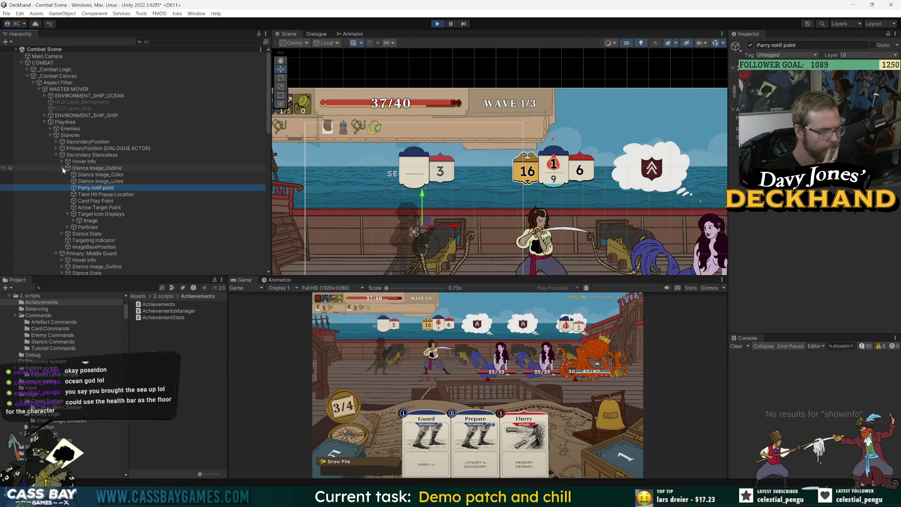
pyautogui.click(63, 234)
pyautogui.click(68, 247)
pyautogui.scroll(-5, 96, 232)
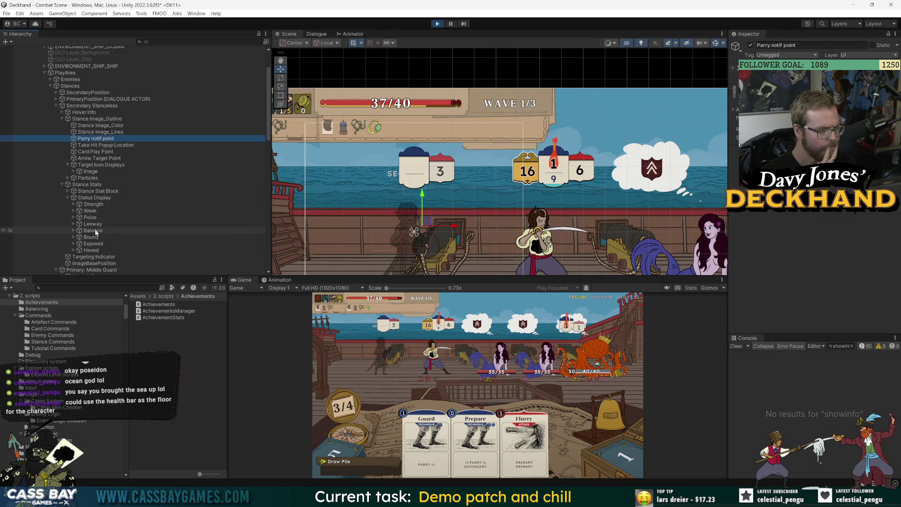
# Expand Stance Stat Block and select its Parry stat box
pyautogui.click(94, 219)
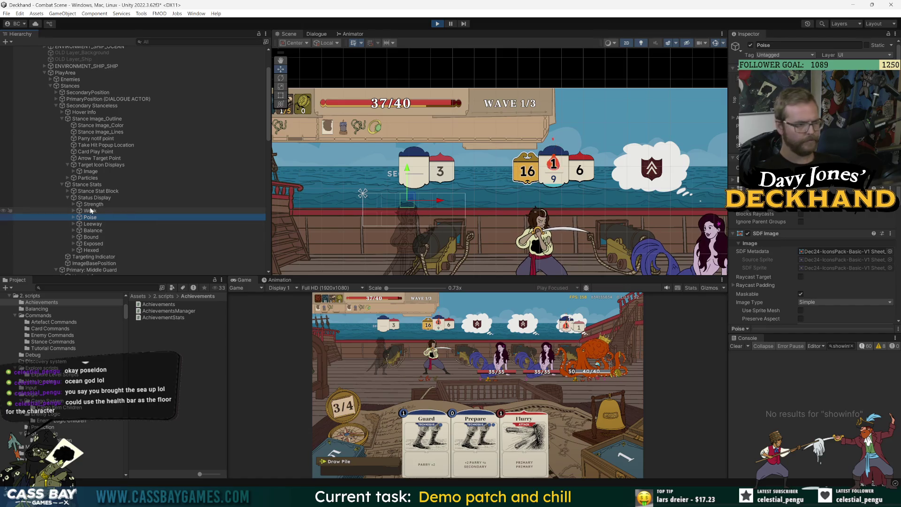
pyautogui.click(98, 197)
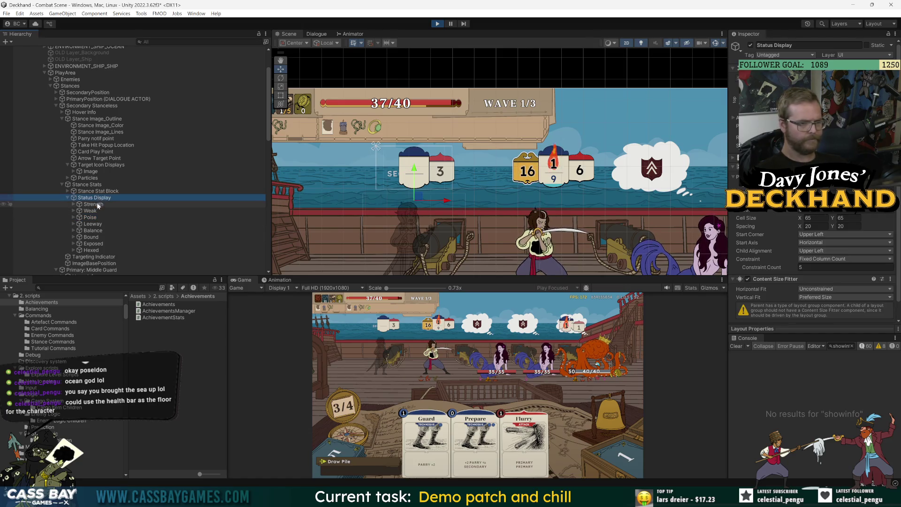
pyautogui.click(90, 217)
pyautogui.click(68, 191)
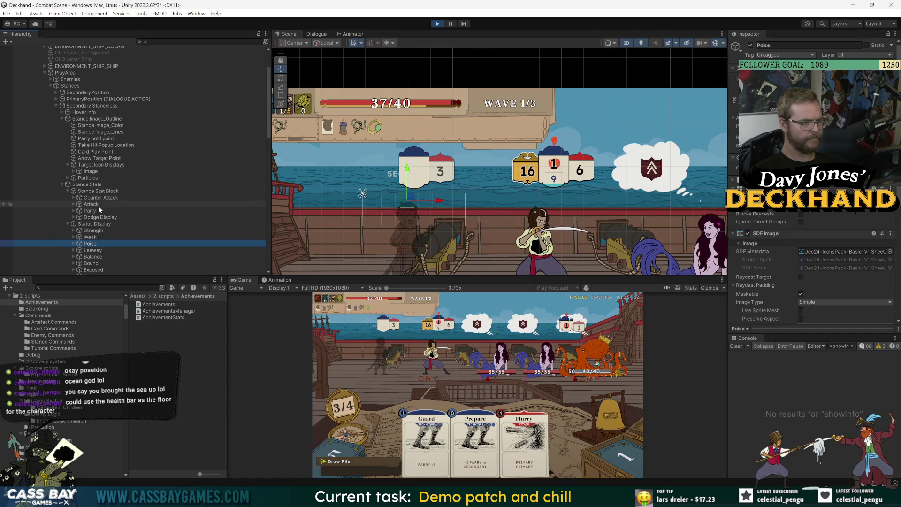
pyautogui.click(92, 211)
pyautogui.click(73, 211)
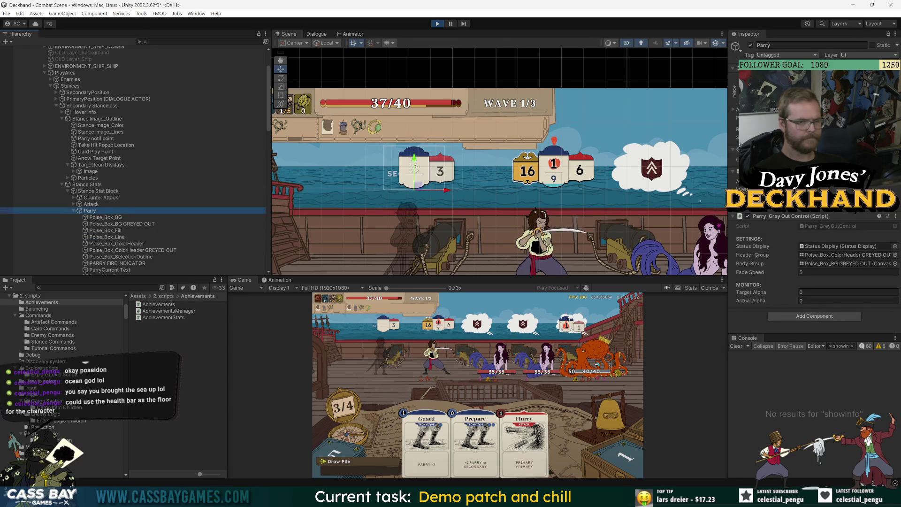
# Deactivate the Parry stat box, leaving only the 3 bubble beside SECONDARY
pyautogui.click(751, 45)
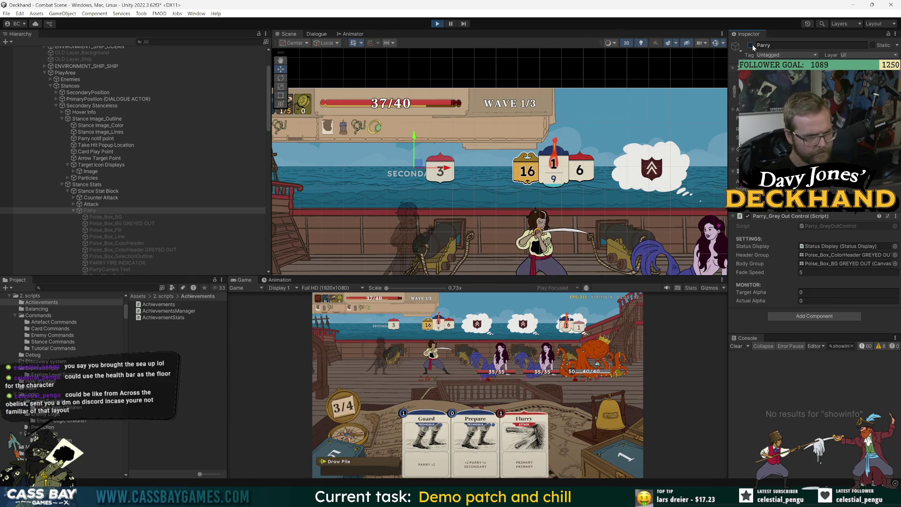
pyautogui.click(751, 45)
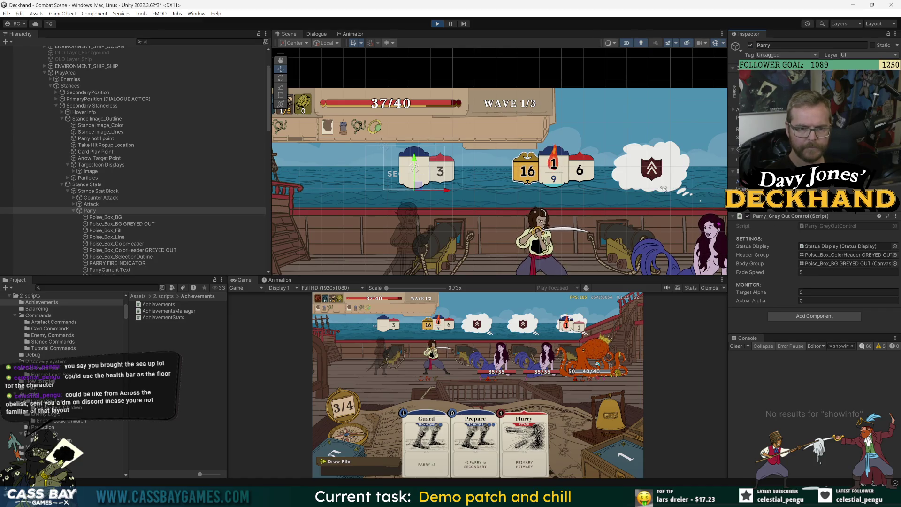
pyautogui.hotkey('alt', 'shift', 'a')
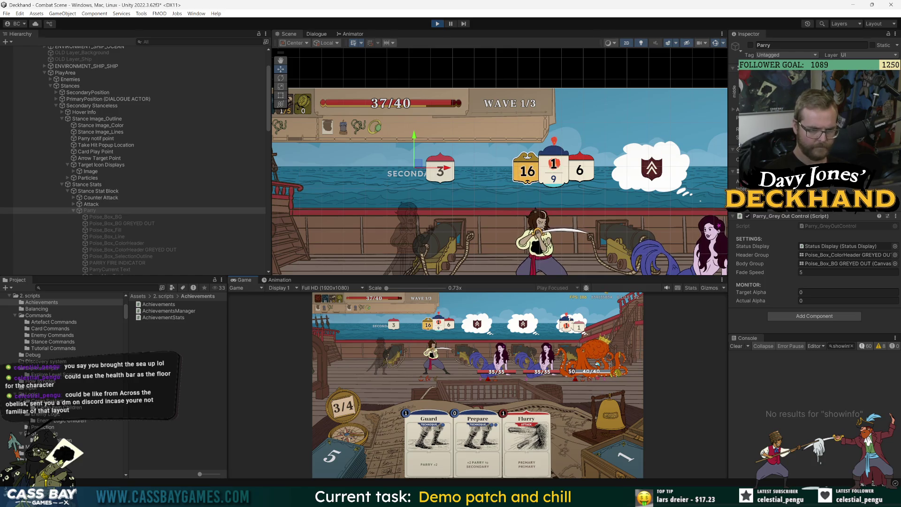
pyautogui.moveTo(698, 276); pyautogui.dragTo(697, 182)
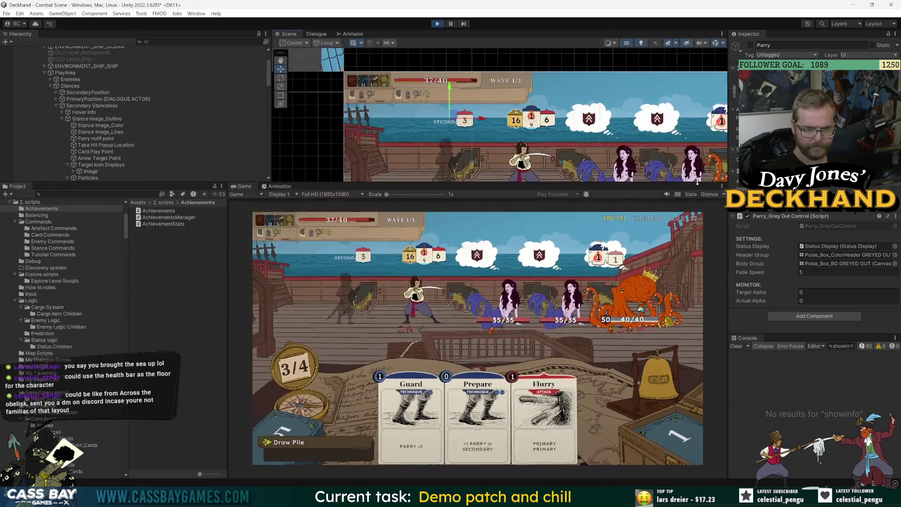
# Drag the Flurry card out of the hand to test lifting it in combat
pyautogui.moveTo(564, 443)
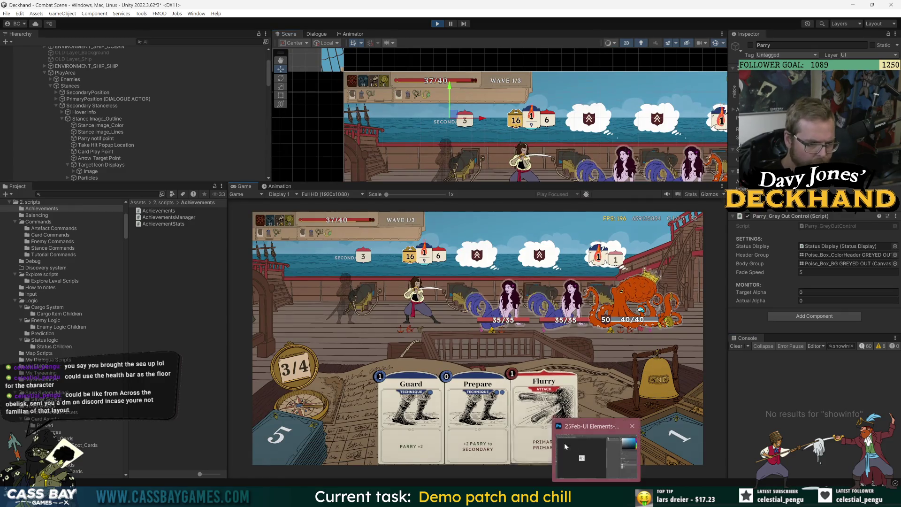
pyautogui.moveTo(544, 403)
pyautogui.mouseDown()
pyautogui.moveTo(348, 343)
pyautogui.moveTo(357, 348)
pyautogui.mouseUp()
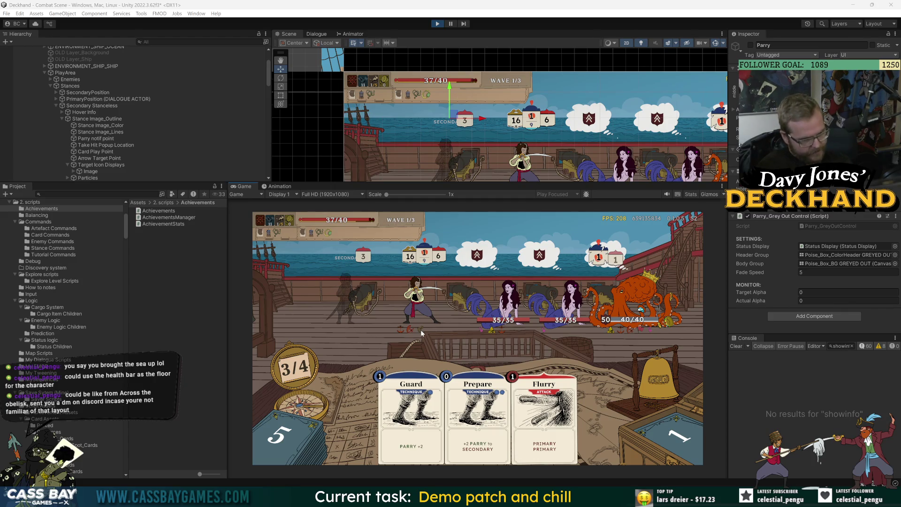
pyautogui.click(84, 112)
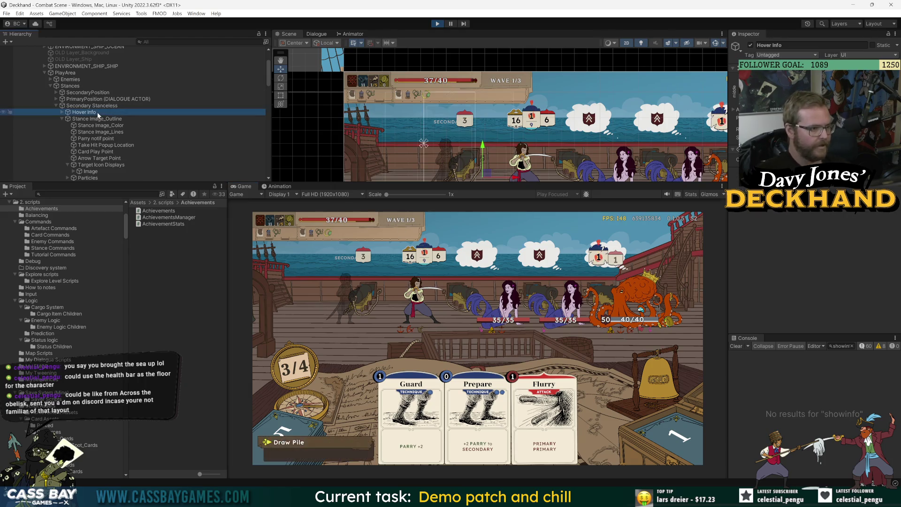
# Collapse Stances and expand Enemies to list Mermaid1's health bar, status effects and intentions
pyautogui.scroll(5, 98, 115)
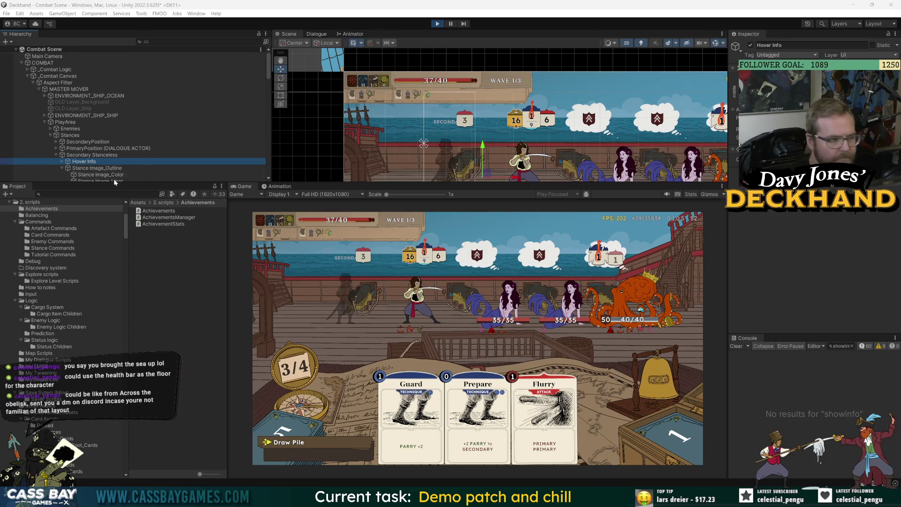
pyautogui.scroll(-3, 114, 174)
pyautogui.click(94, 118)
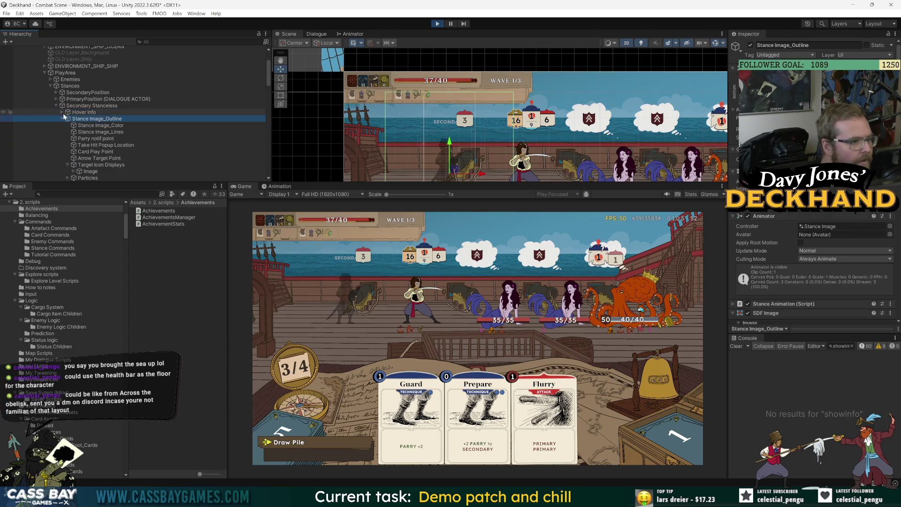
pyautogui.click(51, 86)
pyautogui.click(50, 79)
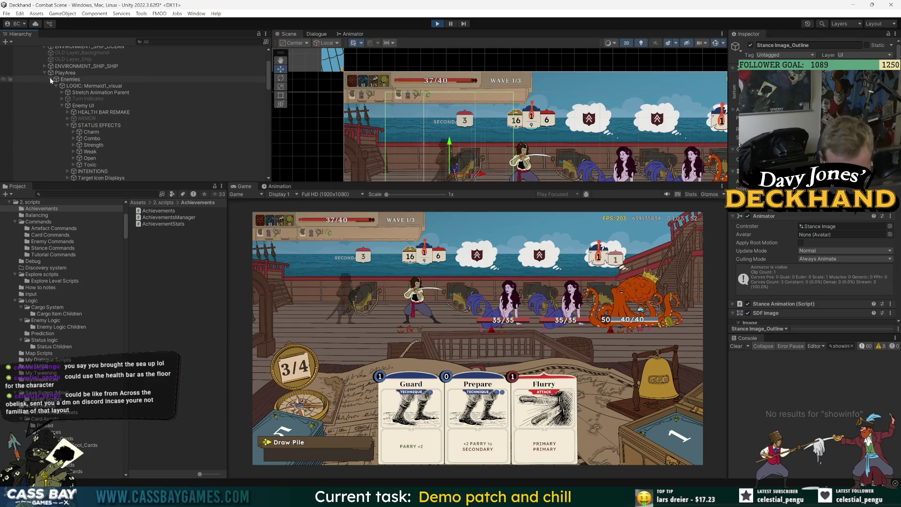
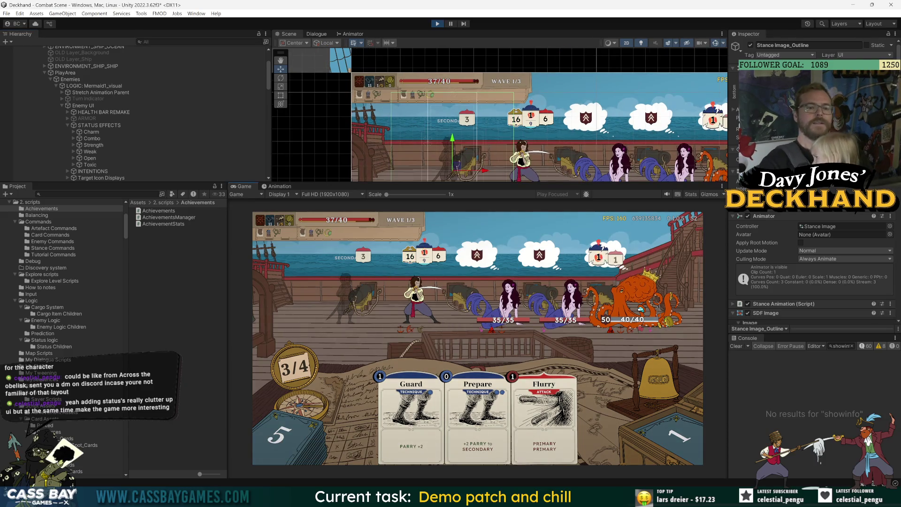
# Enlarge the scene view and select the first mermaid's HEALTH BAR REMAKE under Mermaid1_visual
pyautogui.moveTo(558, 183); pyautogui.dragTo(559, 225)
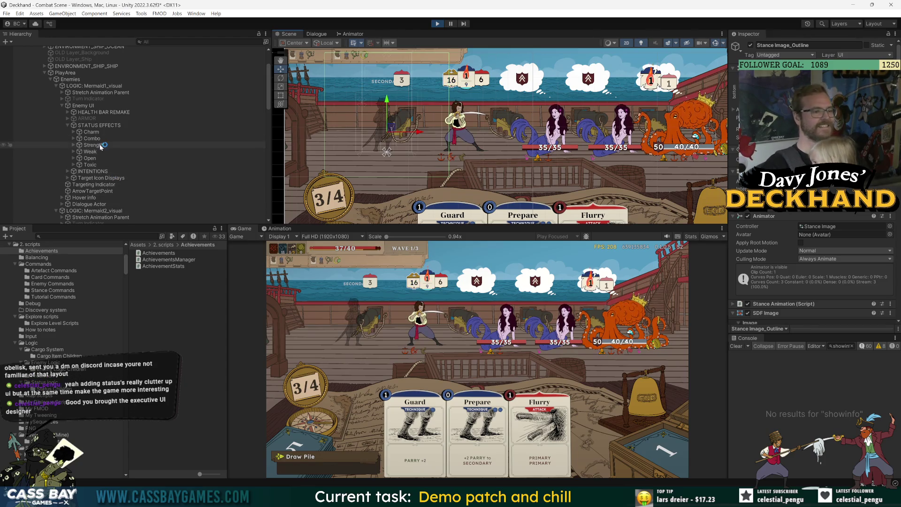
pyautogui.click(99, 125)
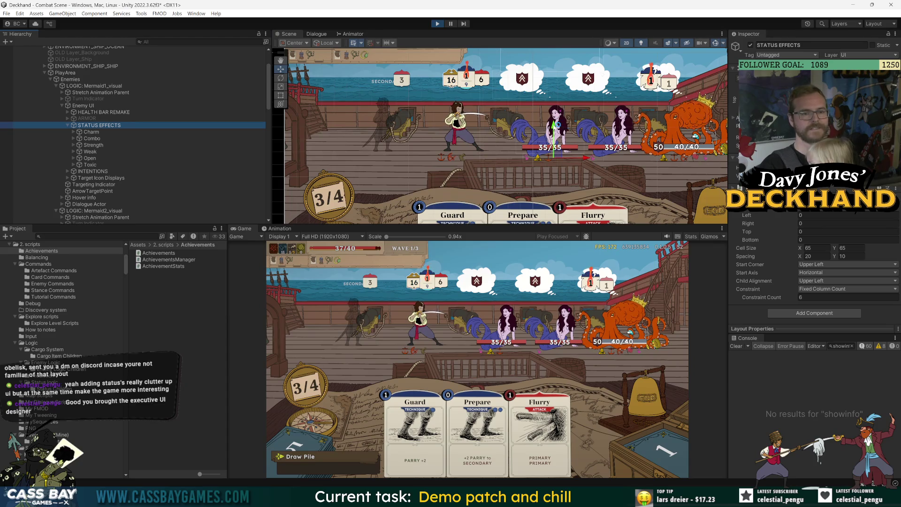
pyautogui.click(556, 124)
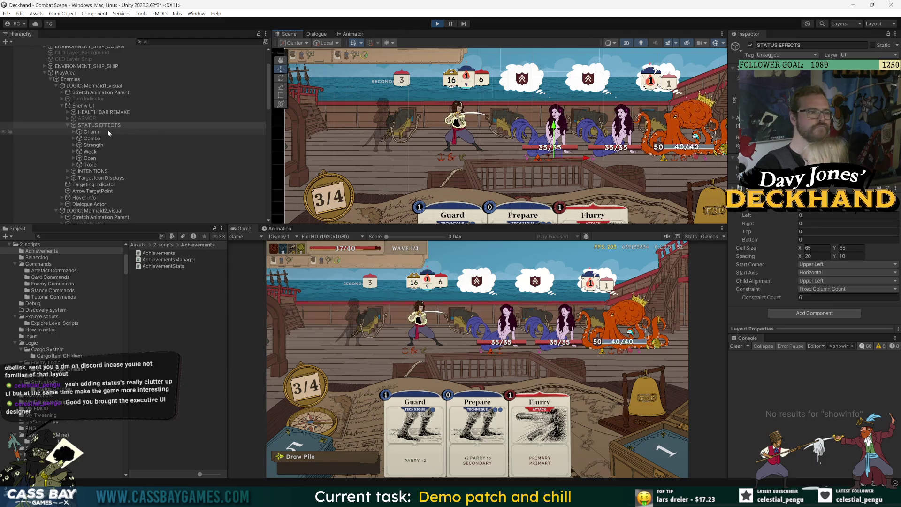
pyautogui.click(13, 112)
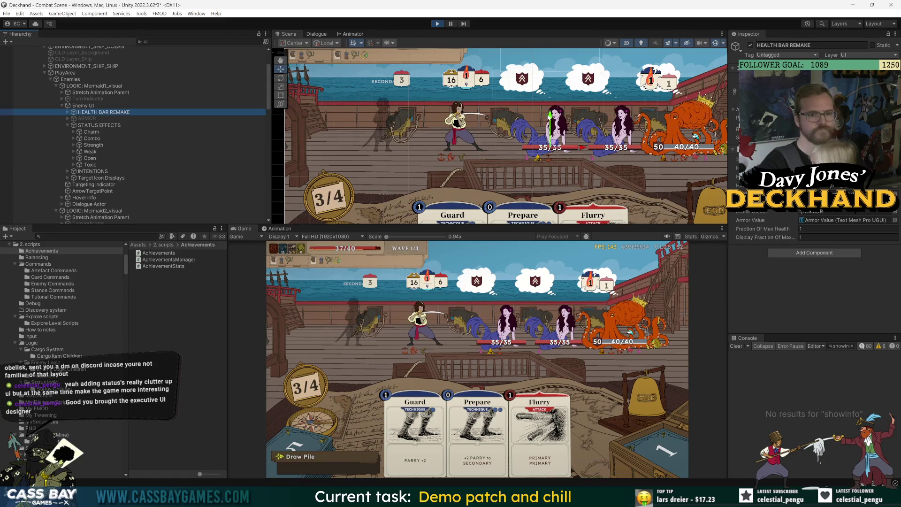
# Move the first and second mermaids' health bars down below them
pyautogui.moveTo(550, 123); pyautogui.dragTo(550, 143)
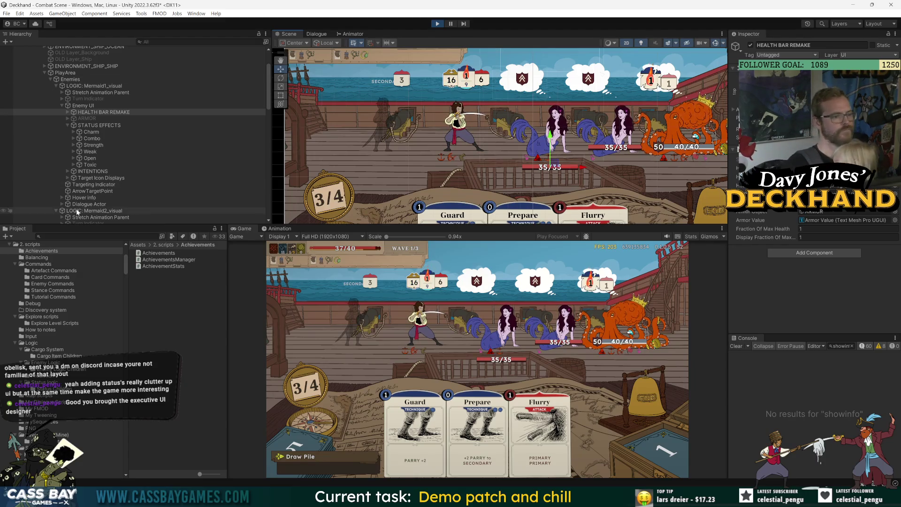
pyautogui.scroll(-3, 96, 186)
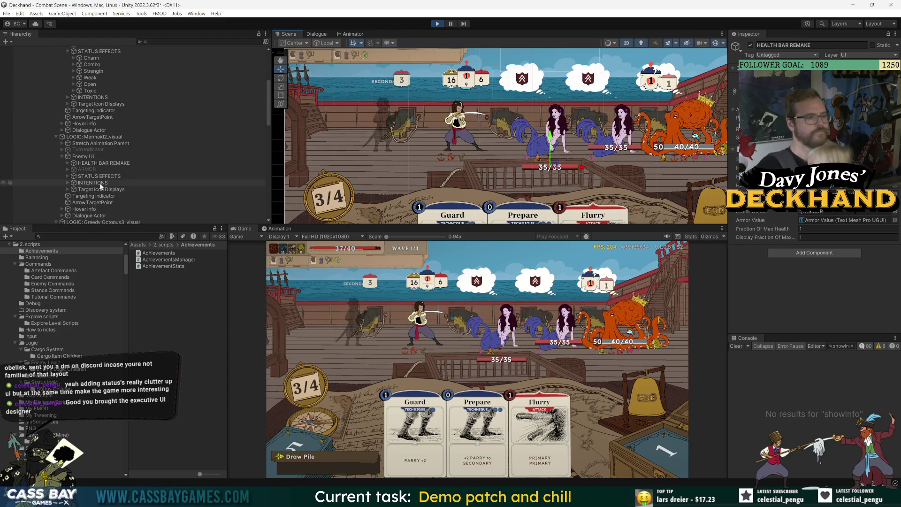
pyautogui.click(103, 163)
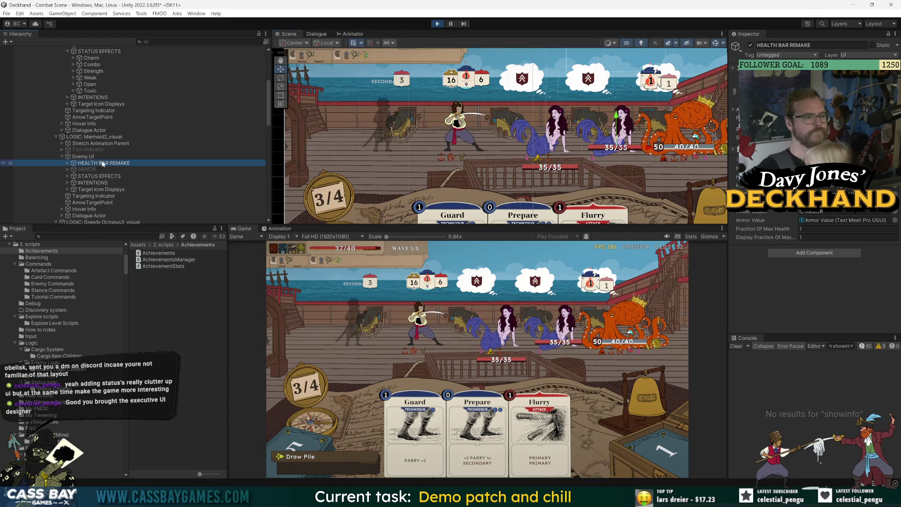
pyautogui.moveTo(616, 116); pyautogui.dragTo(610, 136)
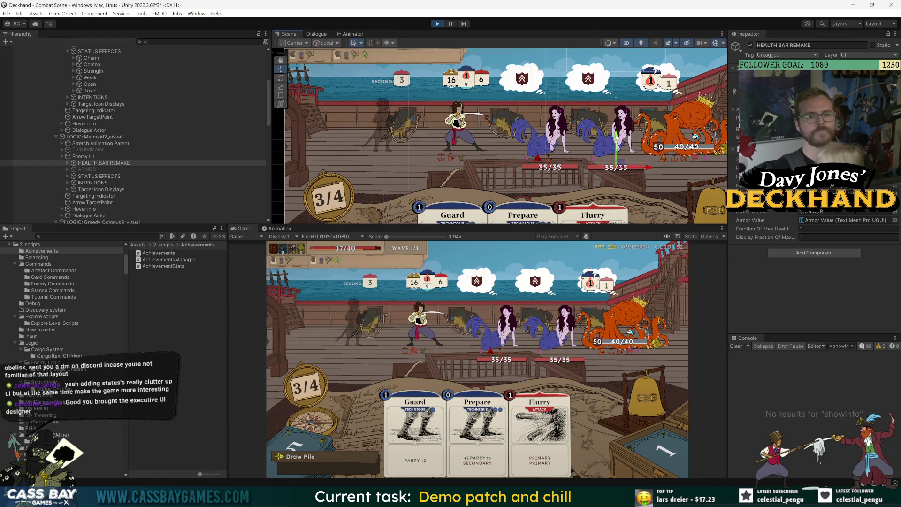
pyautogui.scroll(3, 647, 170)
pyautogui.scroll(-3, 74, 201)
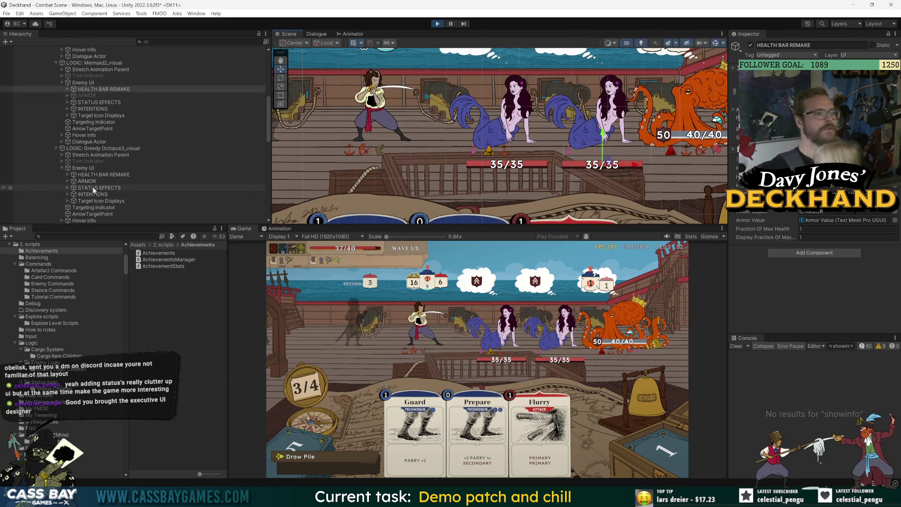
# Select the octopus's HEALTH BAR REMAKE with its ARMOR, then inspect its ArrowTargetPoint
pyautogui.doubleClick(96, 174)
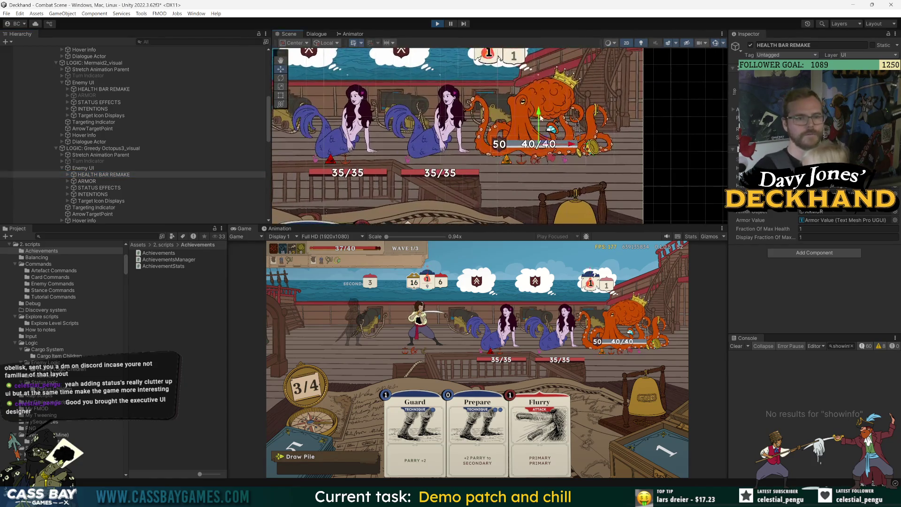
pyautogui.click(90, 175)
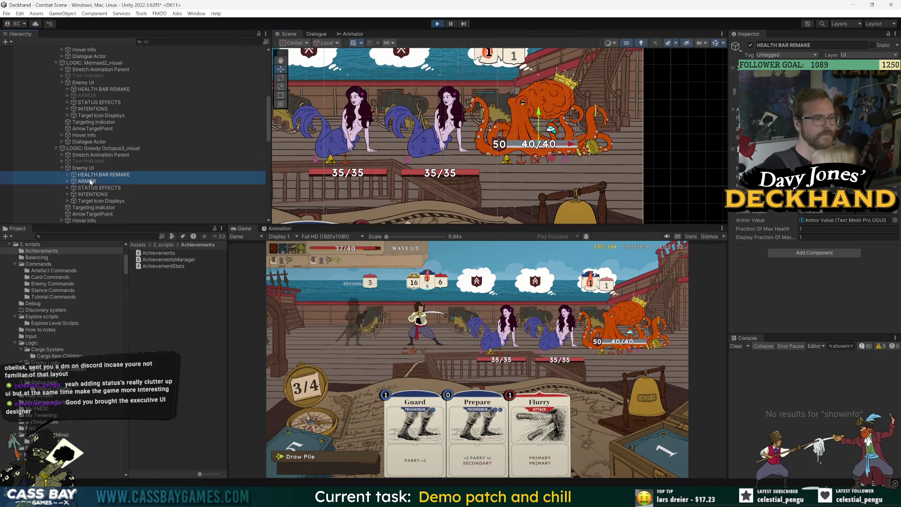
pyautogui.keyDown('ctrl'); pyautogui.click(87, 181); pyautogui.keyUp('ctrl')
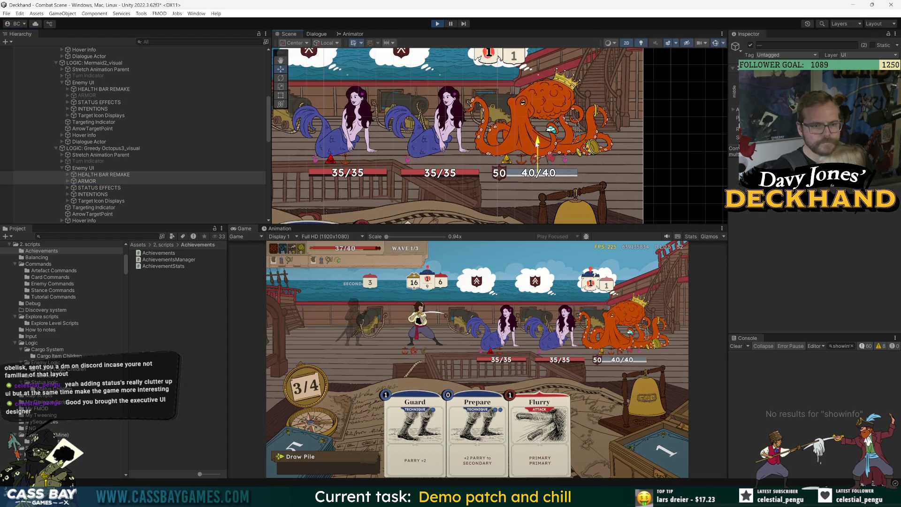
pyautogui.scroll(-1, 469, 159)
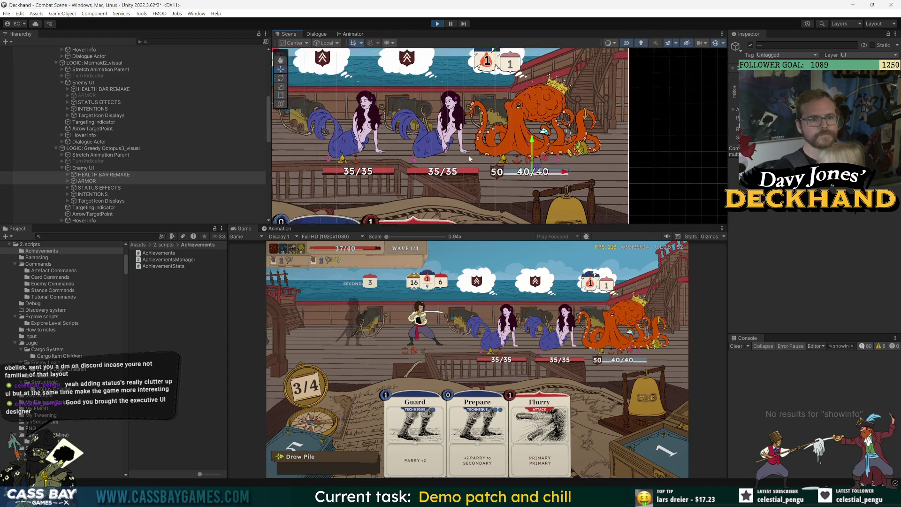
pyautogui.scroll(-2, 469, 159)
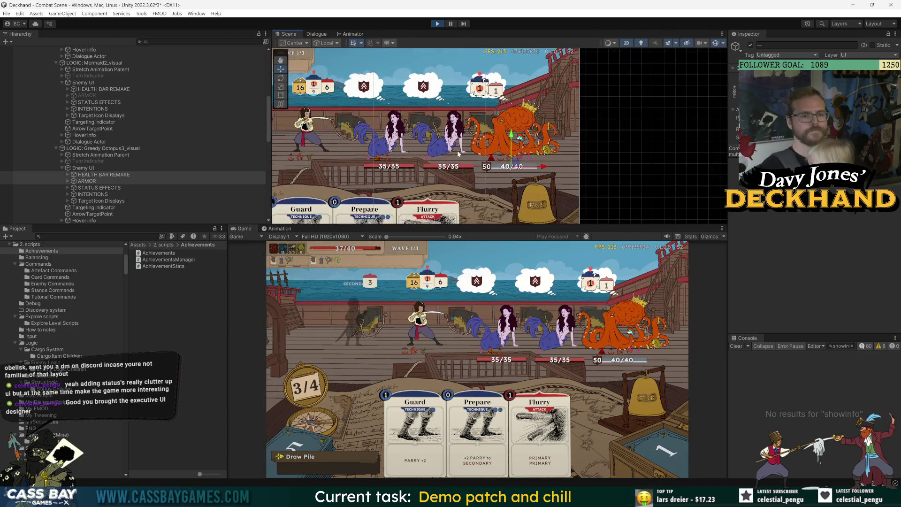
pyautogui.click(157, 215)
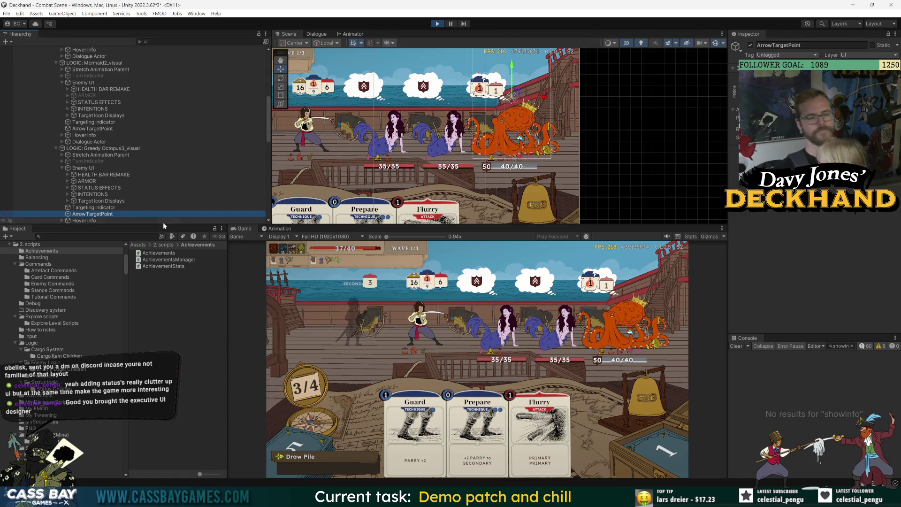
pyautogui.hotkey('alt', 'Tab')
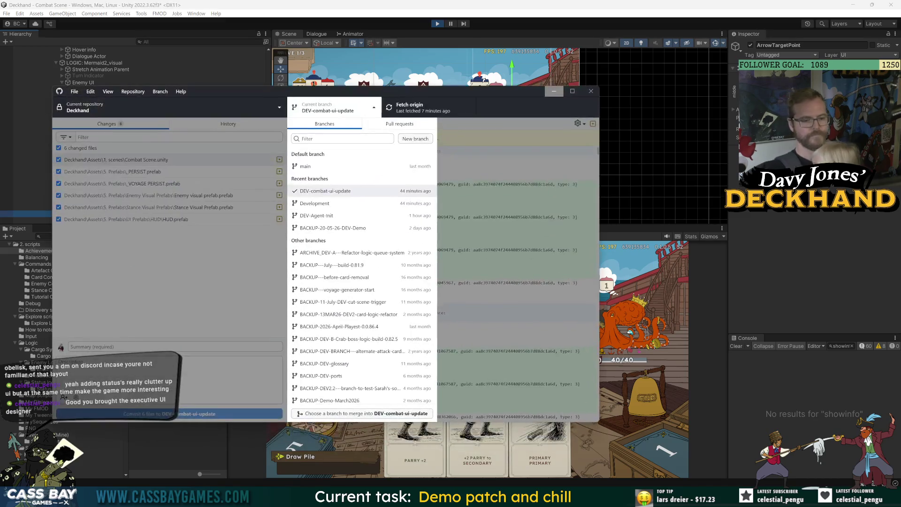
pyautogui.click(553, 91)
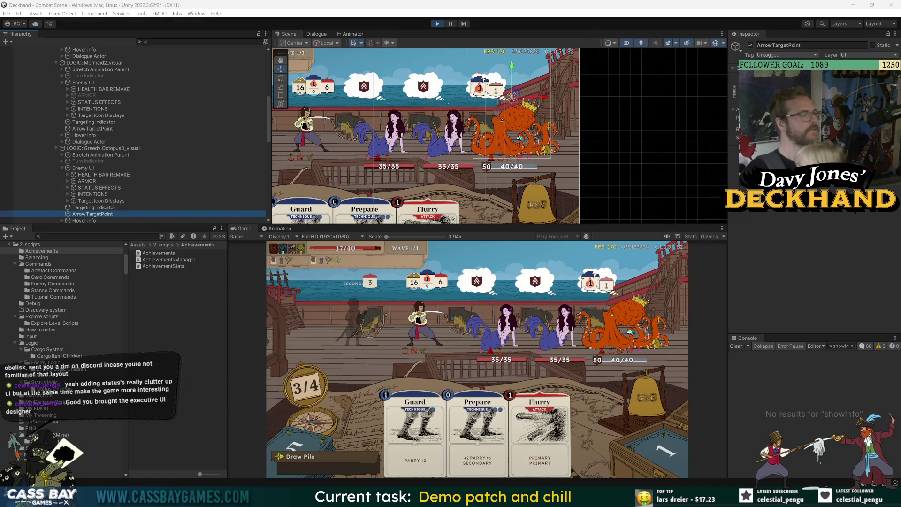
# Expand ENVIRONMENT_SHIP_OCEAN at the top of the Hierarchy and select Stretch Animation Parent
pyautogui.scroll(-2, 502, 188)
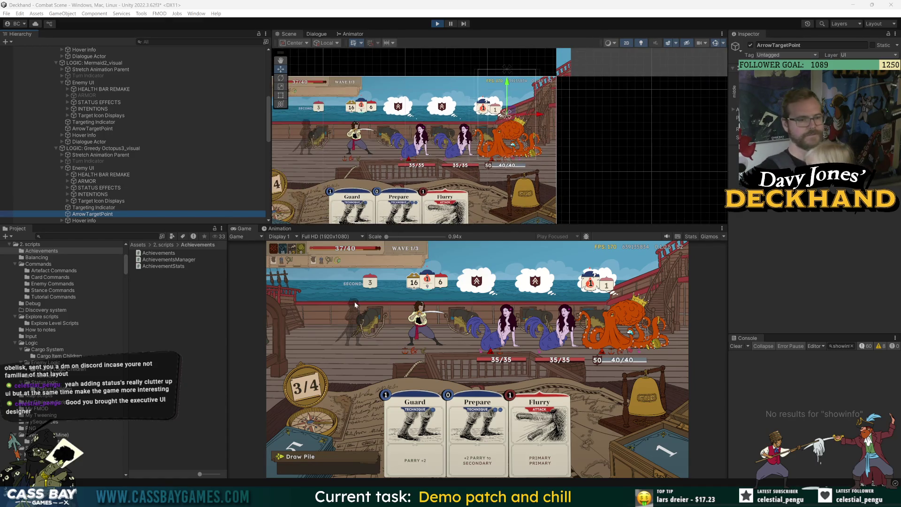
pyautogui.scroll(10, 191, 160)
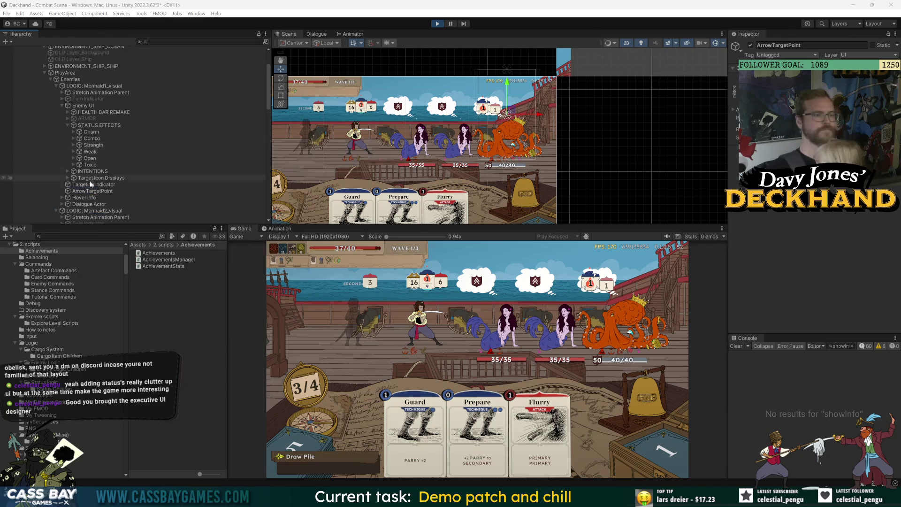
pyautogui.click(45, 96)
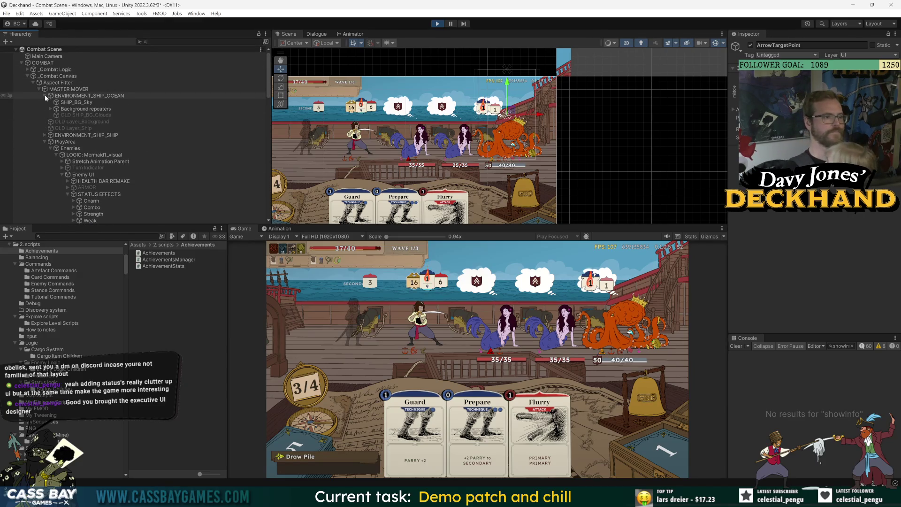
pyautogui.click(45, 95)
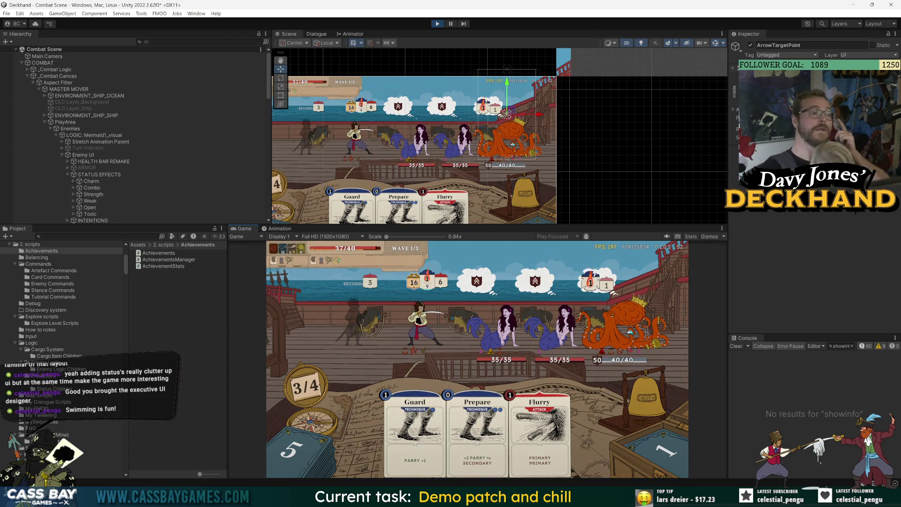
pyautogui.click(94, 141)
pyautogui.click(44, 96)
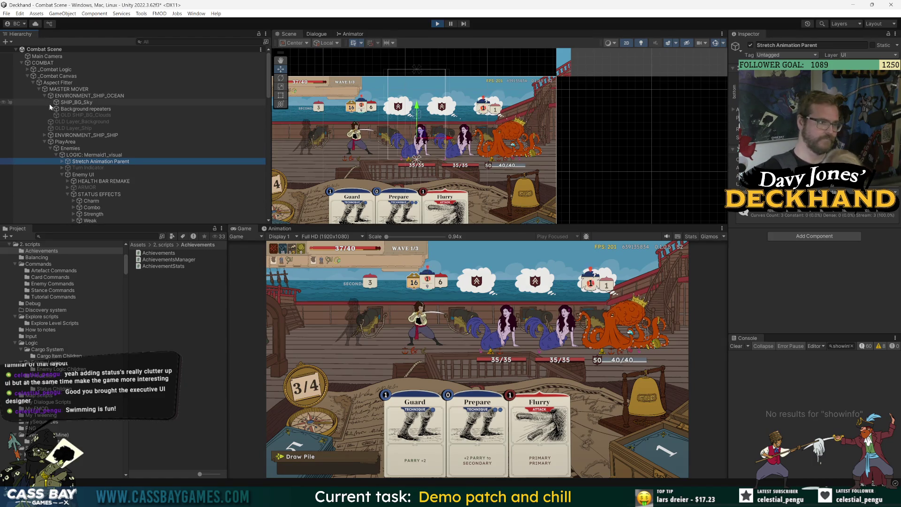
# Select Background repeaters and briefly list its cloud and dolphin children
pyautogui.click(85, 107)
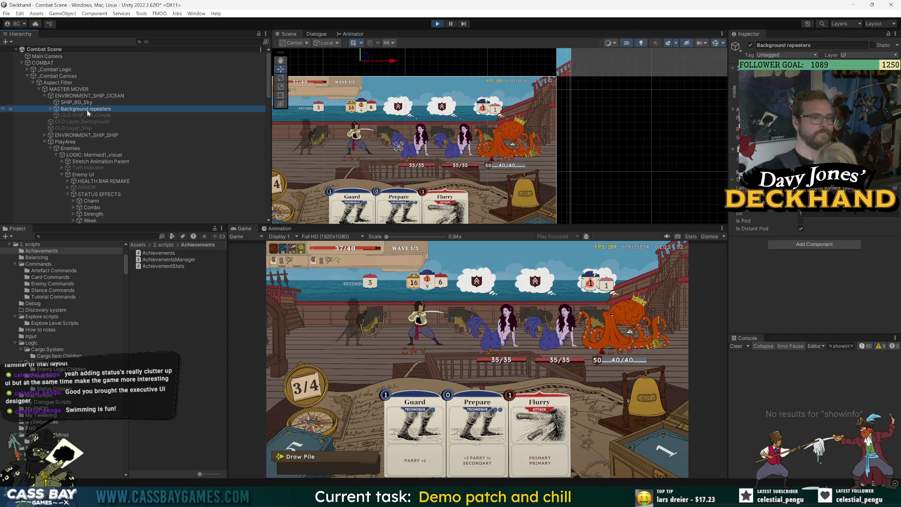
pyautogui.click(51, 109)
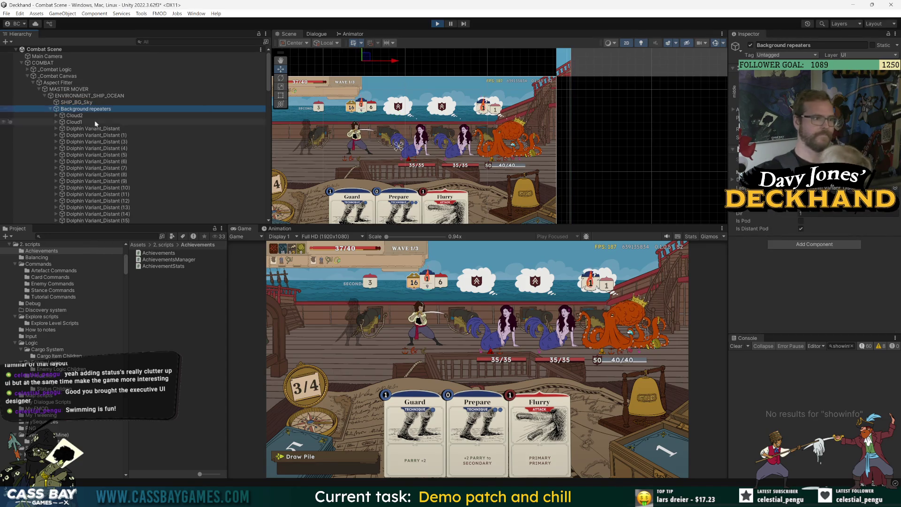
pyautogui.click(50, 108)
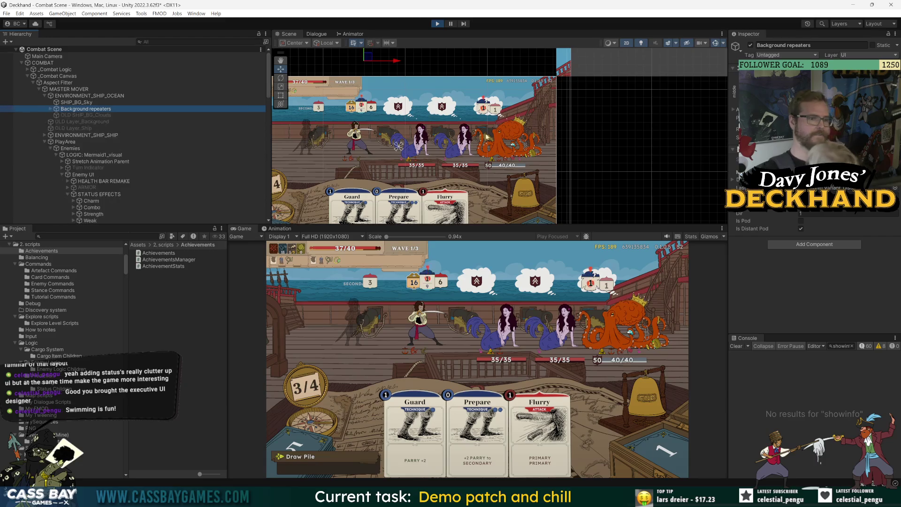
pyautogui.scroll(2, 466, 155)
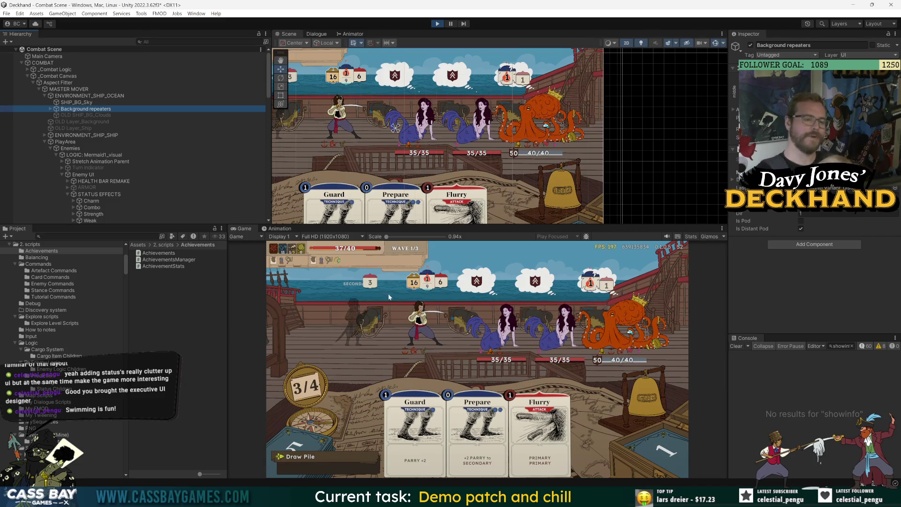
# Return to the scene view and check tooltips on the game elements
pyautogui.click(392, 331)
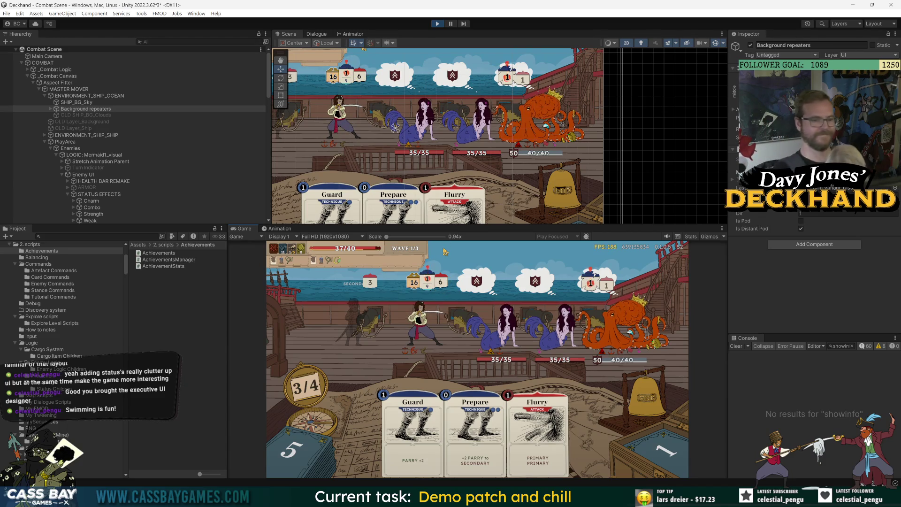
pyautogui.moveTo(442, 309)
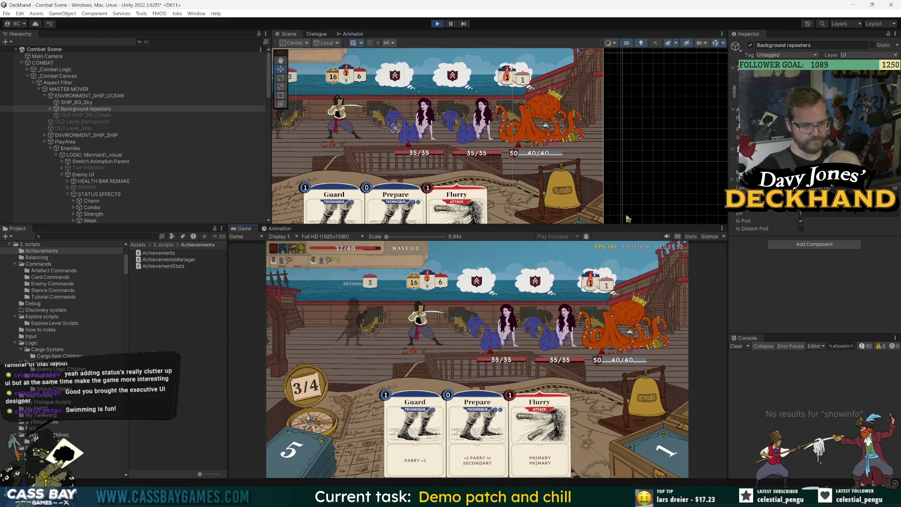
pyautogui.moveTo(619, 359)
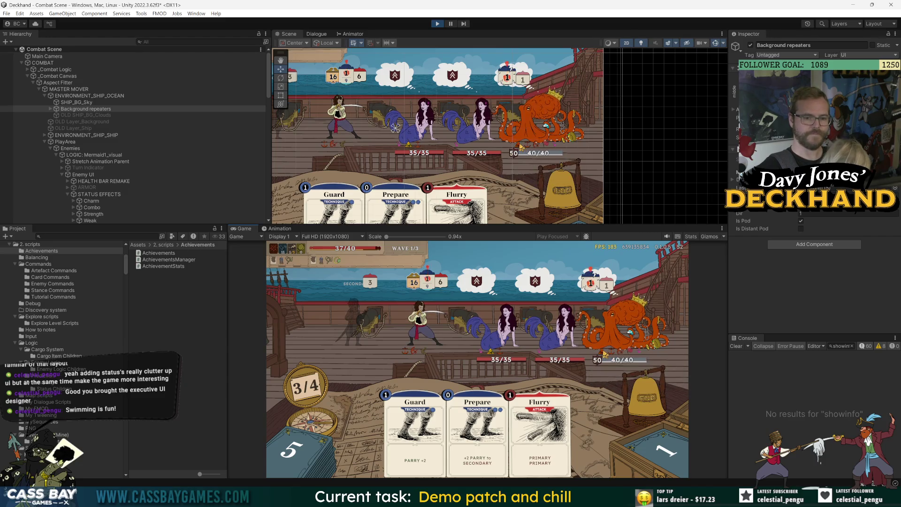
pyautogui.moveTo(483, 353)
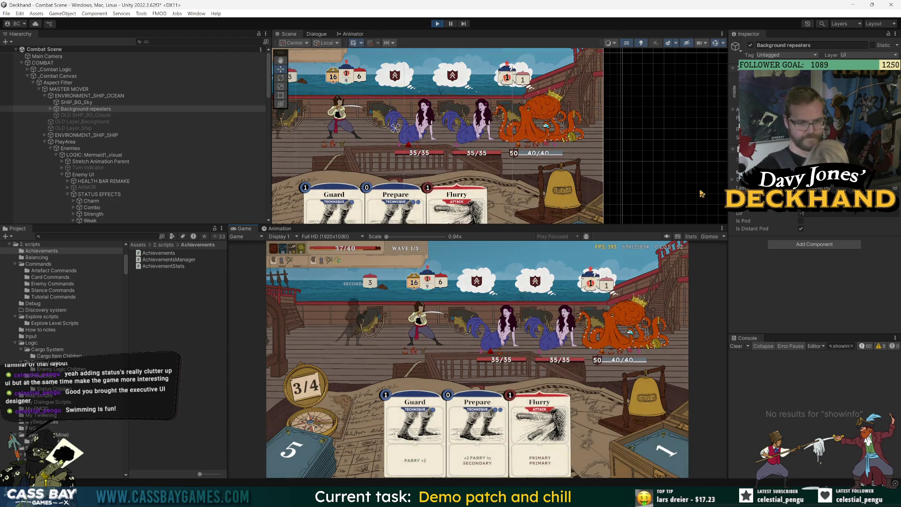
# Cancel a Flurry card play, then snip the game preview area for Discord
pyautogui.click(539, 422)
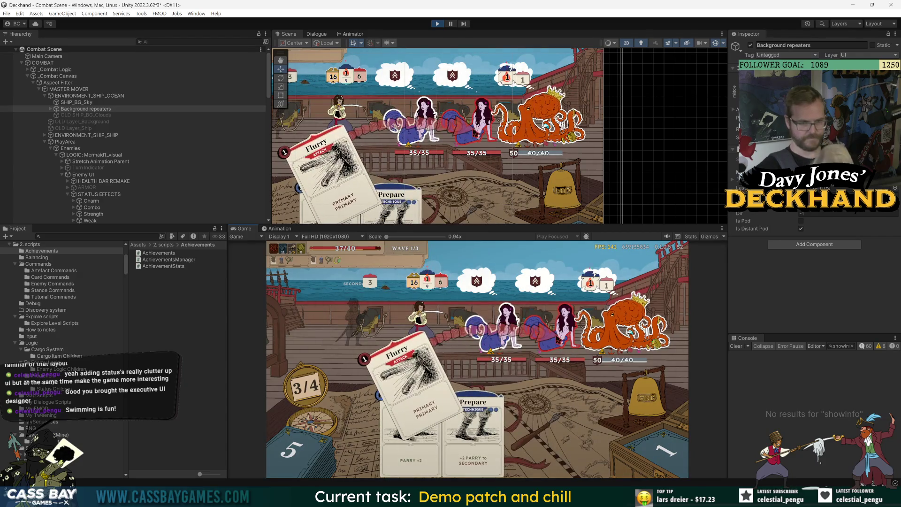
pyautogui.rightClick(452, 346)
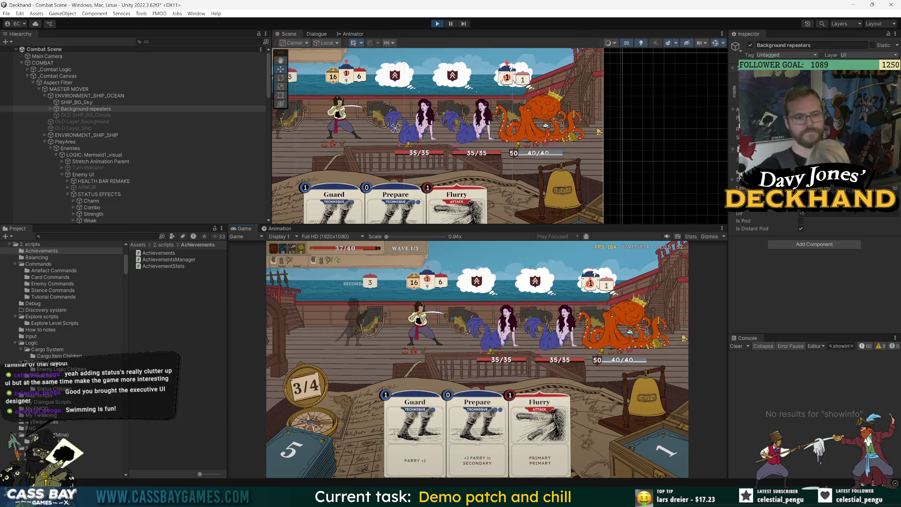
pyautogui.press('super+shift+s')
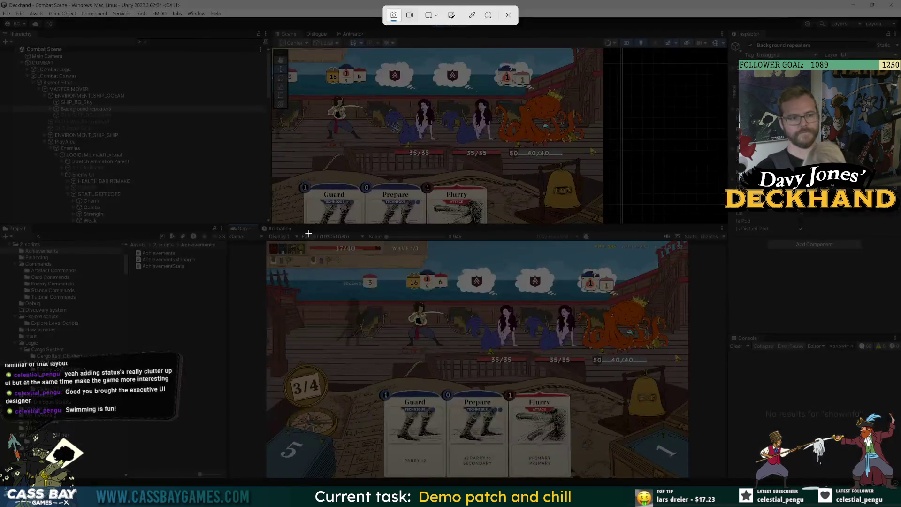
pyautogui.moveTo(266, 241)
pyautogui.mouseDown()
pyautogui.moveTo(519, 438)
pyautogui.moveTo(688, 478)
pyautogui.mouseUp()
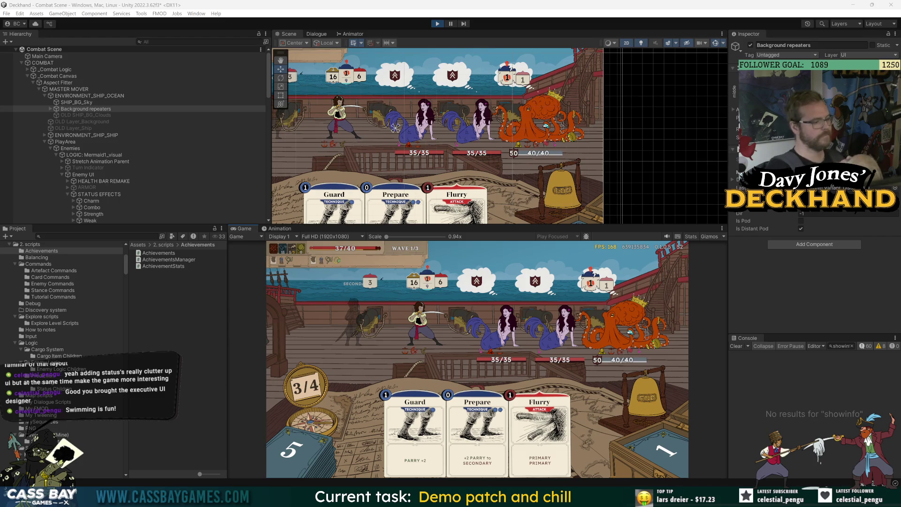
pyautogui.hotkey('alt', 'Tab')
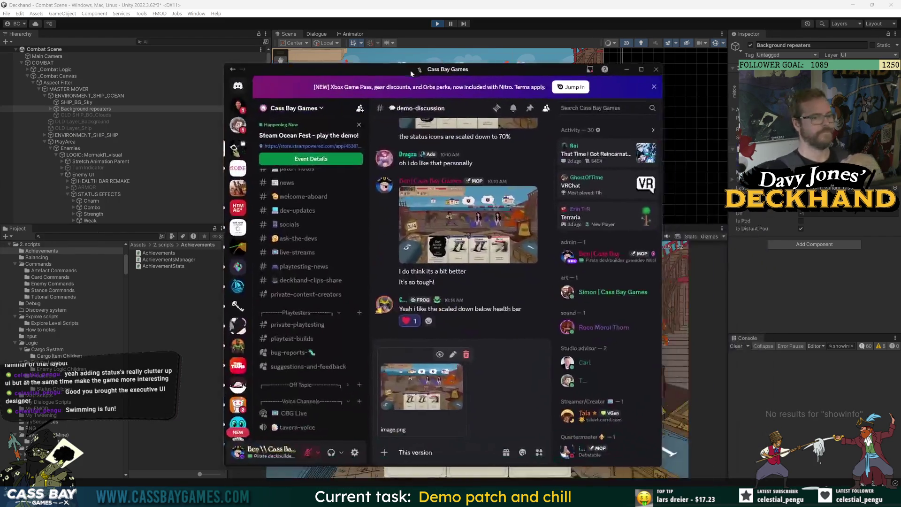
# Paste the screenshot and write 'This version does a few things:'
pyautogui.hotkey('ctrl', 'v')
pyautogui.write('This version')
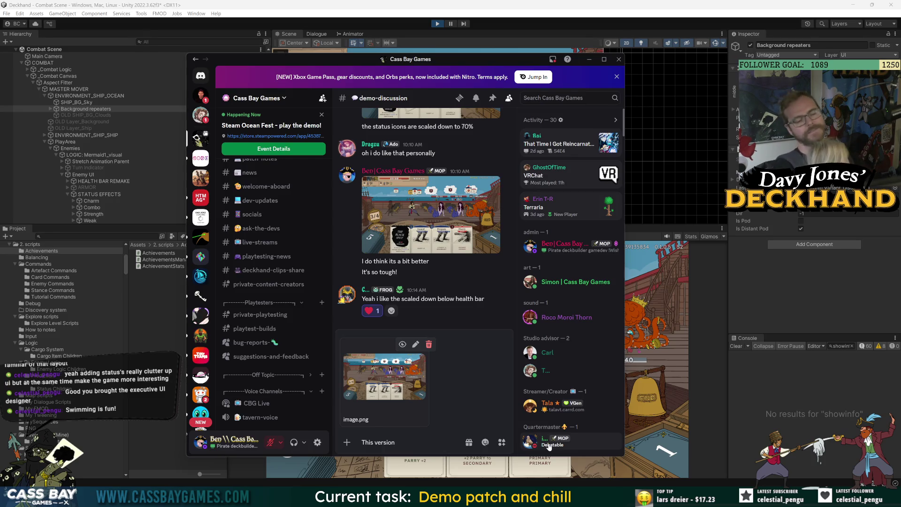
pyautogui.write('pushes')
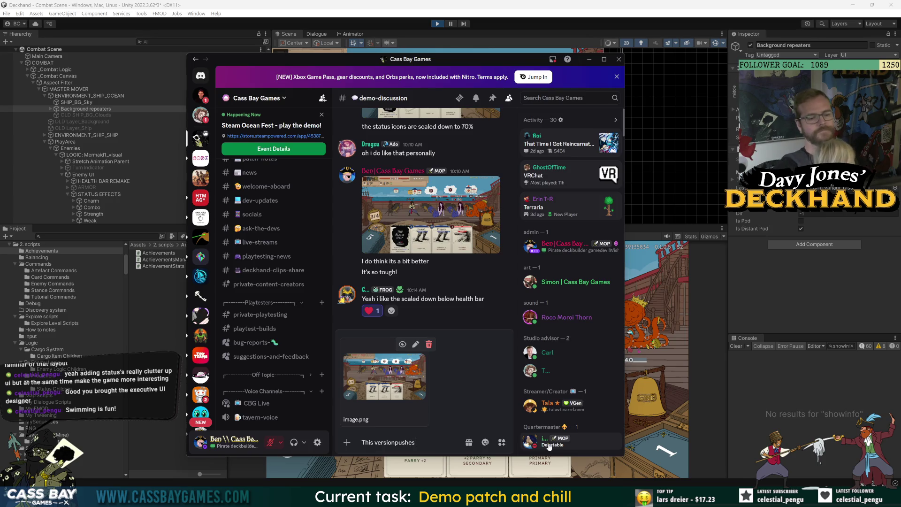
pyautogui.press('BackSpace')
pyautogui.press('BackSpace')
pyautogui.press('BackSpace')
pyautogui.write('r')
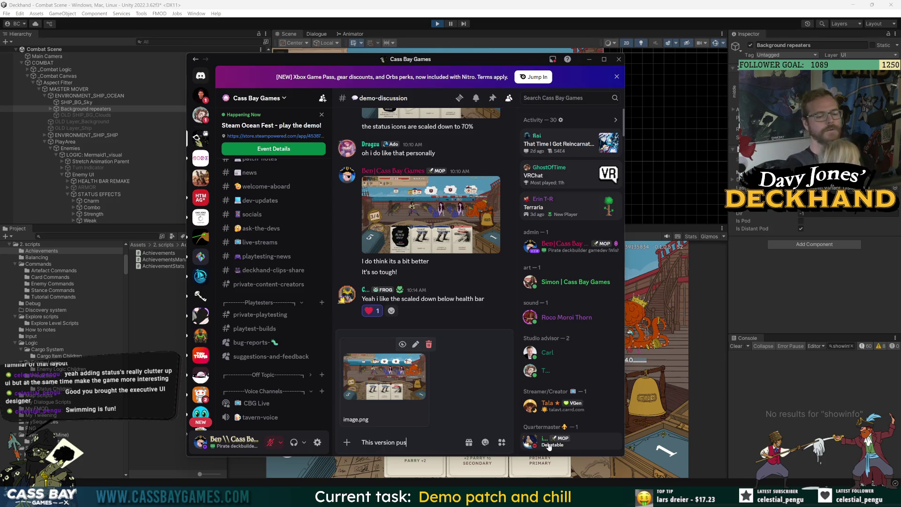
pyautogui.press('BackSpace')
pyautogui.write('does a')
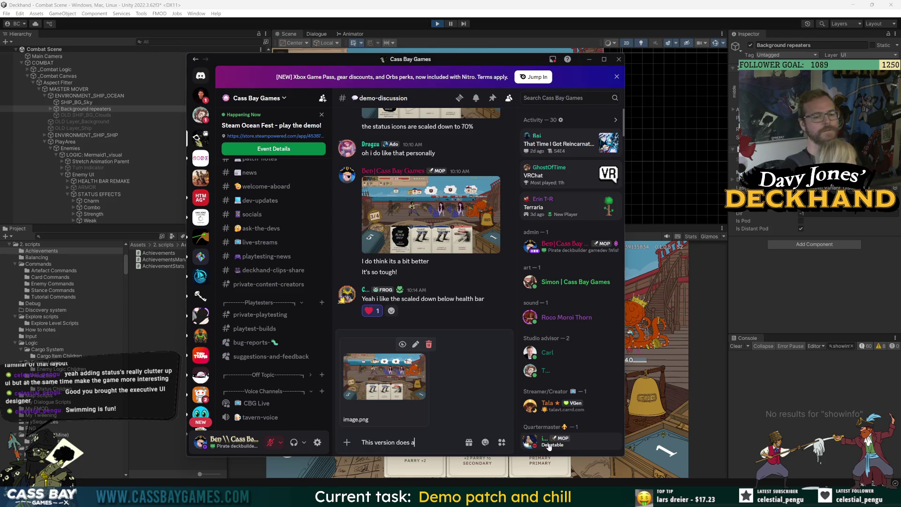
pyautogui.write(' few things:')
# Add bullets: HUD reduced to 80%, ship, ocean bg and characters raised higher
pyautogui.hotkey('shift', 'Return')
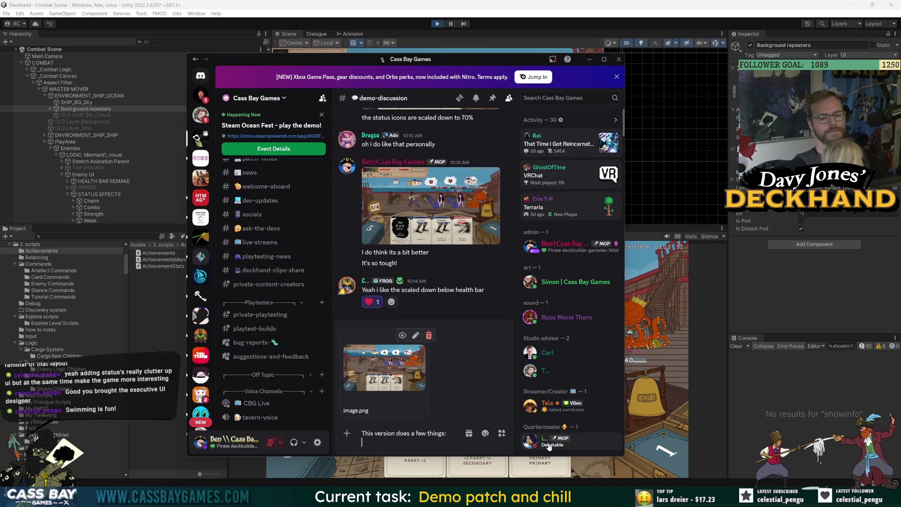
pyautogui.write('- Reduces HUD ')
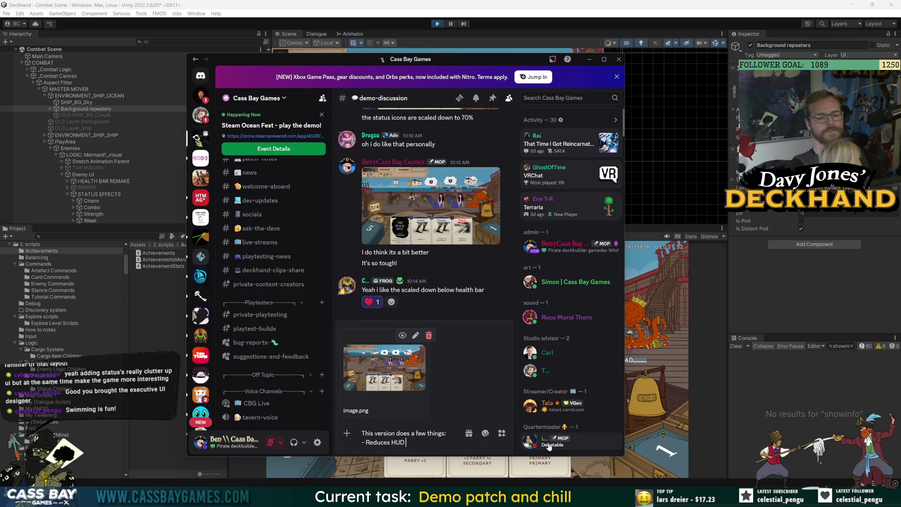
pyautogui.write('size to 80')
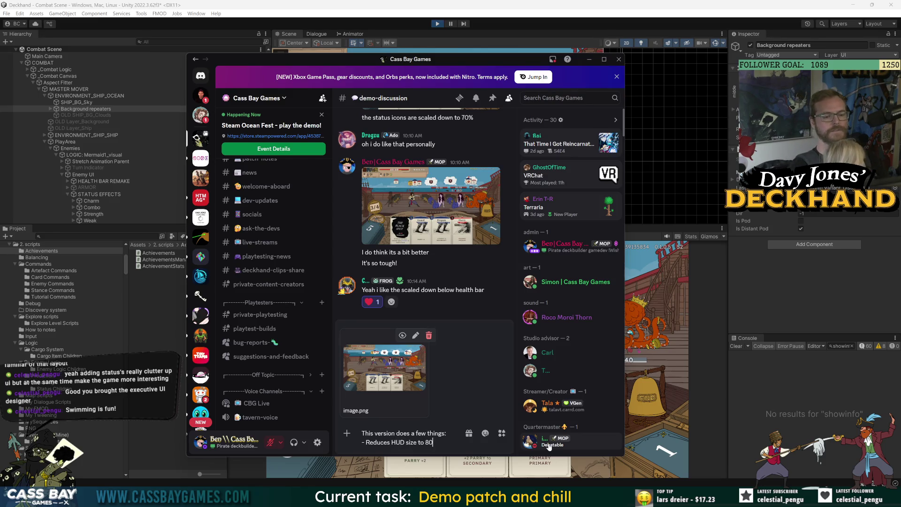
pyautogui.write('%')
pyautogui.hotkey('shift', 'Return')
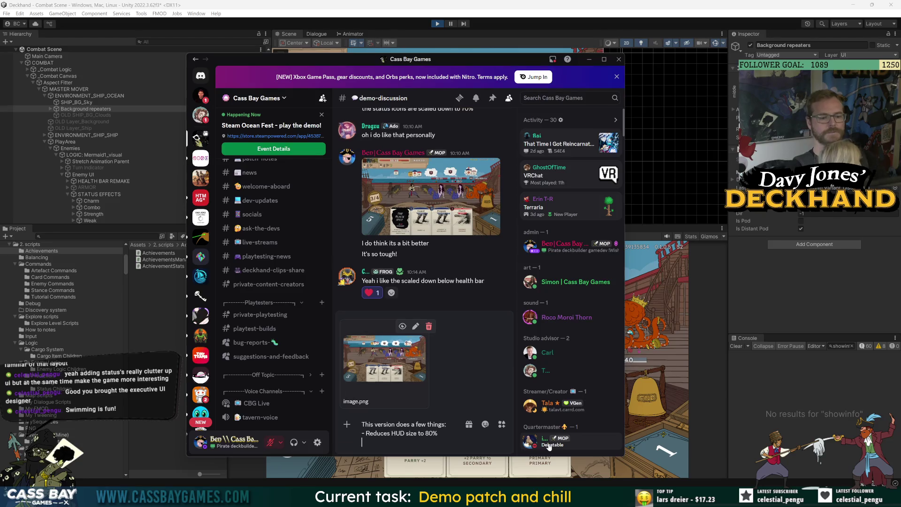
pyautogui.write('- ')
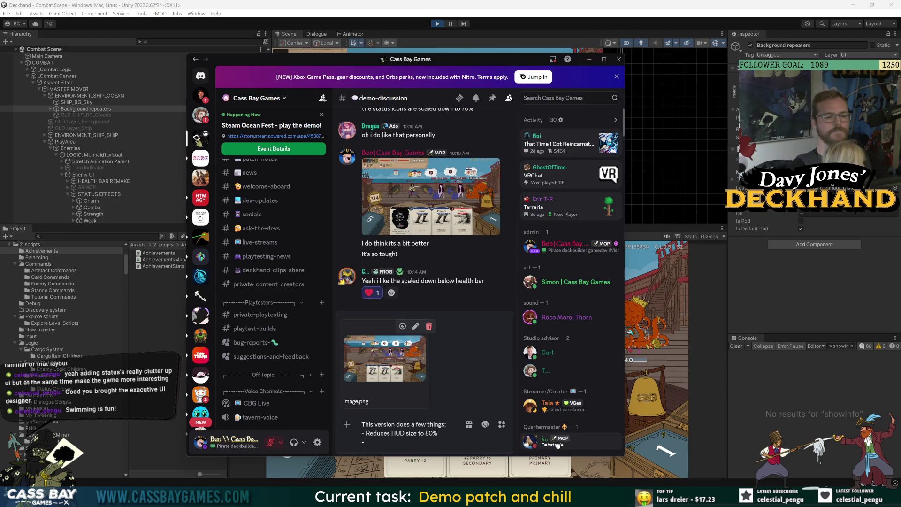
pyautogui.write('raises the ship, ')
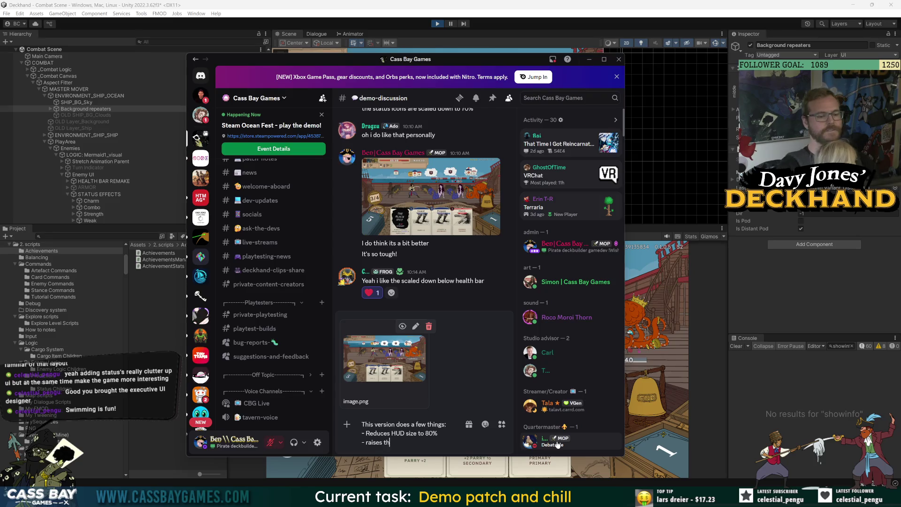
pyautogui.write('ocean a')
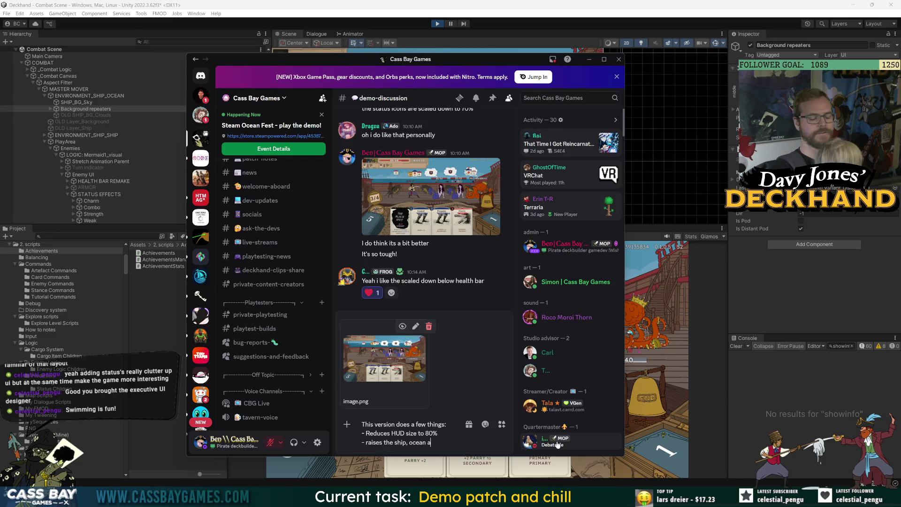
pyautogui.press('BackSpace')
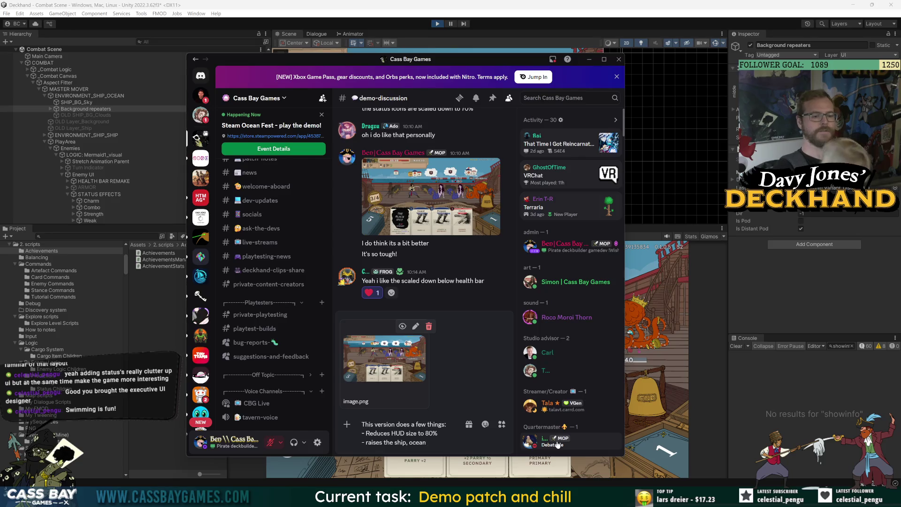
pyautogui.write('bg and')
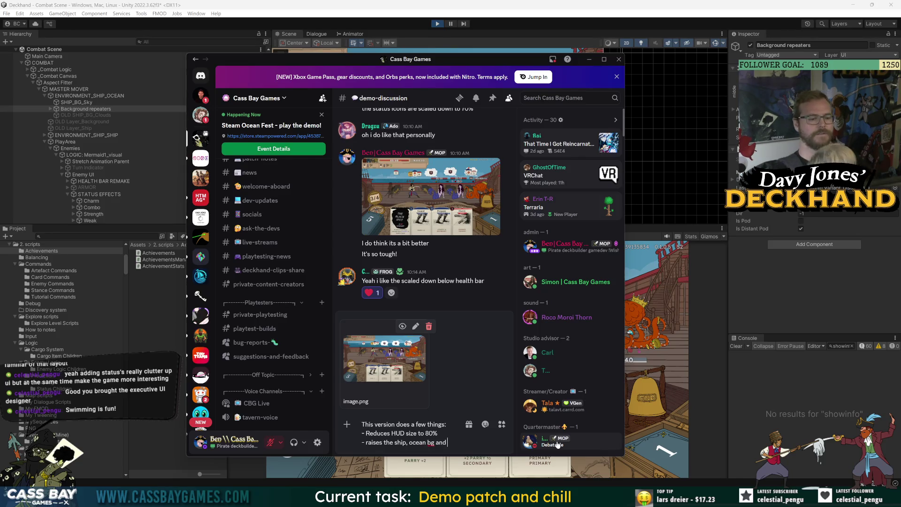
pyautogui.write(' character')
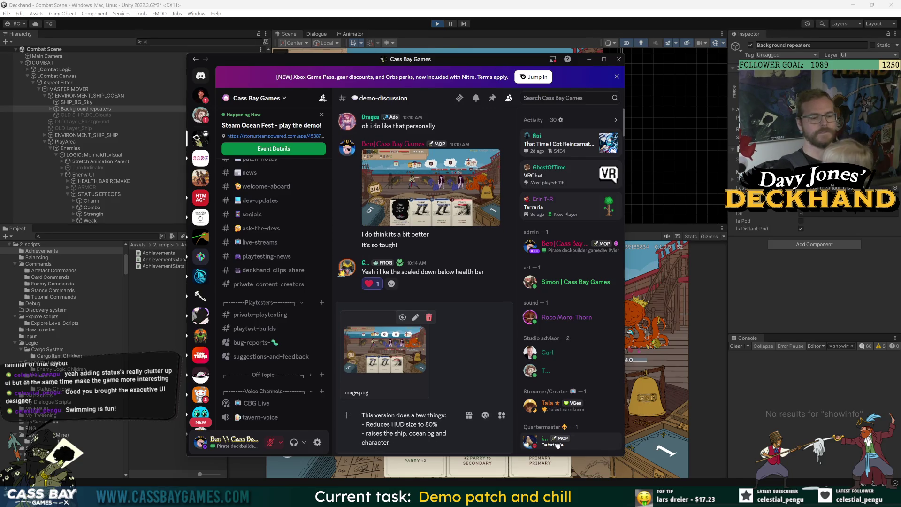
pyautogui.write('s higher')
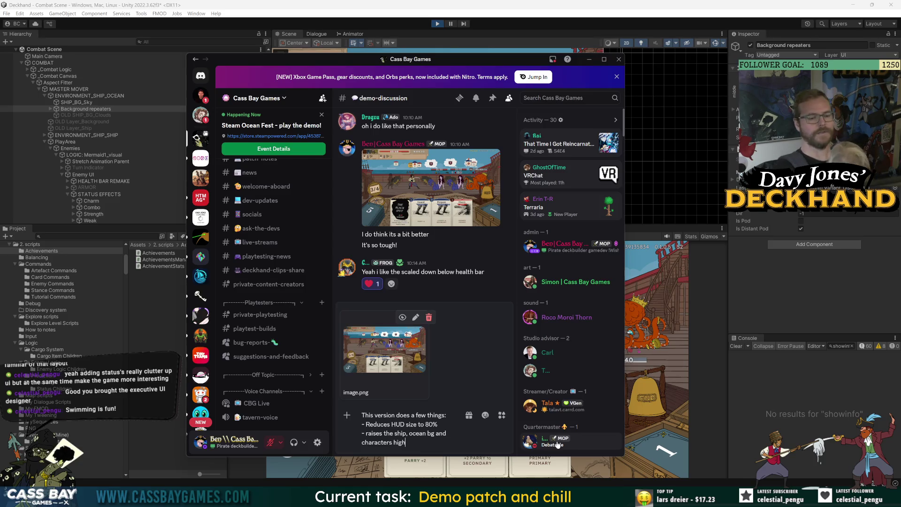
# Add bullets on the lowered hand/end turn bell and health/status effect room, then send
pyautogui.hotkey('shift', 'Return')
pyautogui.write('- Lowers the ')
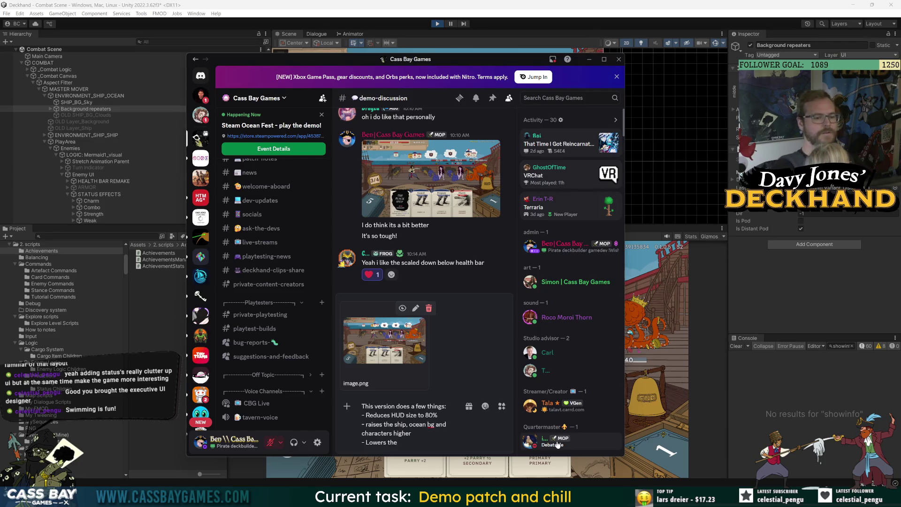
pyautogui.write('hand')
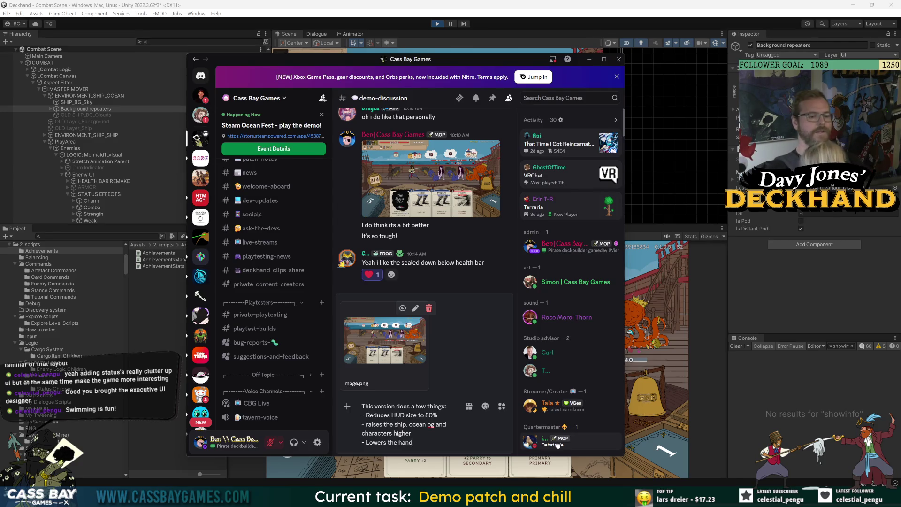
pyautogui.write('/end turn bell ')
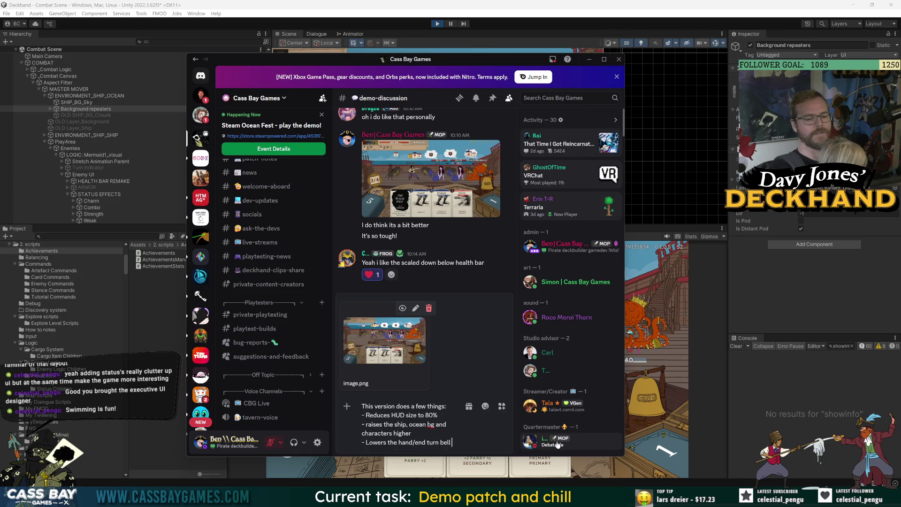
pyautogui.write('section down')
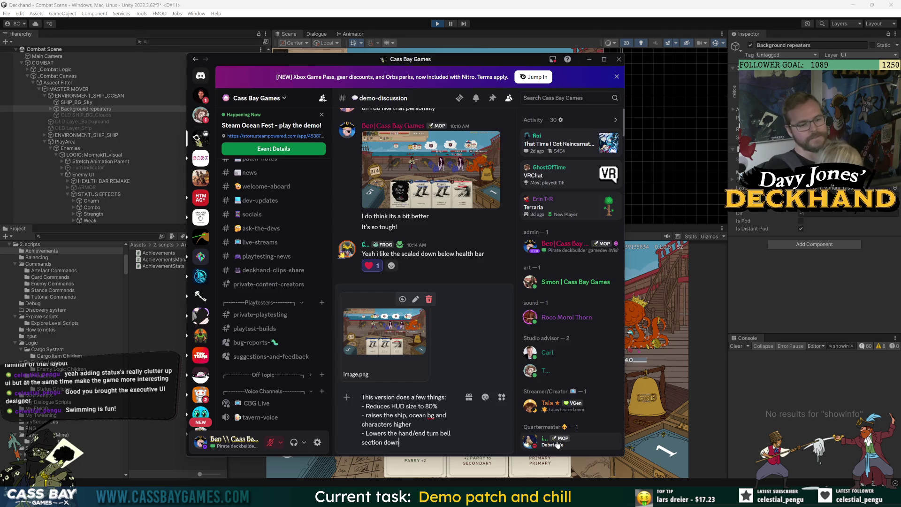
pyautogui.hotkey('shift', 'Return')
pyautogui.write('-')
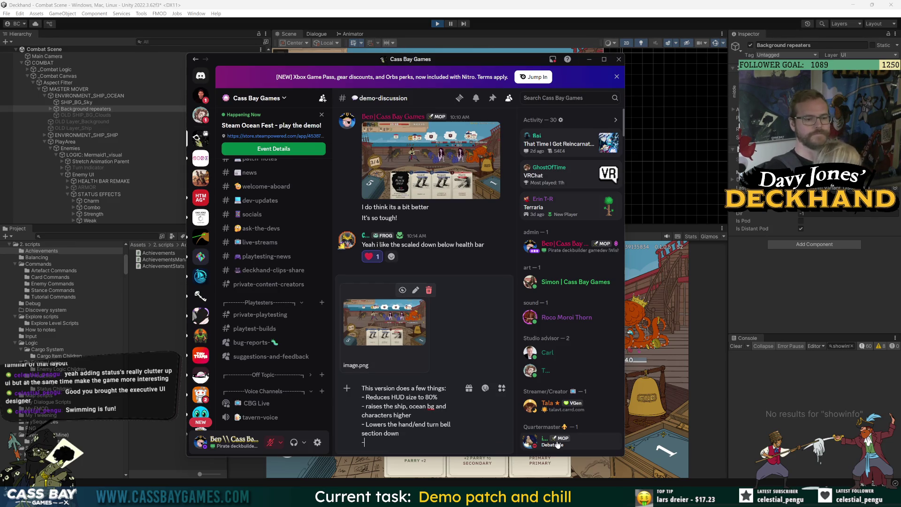
pyautogui.write(' makes room be')
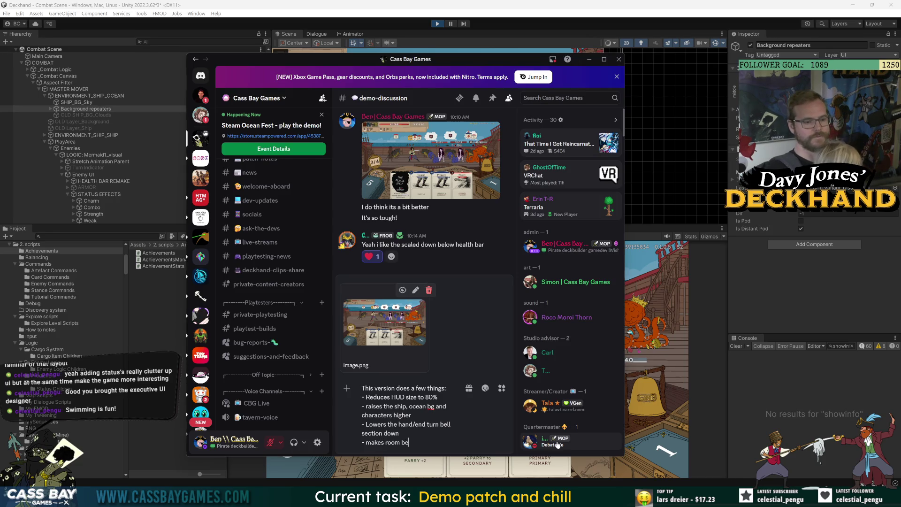
pyautogui.write('tween character')
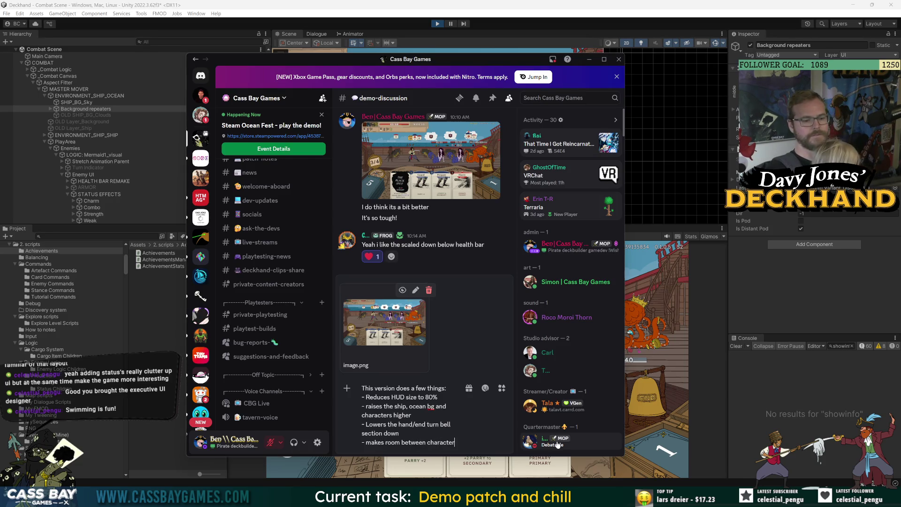
pyautogui.write('s and hand se')
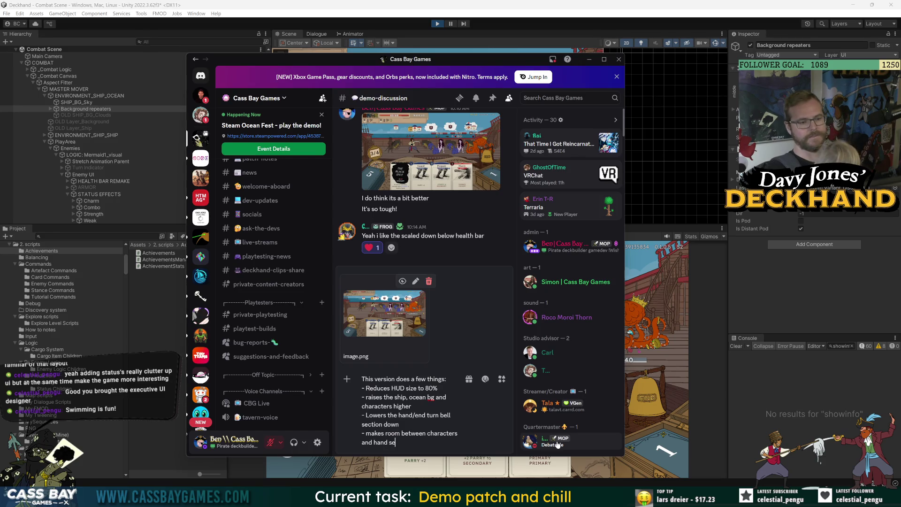
pyautogui.write('ction to have')
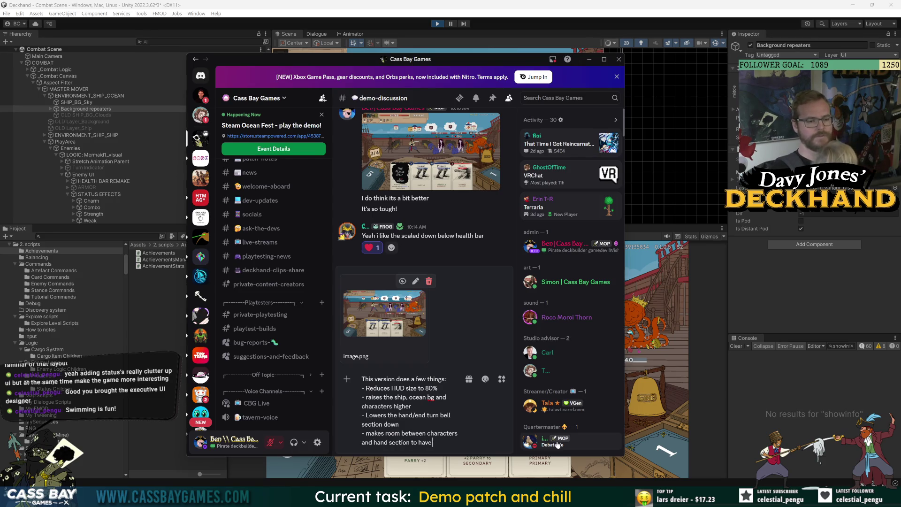
pyautogui.write(' both hel')
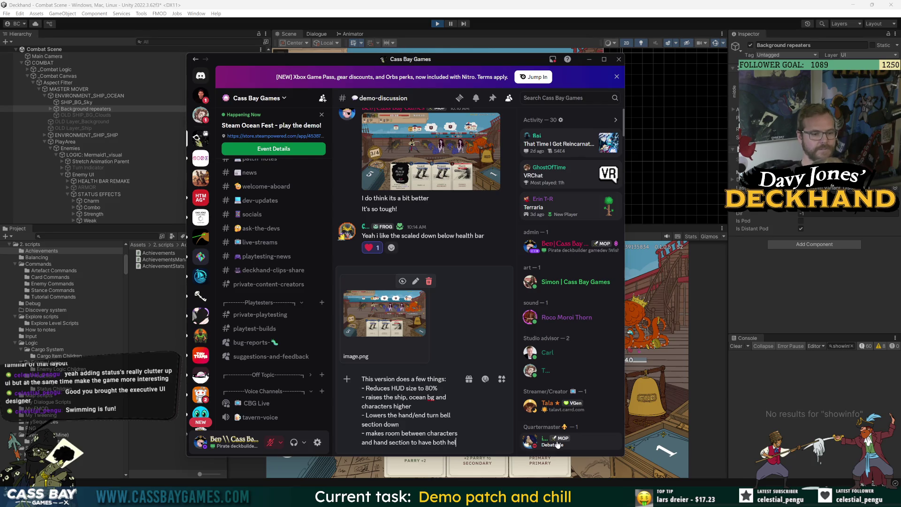
pyautogui.press('BackSpace')
pyautogui.press('BackSpace')
pyautogui.write('p and status effects')
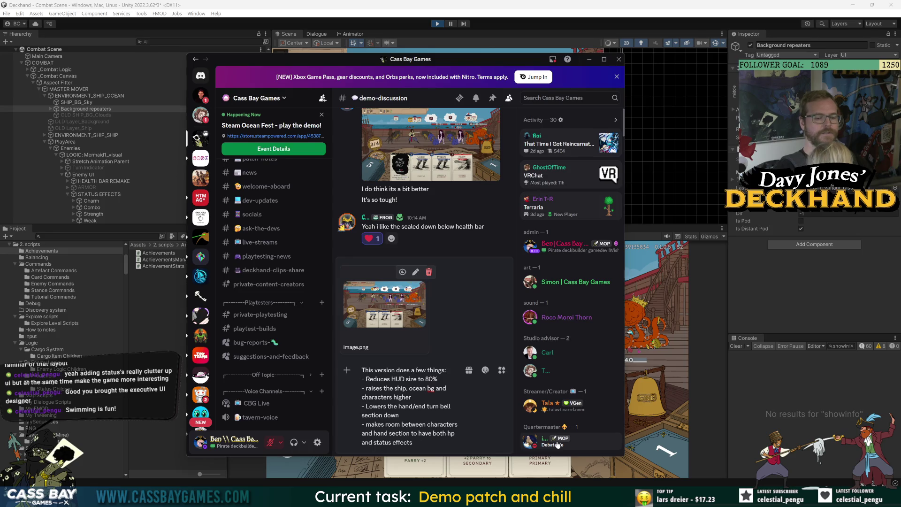
pyautogui.write(' *beneath* t')
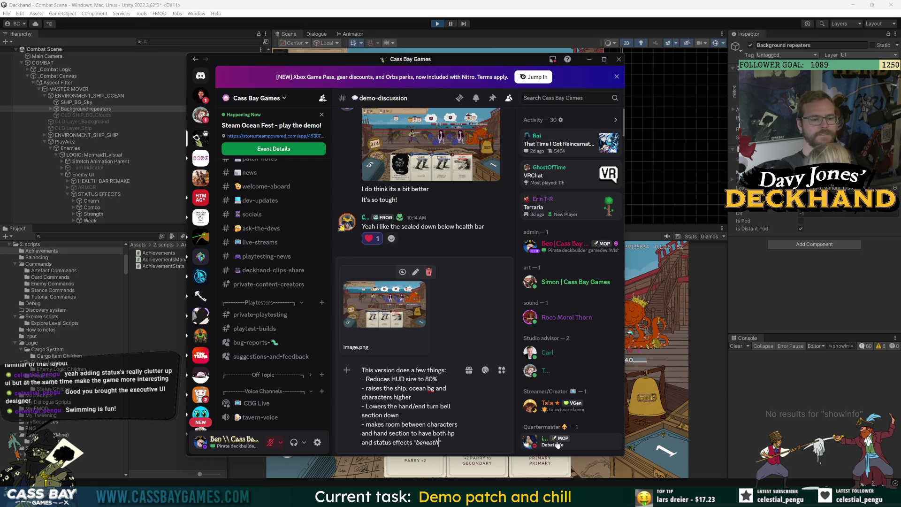
pyautogui.write('he characters')
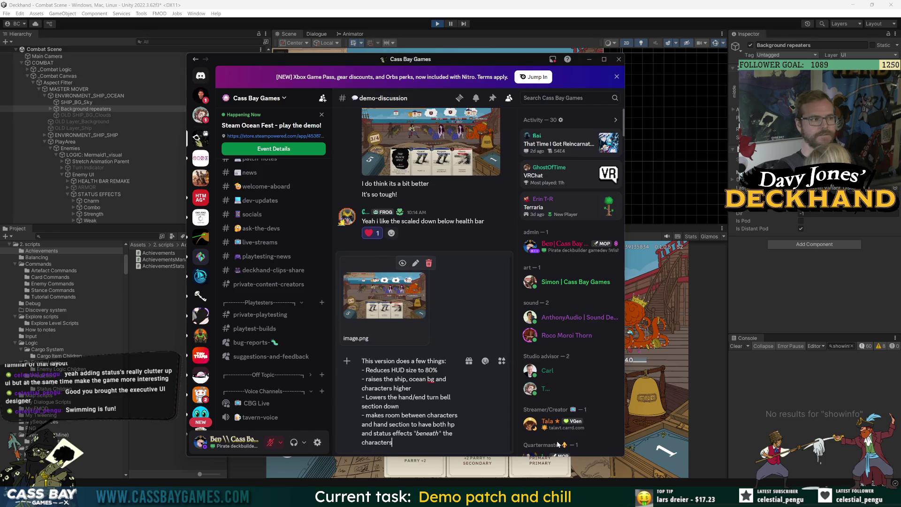
pyautogui.hotkey('shift', 'Return')
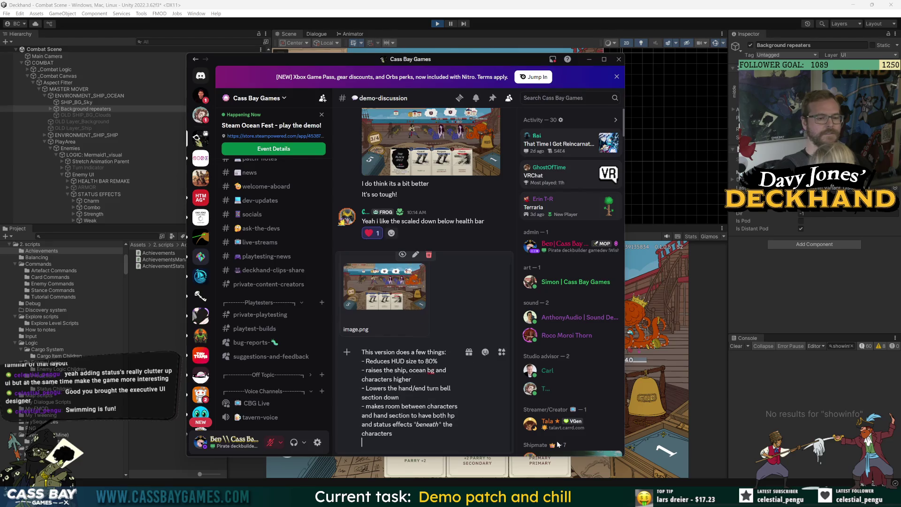
pyautogui.hotkey('shift', 'Return')
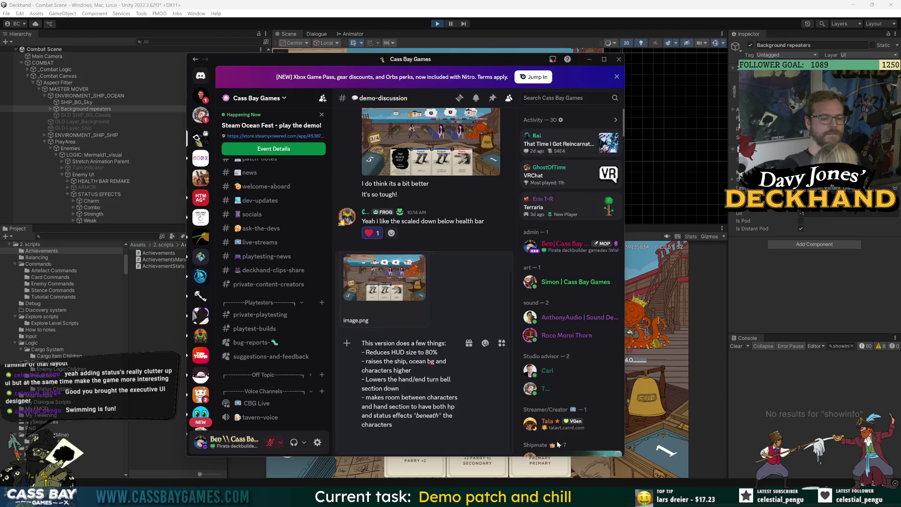
pyautogui.press('Return')
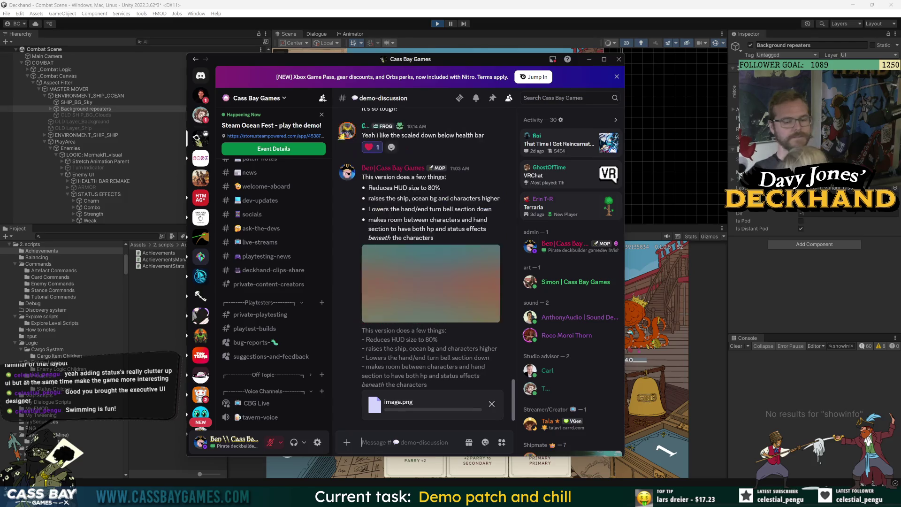
# Reply 'This version will need updated background art to make it work' and view the screenshot
pyautogui.click(497, 258)
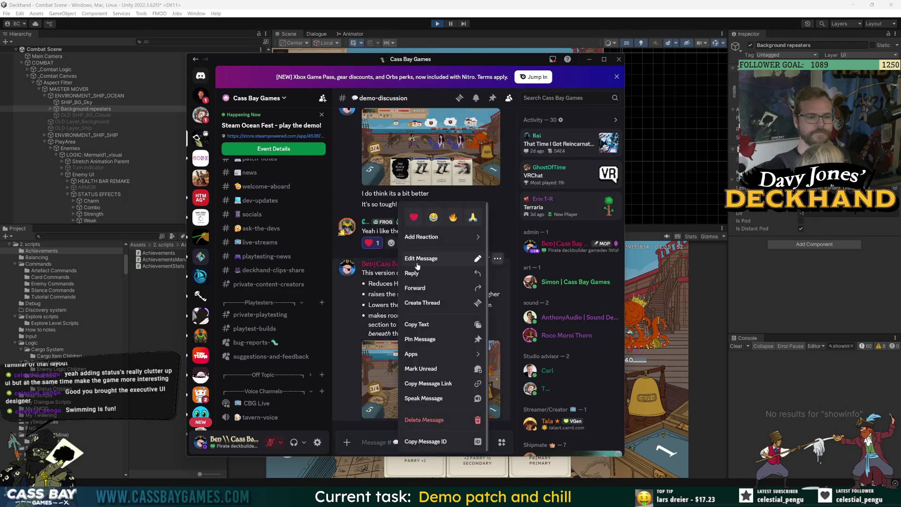
pyautogui.click(417, 272)
pyautogui.write('This version will need')
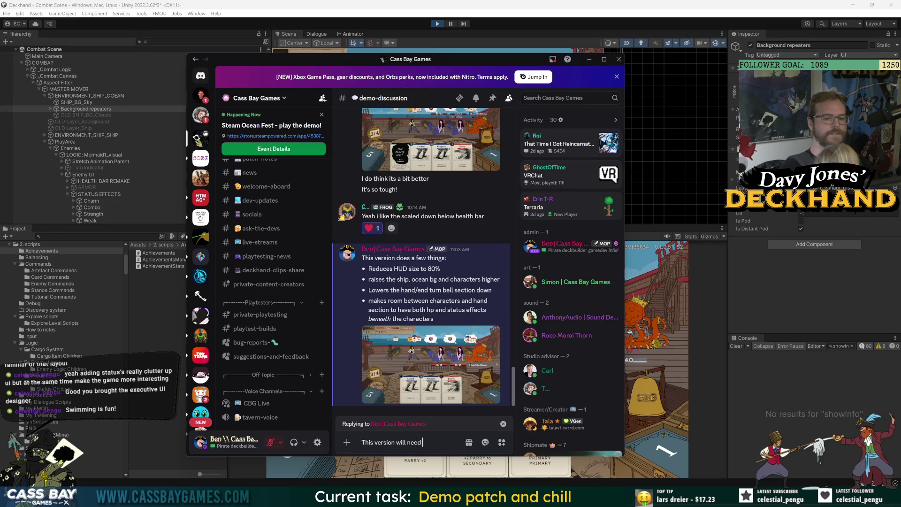
pyautogui.write(' updat')
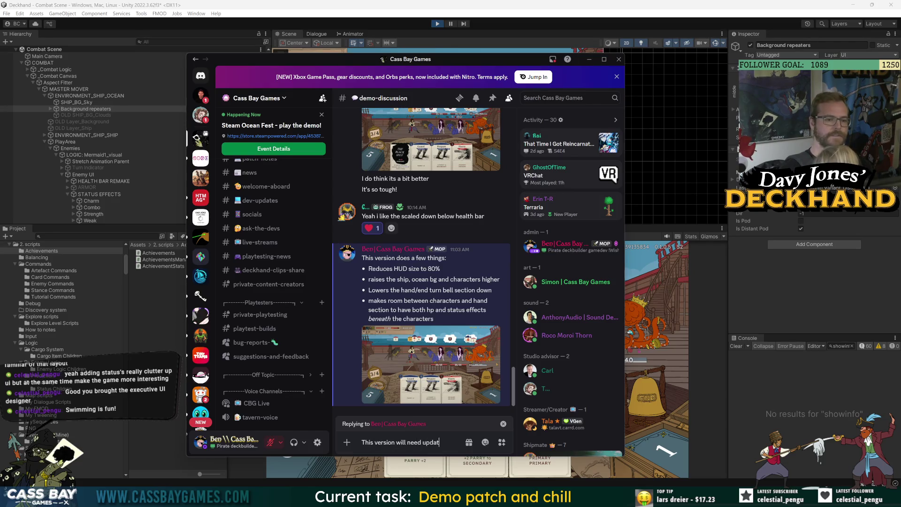
pyautogui.write('ed bac')
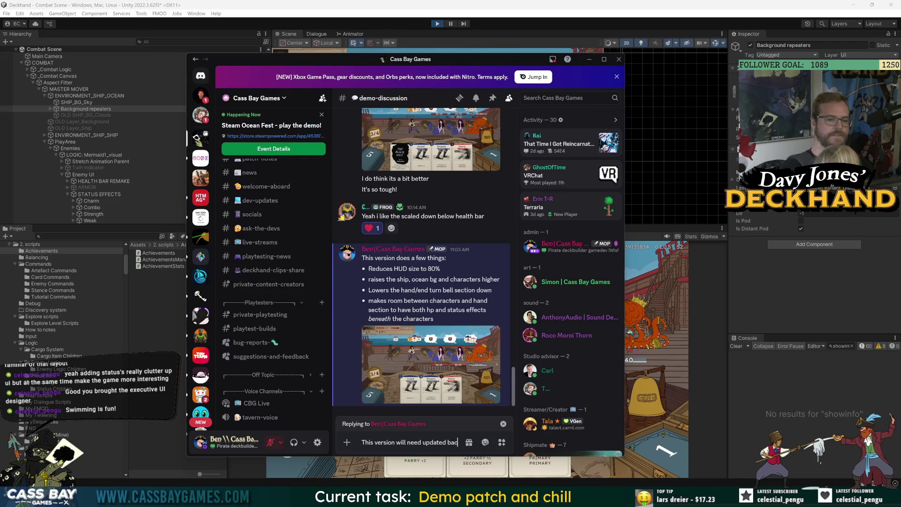
pyautogui.write('kground art to make it work.')
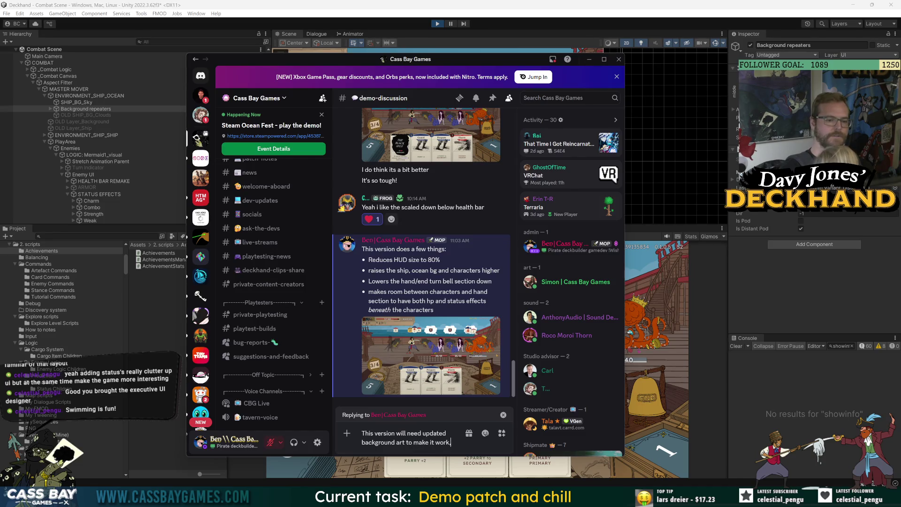
pyautogui.press('Return')
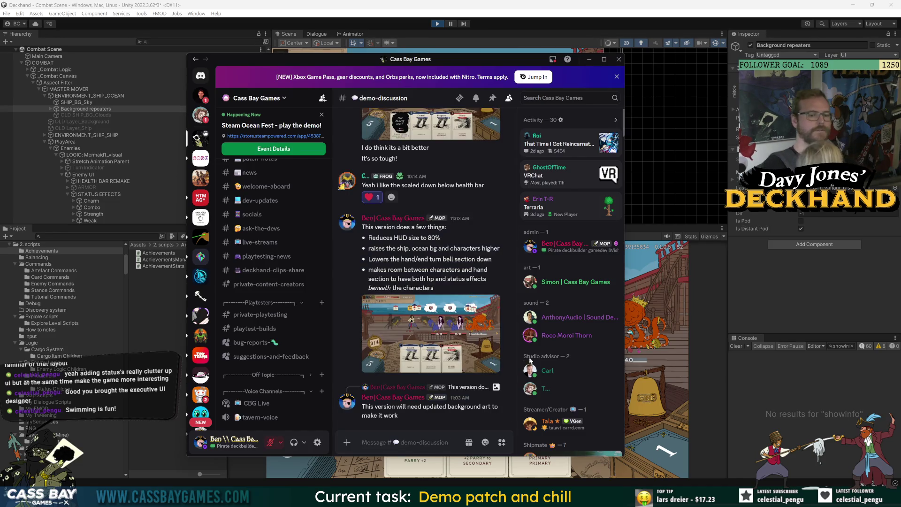
pyautogui.click(440, 347)
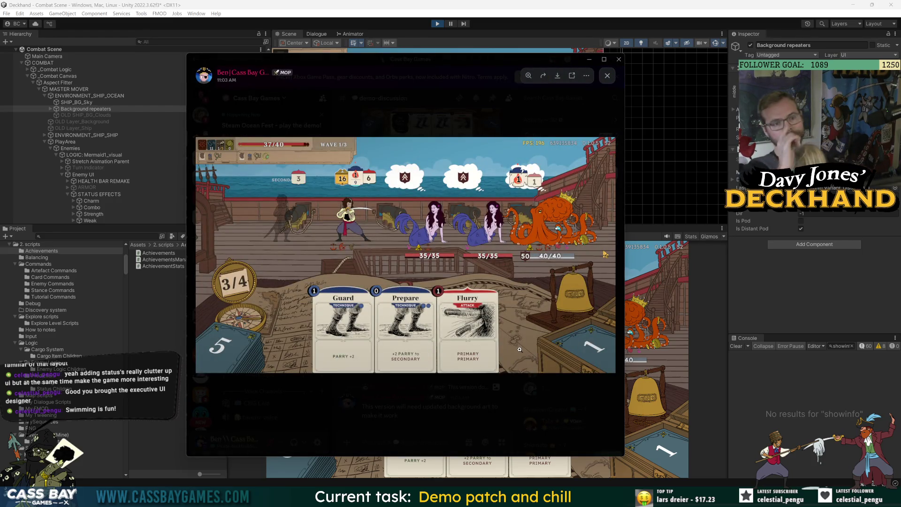
pyautogui.click(607, 76)
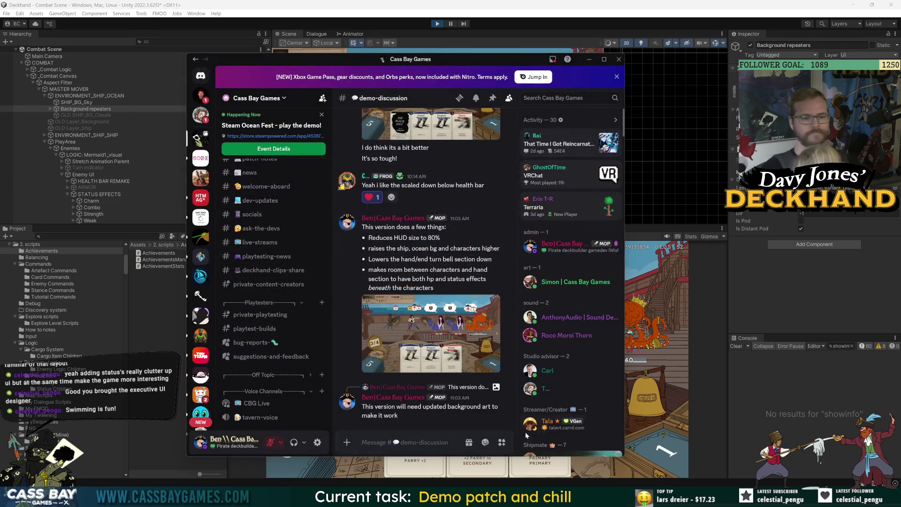
pyautogui.rightClick(357, 225)
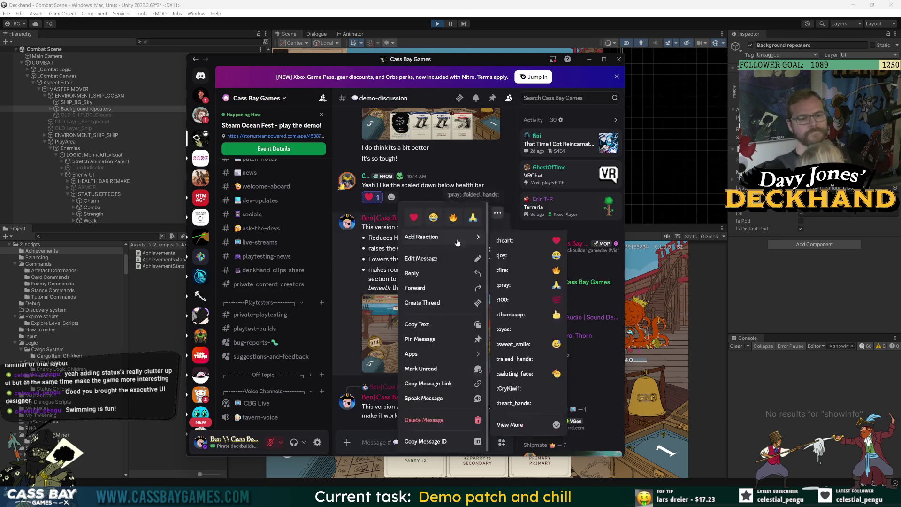
pyautogui.click(426, 271)
pyautogui.write('What do')
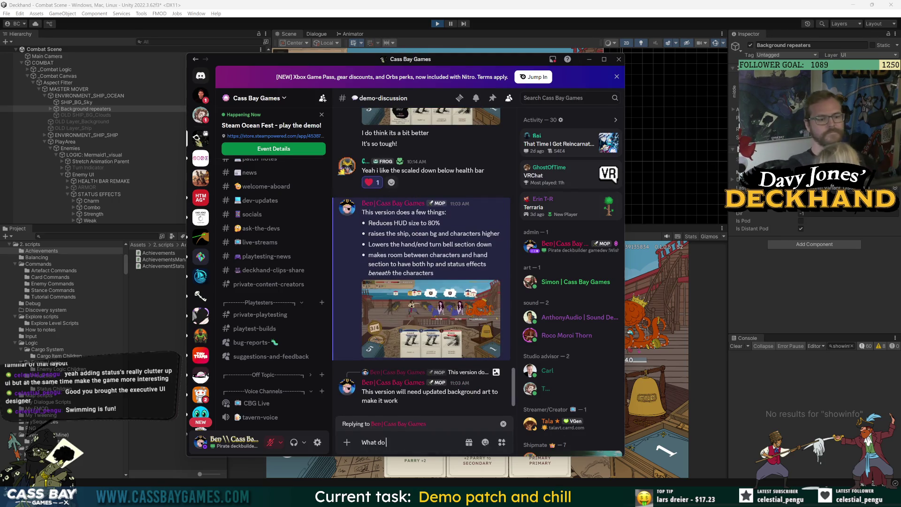
pyautogui.write(' you think @sim')
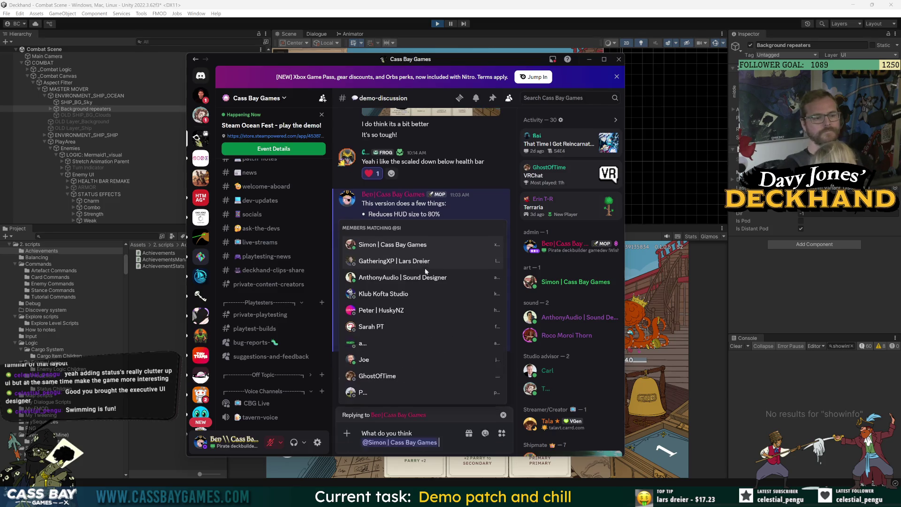
pyautogui.press('Return')
pyautogui.write('?')
pyautogui.press('Return')
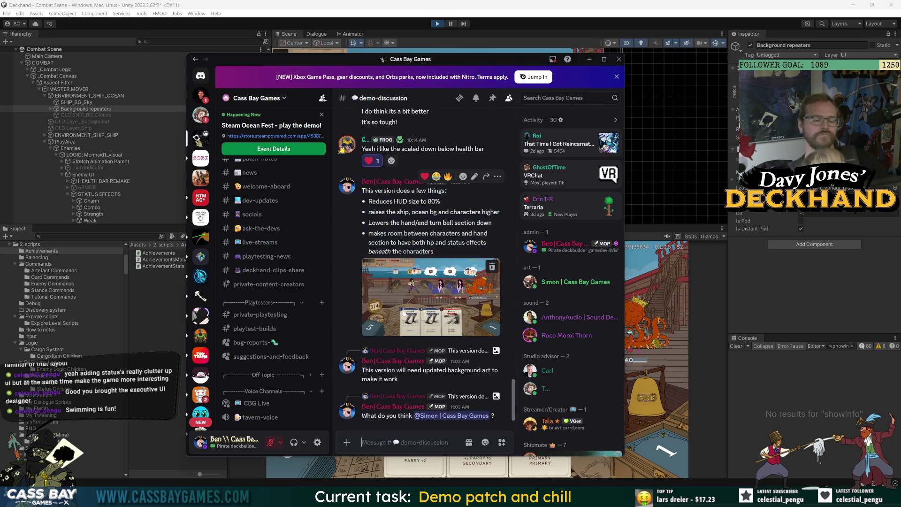
pyautogui.click(403, 312)
pyautogui.click(431, 100)
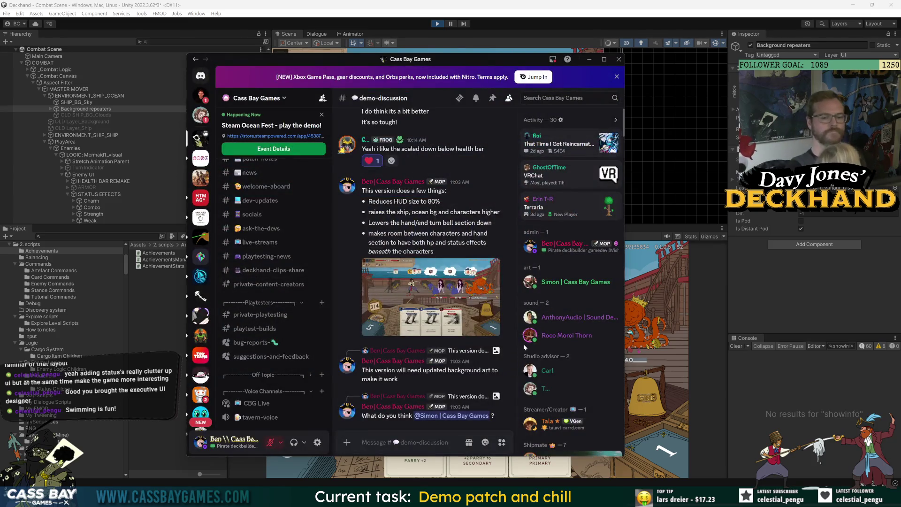
# View the posted screenshot full size, close it, and bring Unity forward
pyautogui.click(478, 291)
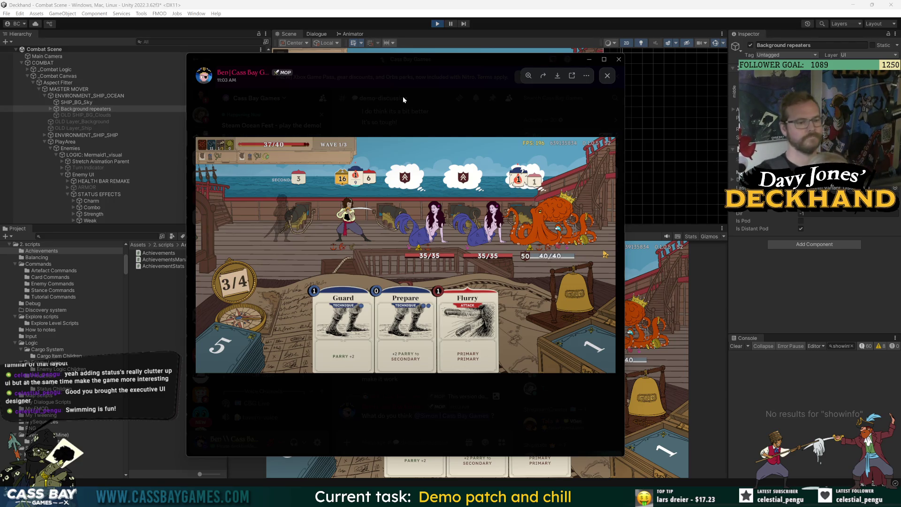
pyautogui.click(404, 95)
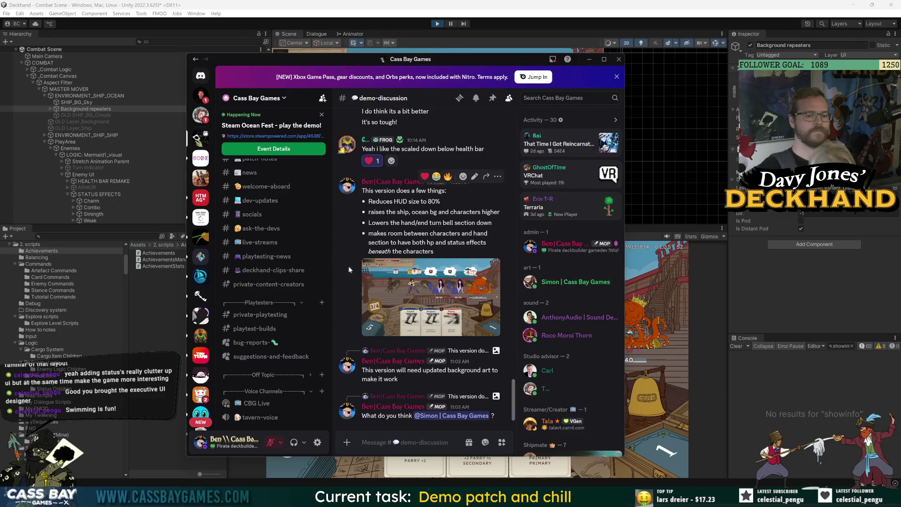
pyautogui.click(775, 298)
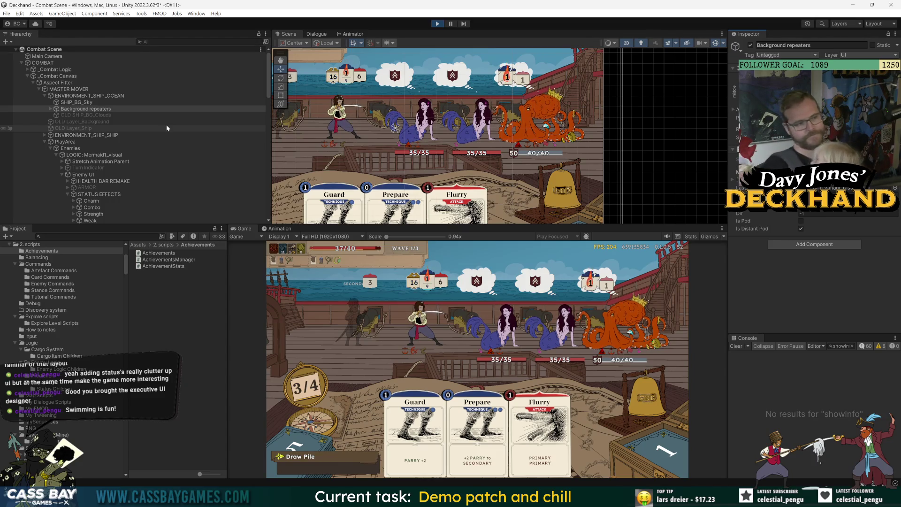
# Expand the Charm status effect and add a UI Image child under it
pyautogui.click(92, 201)
pyautogui.click(74, 201)
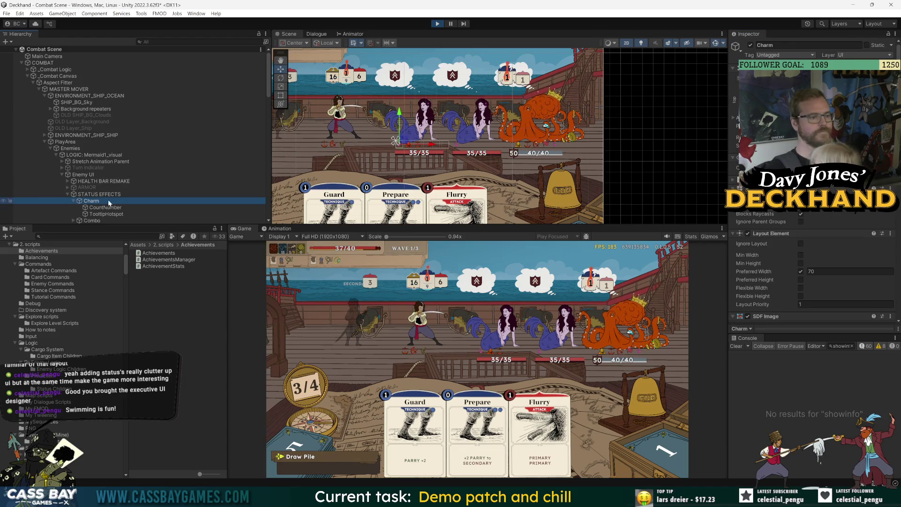
pyautogui.doubleClick(108, 200)
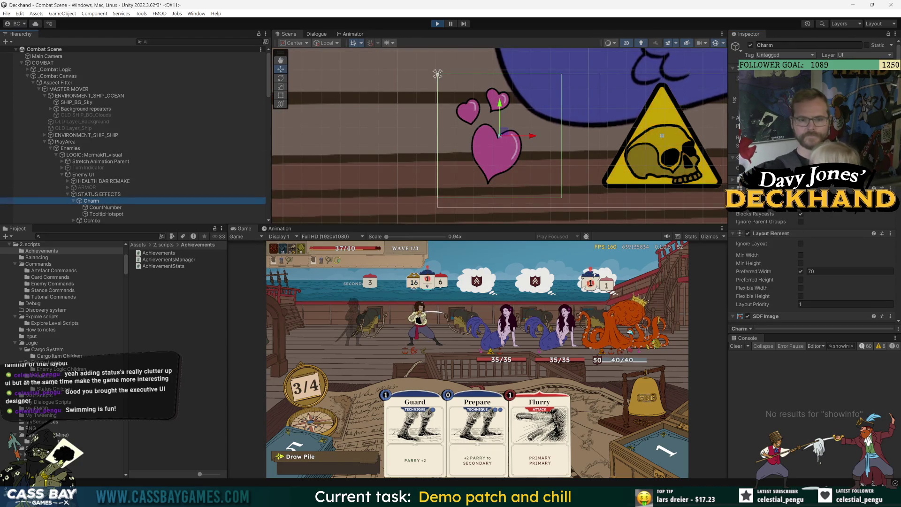
pyautogui.scroll(-5, 784, 244)
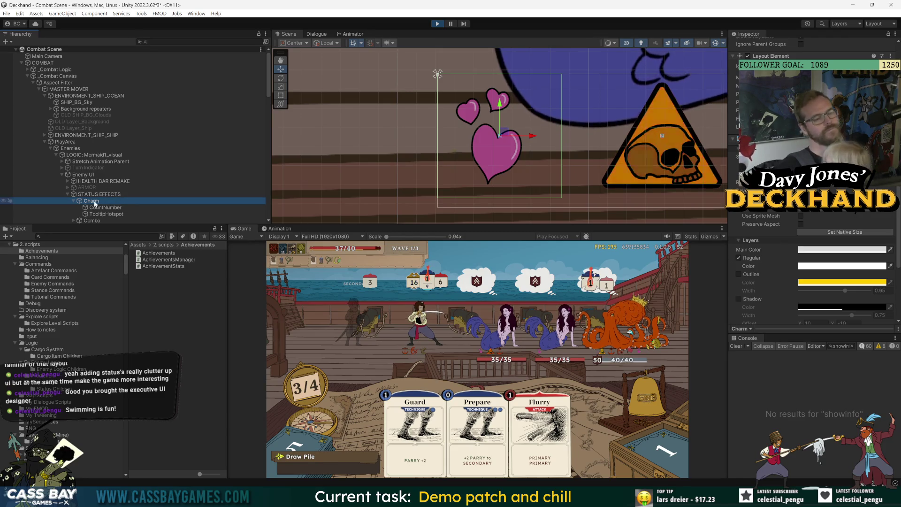
pyautogui.rightClick(94, 201)
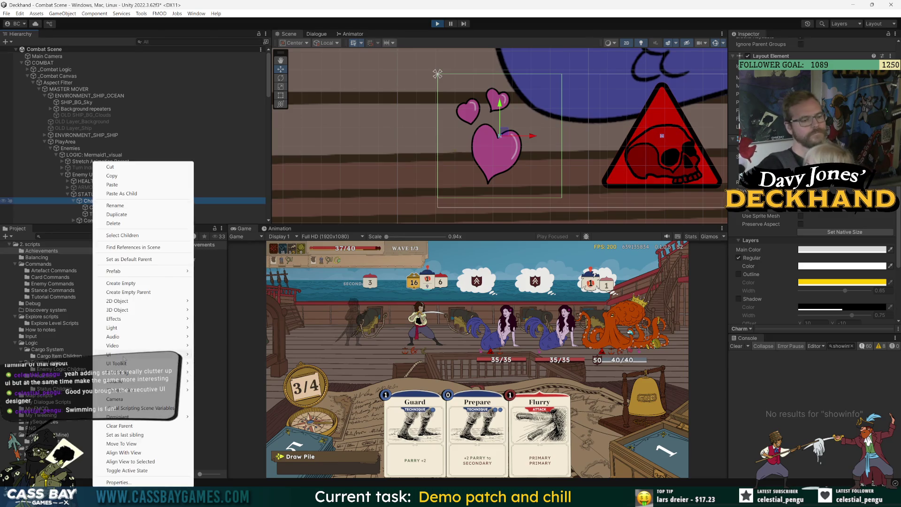
pyautogui.moveTo(141, 354)
pyautogui.click(282, 214)
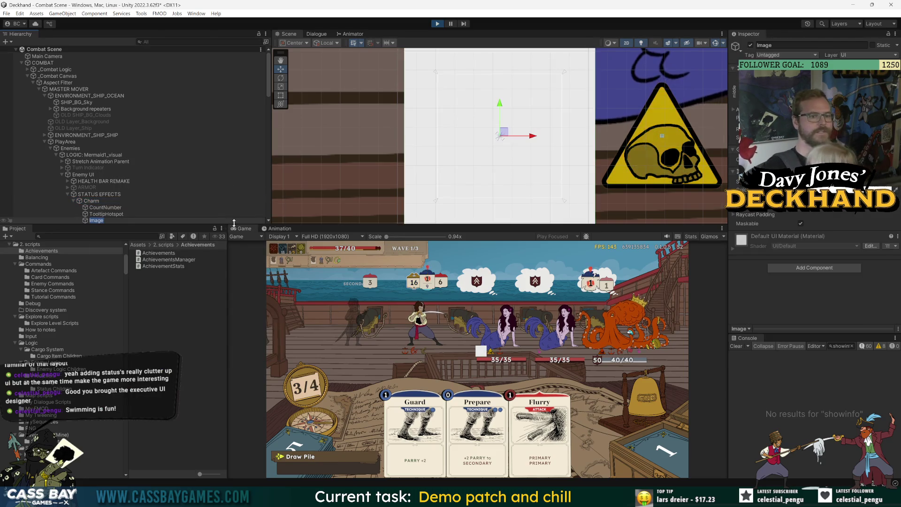
# Reorder the new Image, undo the move, delete the Image, and return to Discord
pyautogui.click(83, 174)
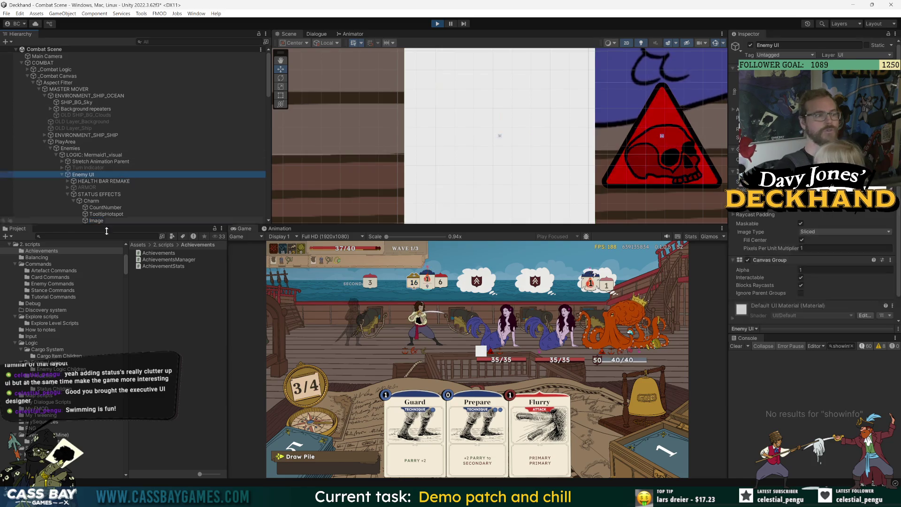
pyautogui.moveTo(96, 220); pyautogui.dragTo(107, 206)
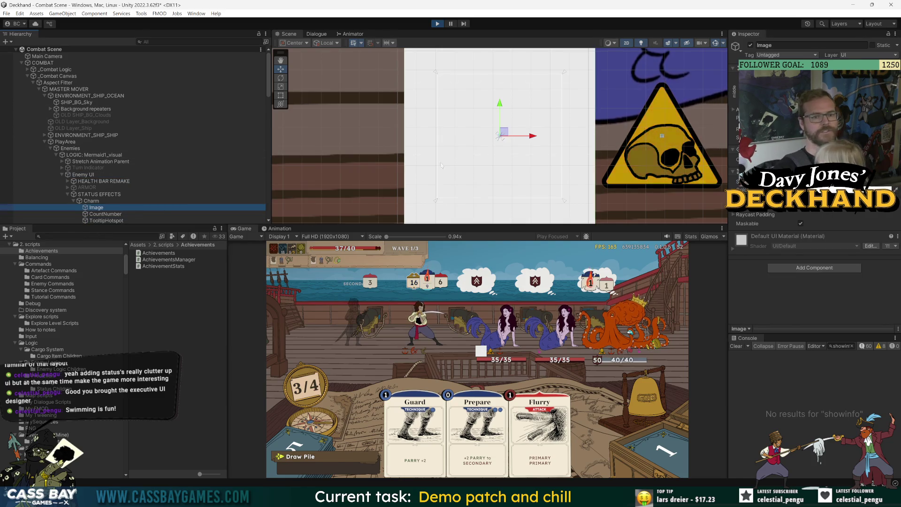
pyautogui.scroll(-3, 665, 163)
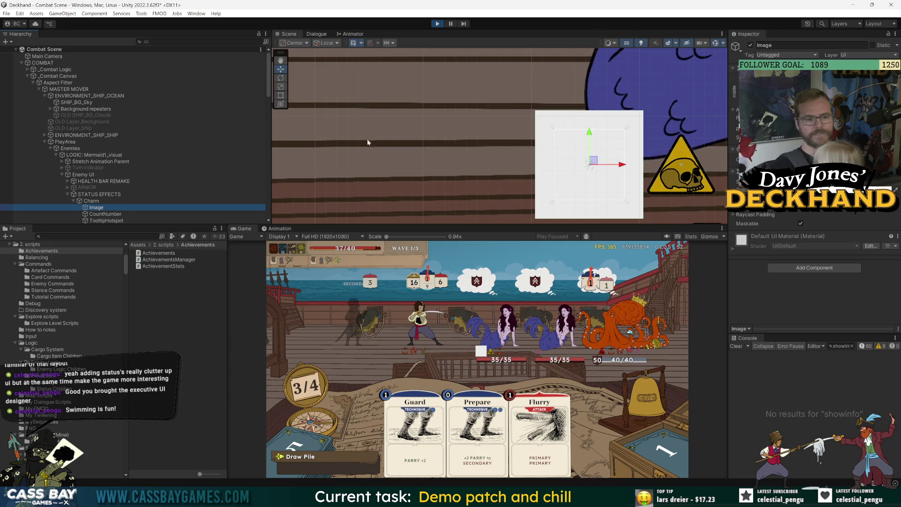
pyautogui.hotkey('ctrl', 'z')
pyautogui.hotkey('ctrl', 'z')
pyautogui.hotkey('ctrl', 'z')
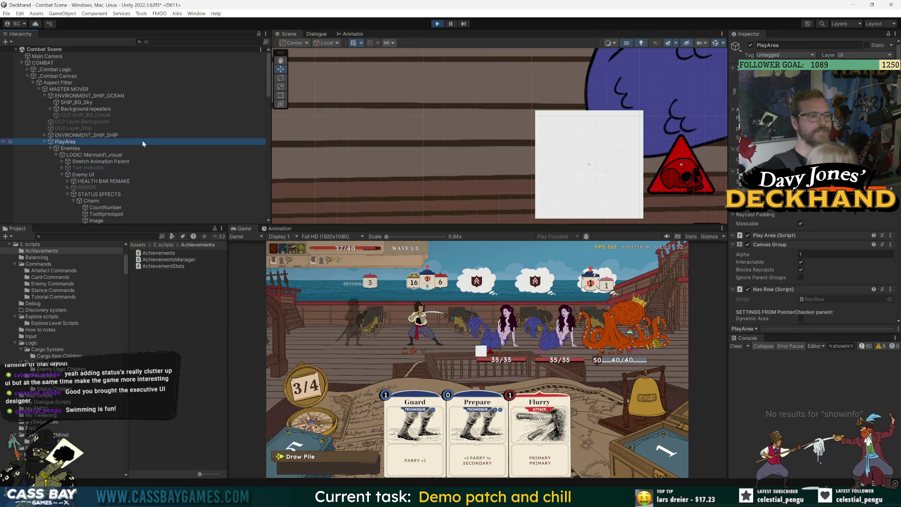
pyautogui.hotkey('ctrl', 'z')
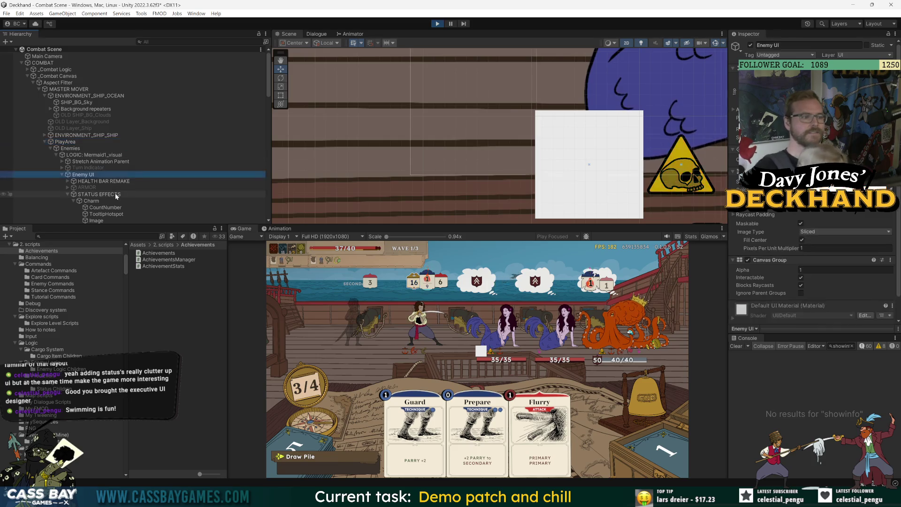
pyautogui.scroll(-5, 120, 196)
pyautogui.scroll(3, 122, 117)
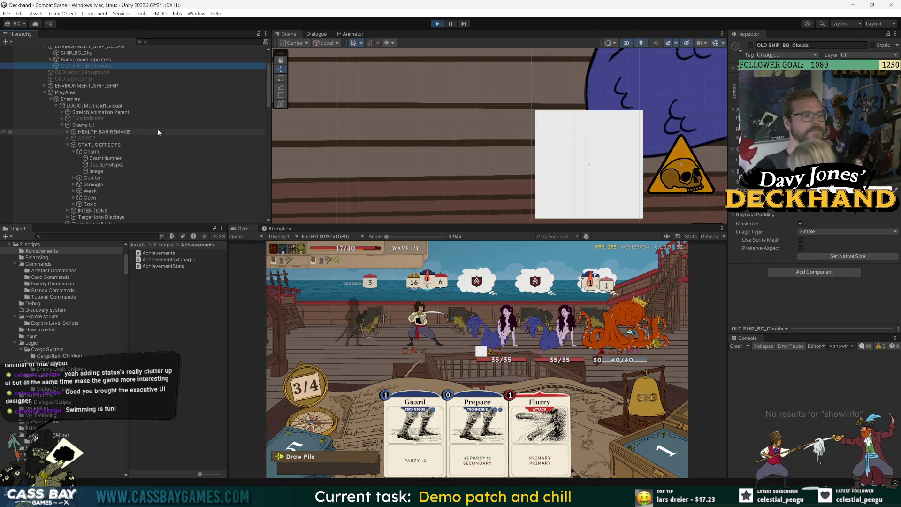
pyautogui.click(103, 171)
pyautogui.press('Delete')
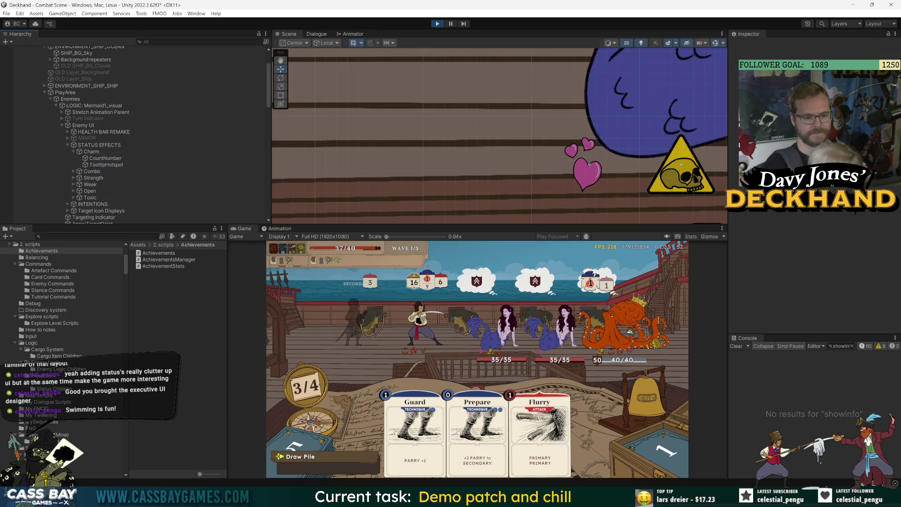
pyautogui.hotkey('alt', 'Tab')
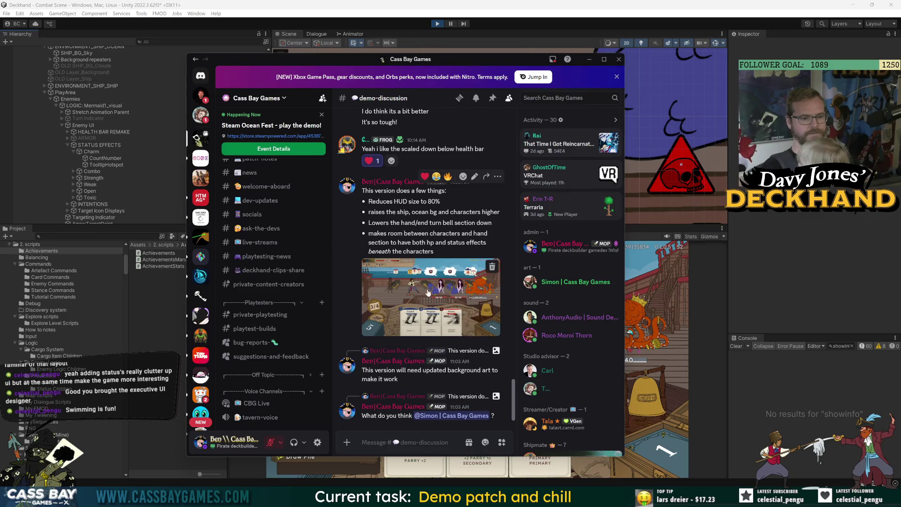
# View the posted combat screenshot full-size, maximized and restored, then close the viewer
pyautogui.click(433, 329)
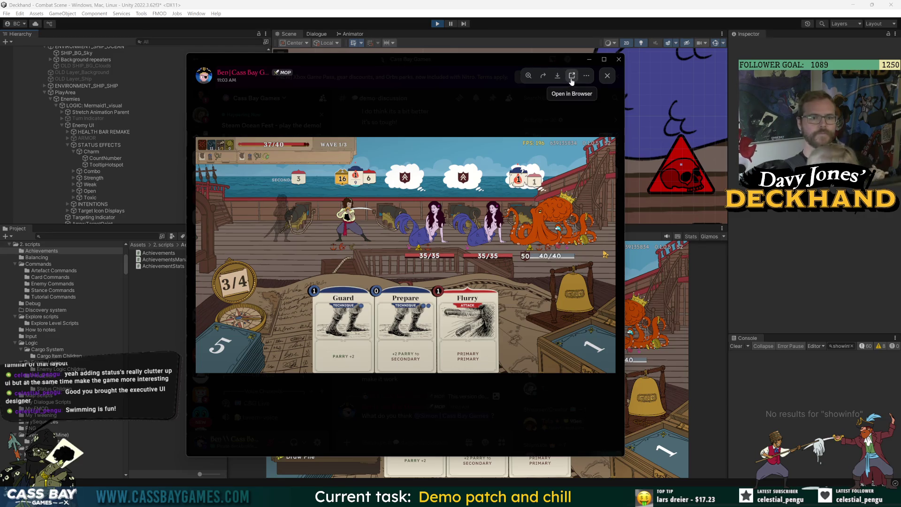
pyautogui.click(603, 60)
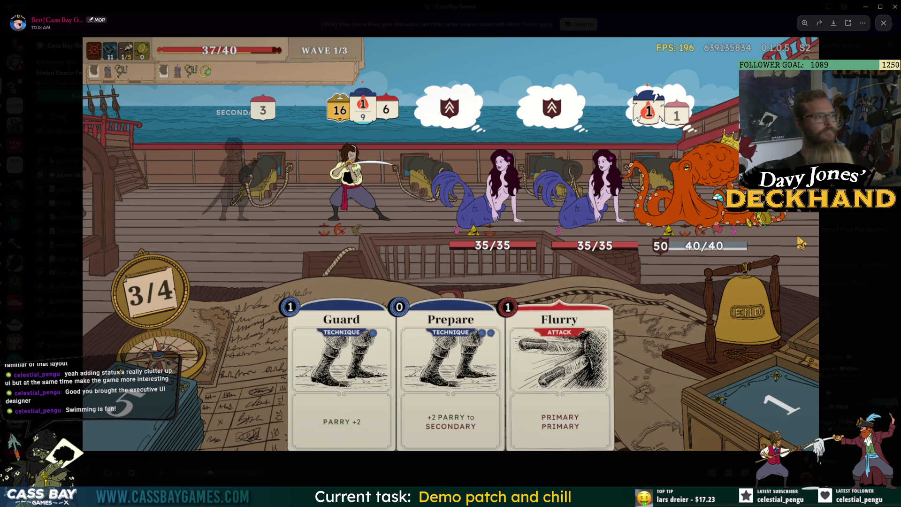
pyautogui.click(880, 7)
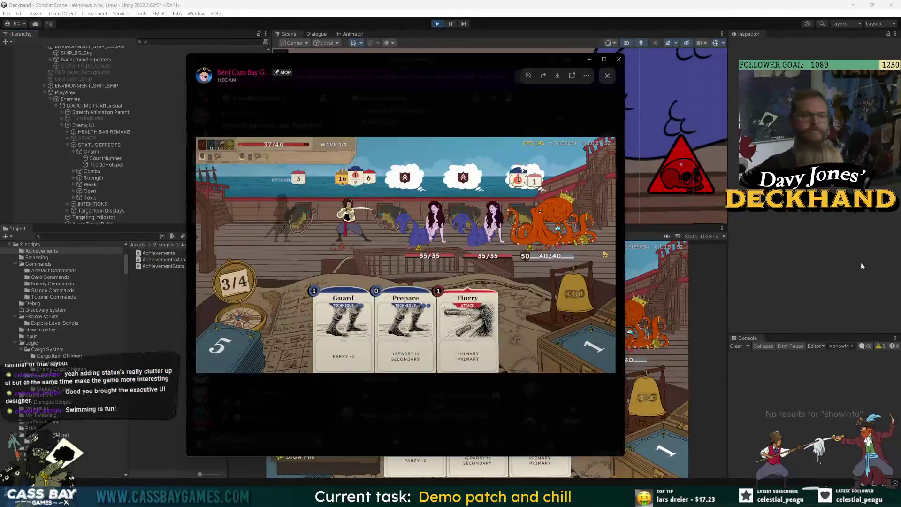
pyautogui.click(608, 75)
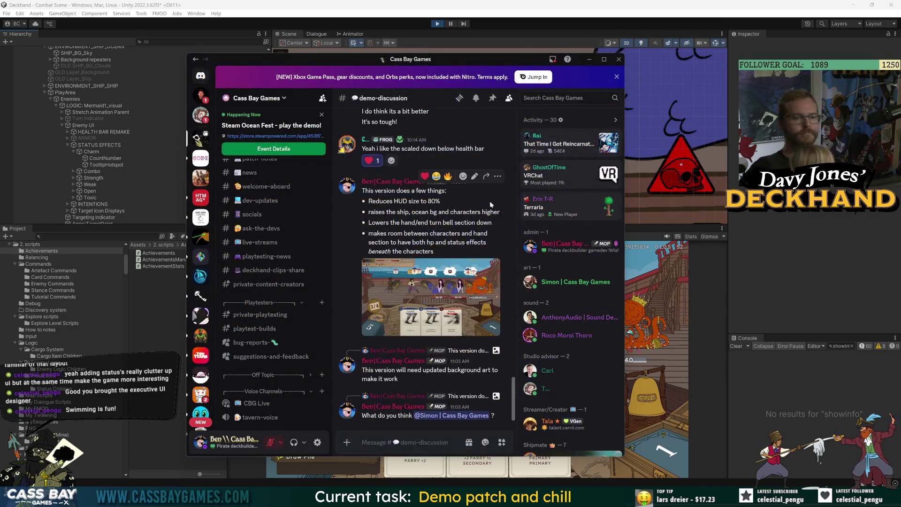
pyautogui.moveTo(524, 151)
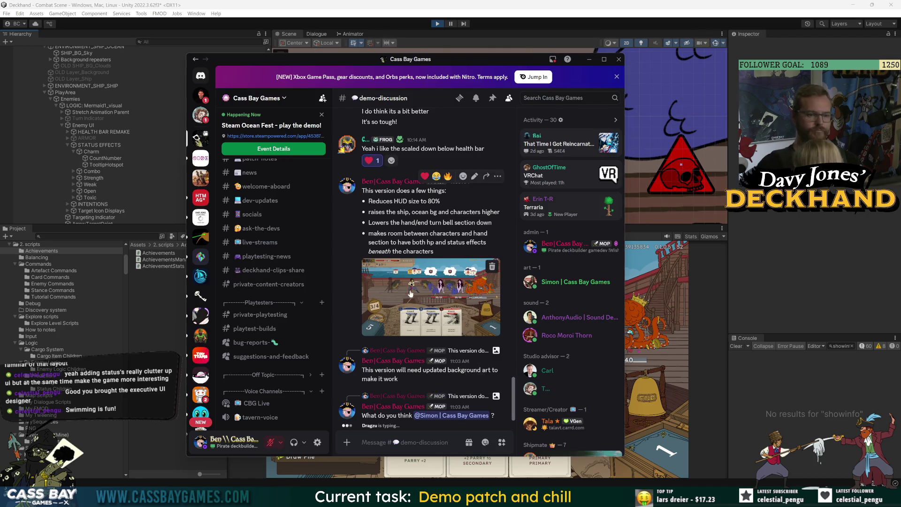
pyautogui.click(420, 304)
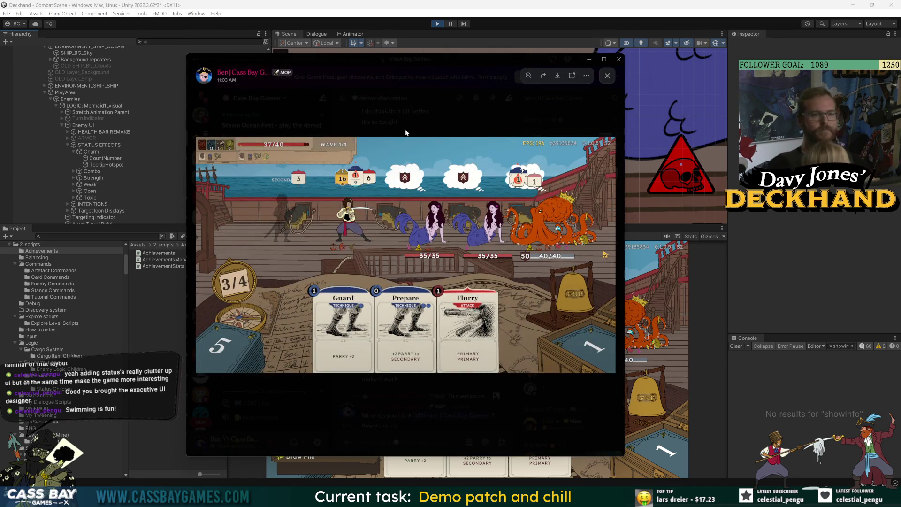
pyautogui.click(433, 100)
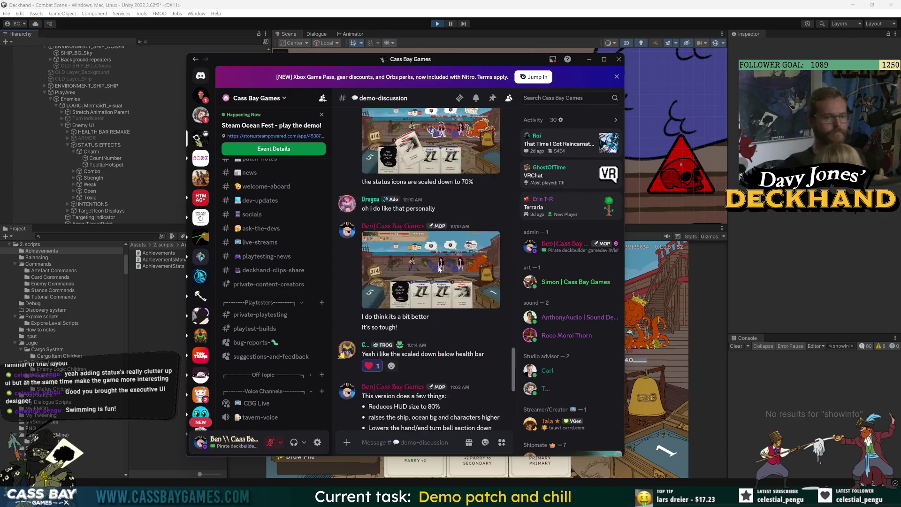
# View the latest combat screenshot full-size, zooming in on the mermaids and the pirate, then close it
pyautogui.scroll(3, 455, 275)
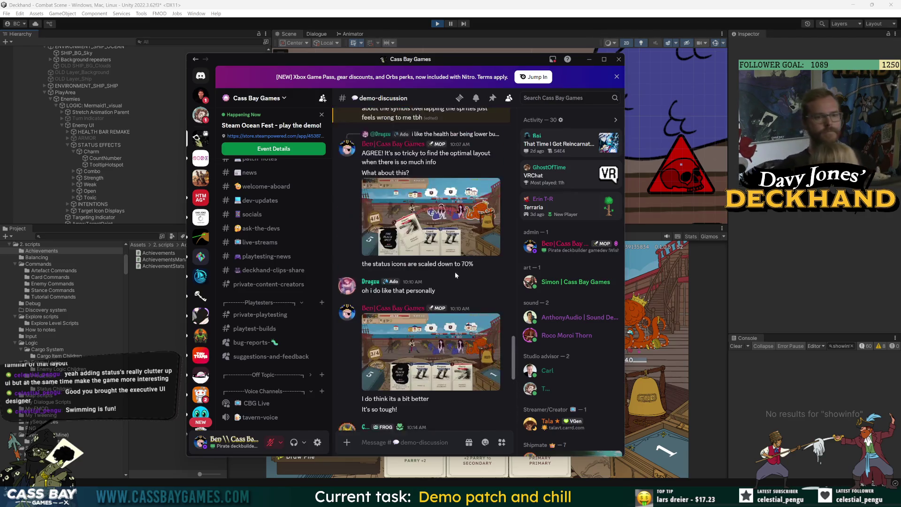
pyautogui.scroll(-10, 455, 271)
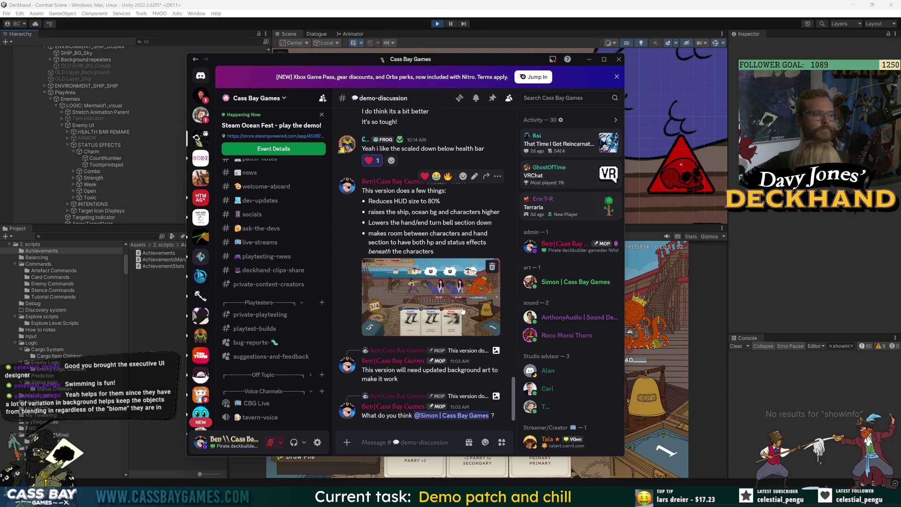
pyautogui.click(462, 311)
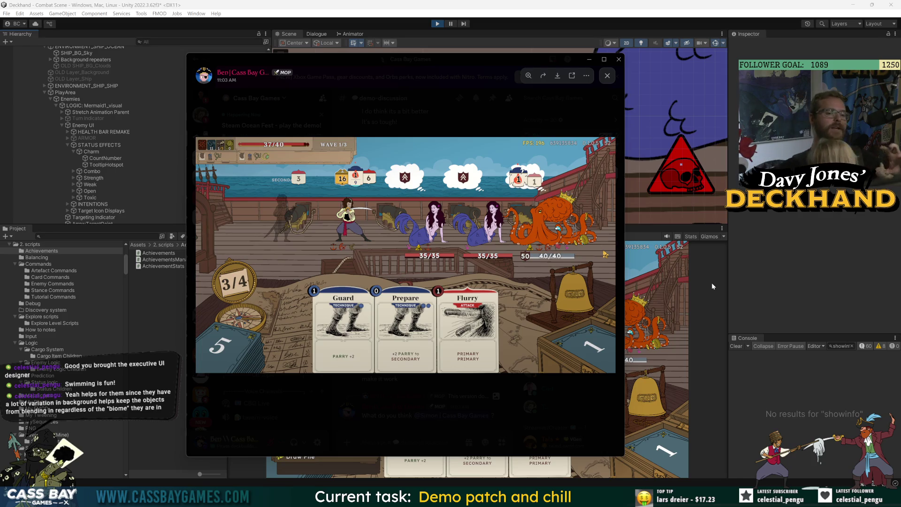
pyautogui.click(396, 263)
pyautogui.click(346, 275)
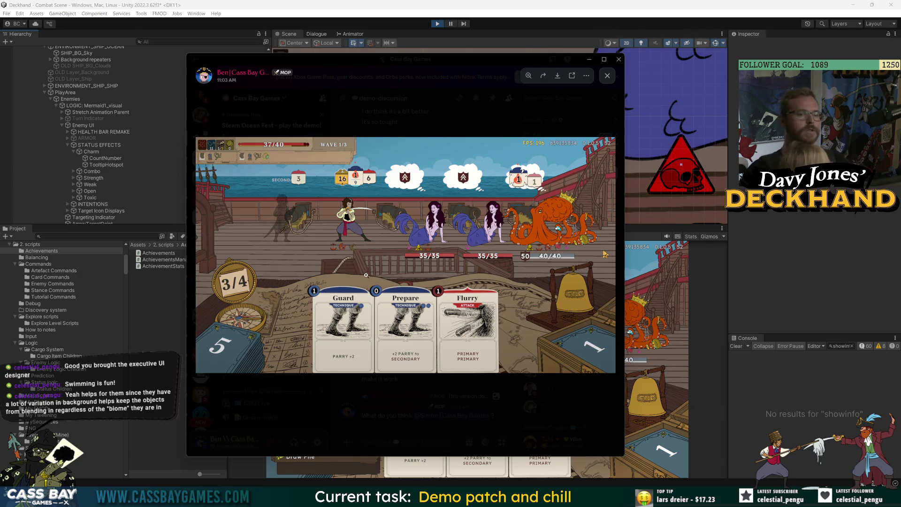
pyautogui.click(327, 244)
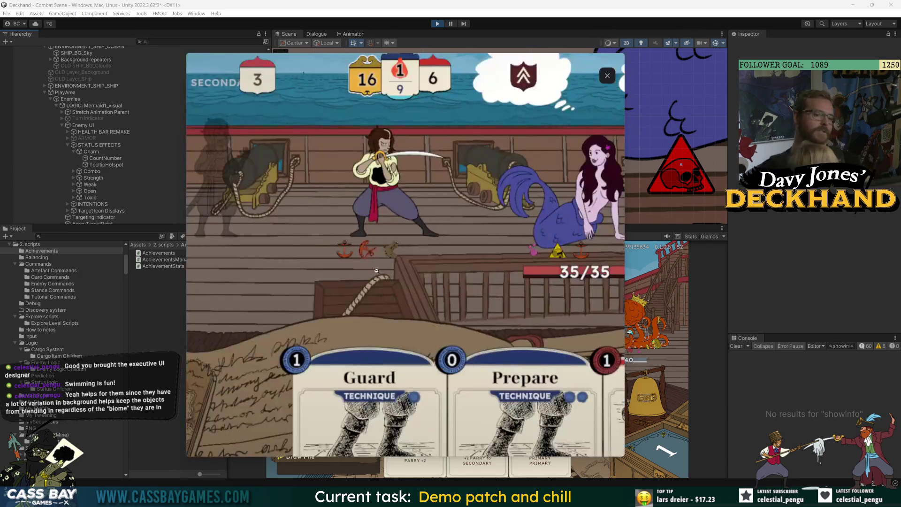
pyautogui.click(362, 258)
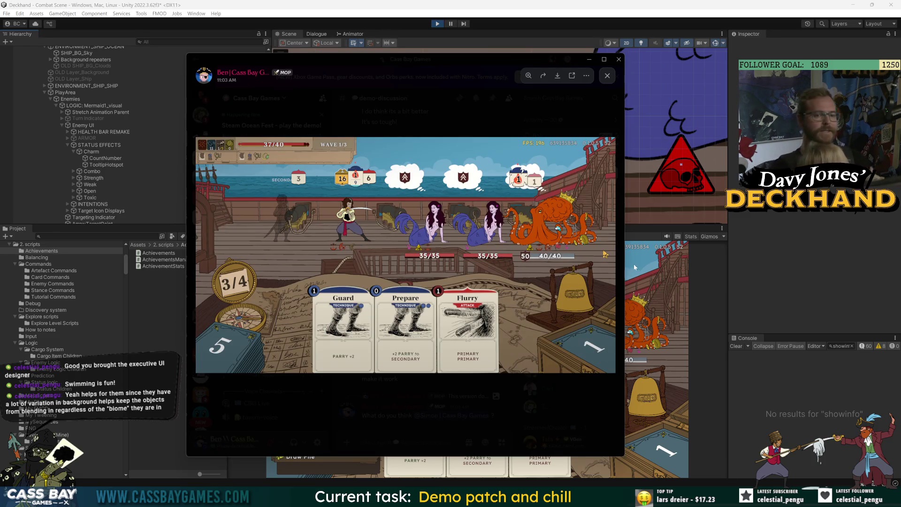
pyautogui.click(119, 95)
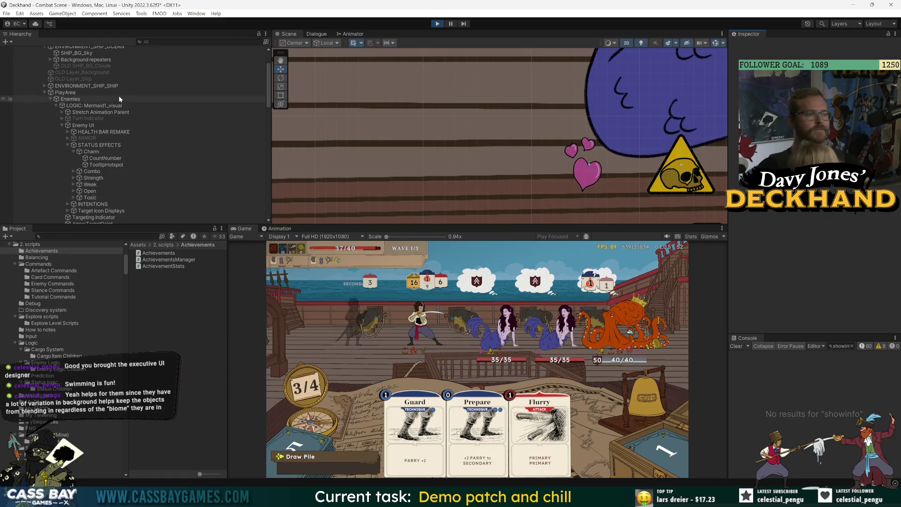
# Inspect SHIP_BG_Sky, then expand ENVIRONMENT_SHIP_SHIP and inspect its SHIP_BG_Lines Color child
pyautogui.scroll(3, 119, 99)
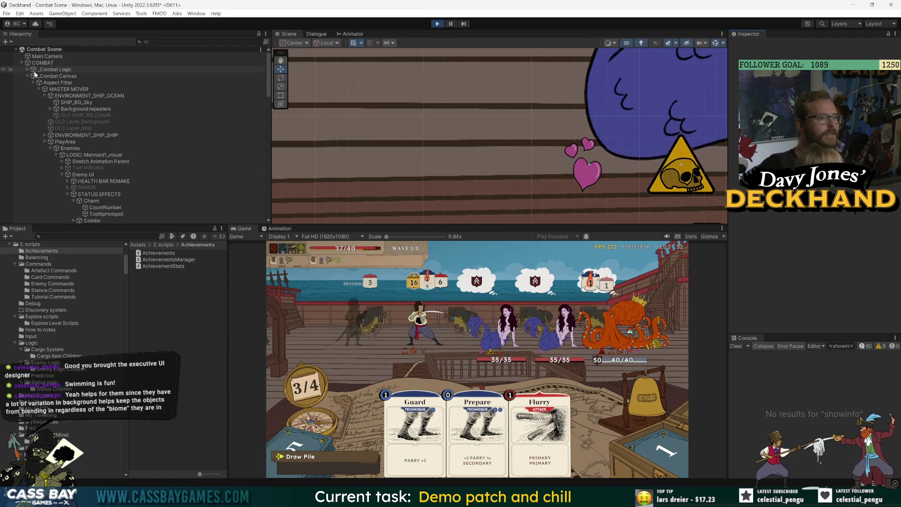
pyautogui.click(52, 103)
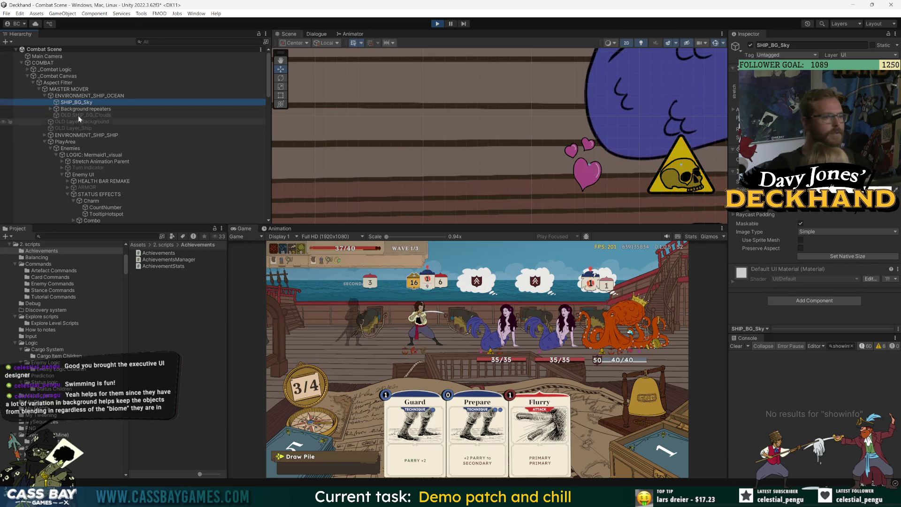
pyautogui.click(45, 135)
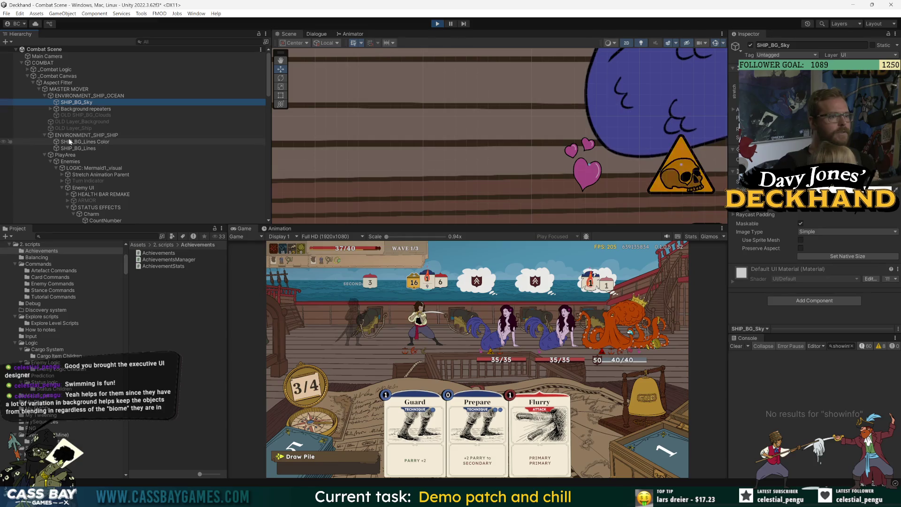
pyautogui.click(70, 142)
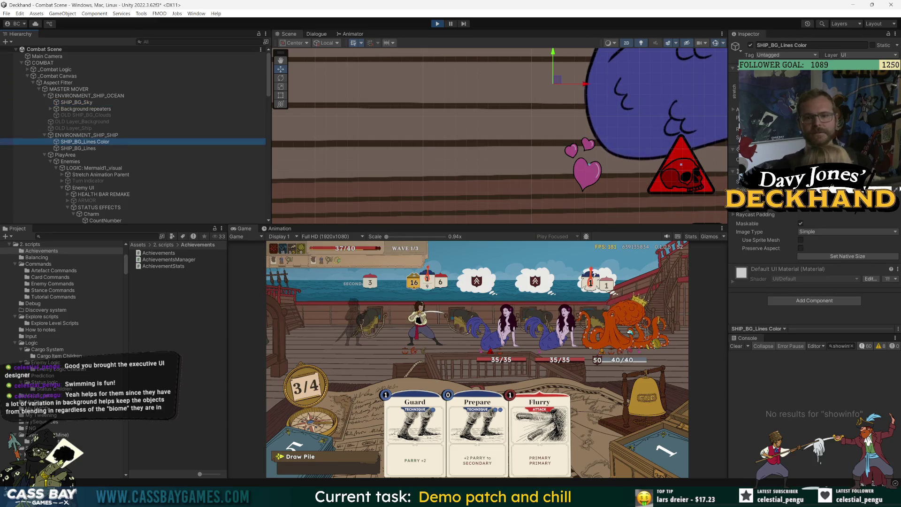
# Check ENVIRONMENT_SHIP_SHIP's Current Background choices, leaving it on Navy, then select COMBAT
pyautogui.click(86, 134)
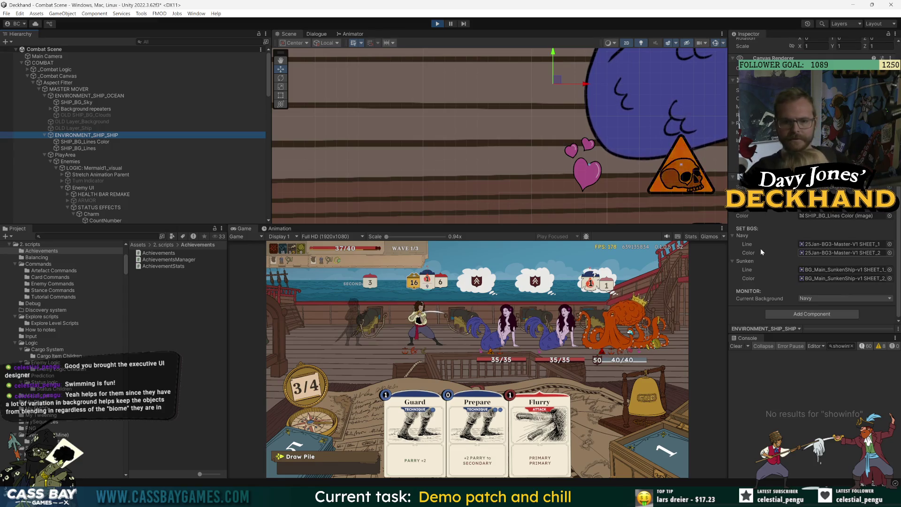
pyautogui.click(831, 298)
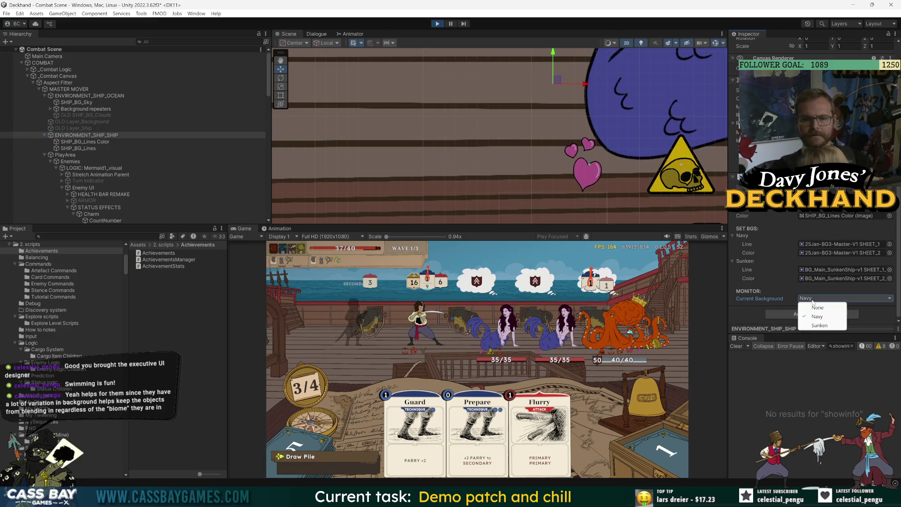
pyautogui.click(822, 326)
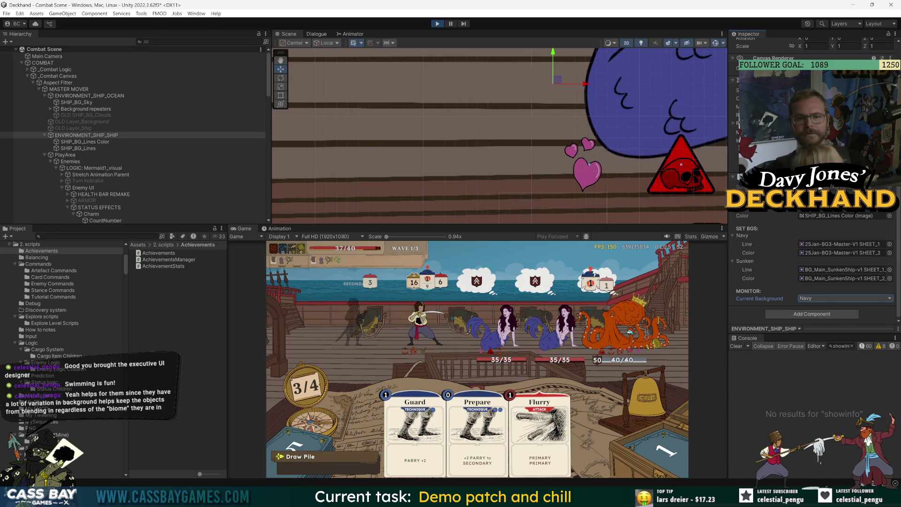
pyautogui.click(43, 63)
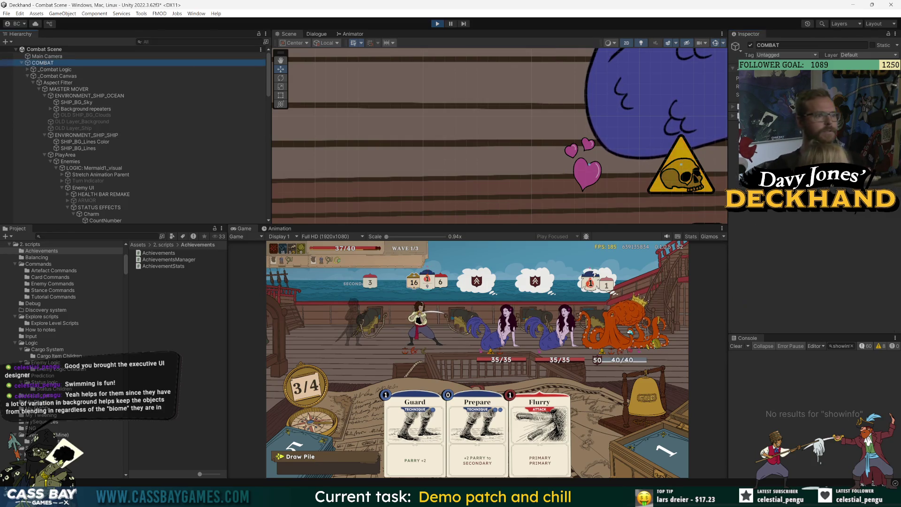
# Collapse COMBAT, expand _PERSIST and select the _GAME MANAGER DDOL object
pyautogui.scroll(-10, 70, 141)
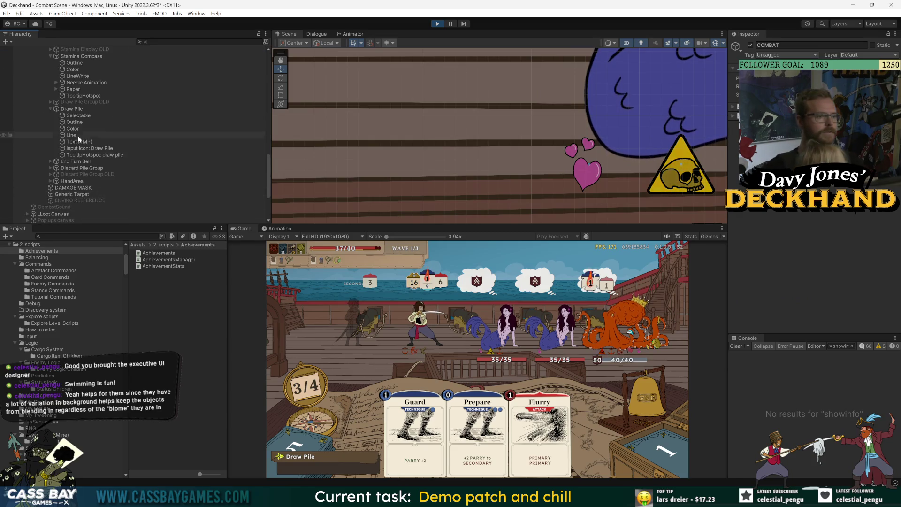
pyautogui.scroll(10, 79, 139)
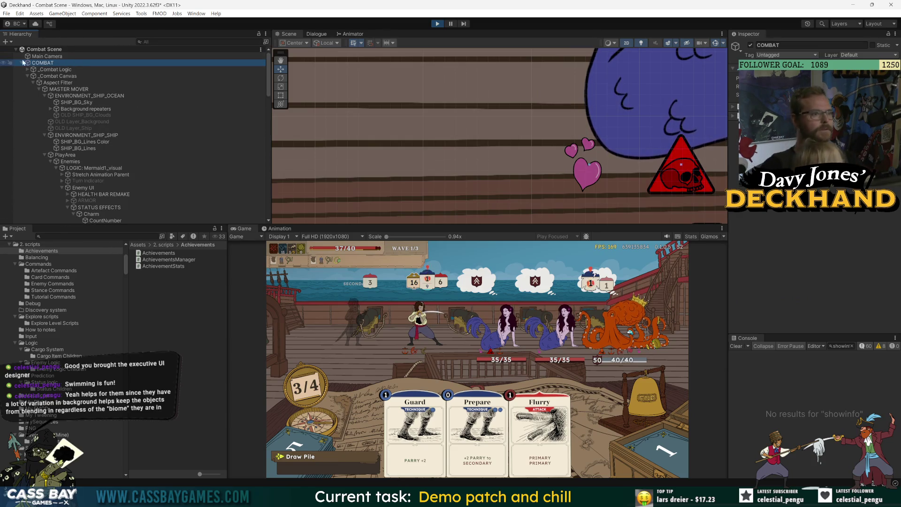
pyautogui.click(22, 63)
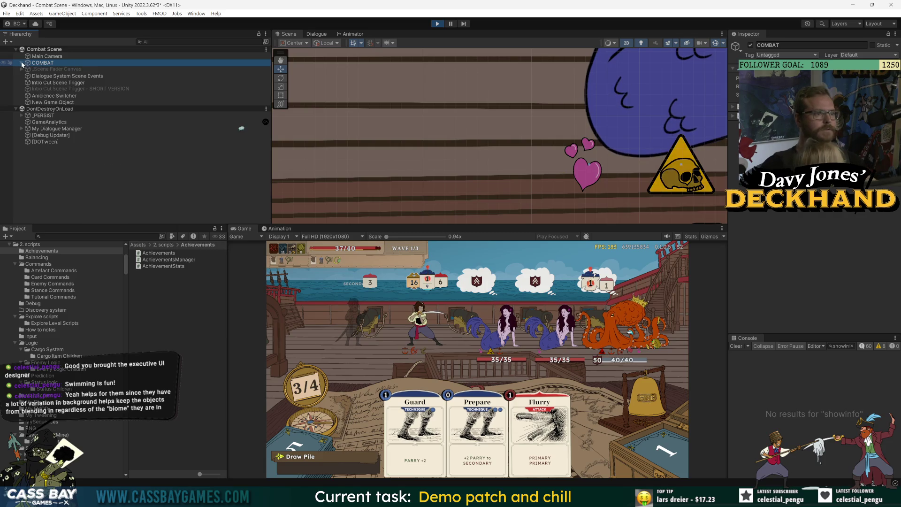
pyautogui.click(43, 115)
pyautogui.click(21, 115)
pyautogui.click(66, 122)
# Review the game manager's settings and a Console log message without changing anything
pyautogui.click(822, 209)
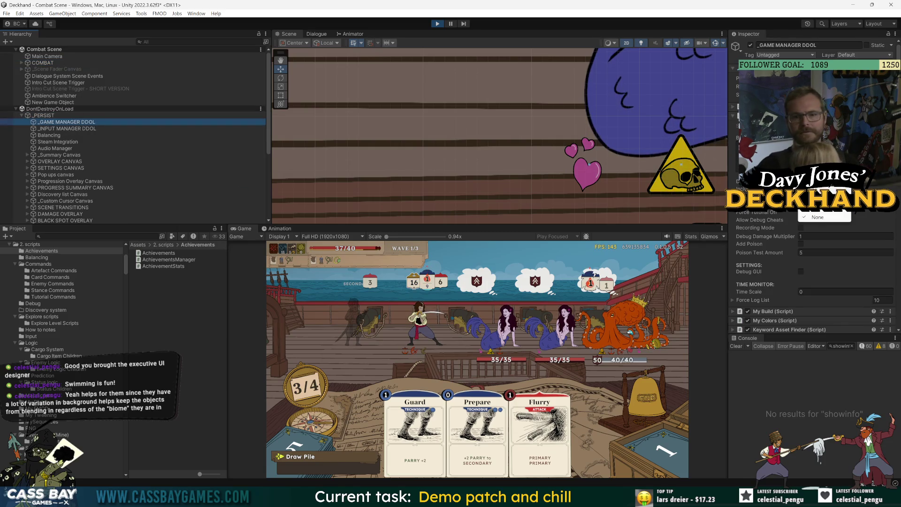
pyautogui.click(817, 216)
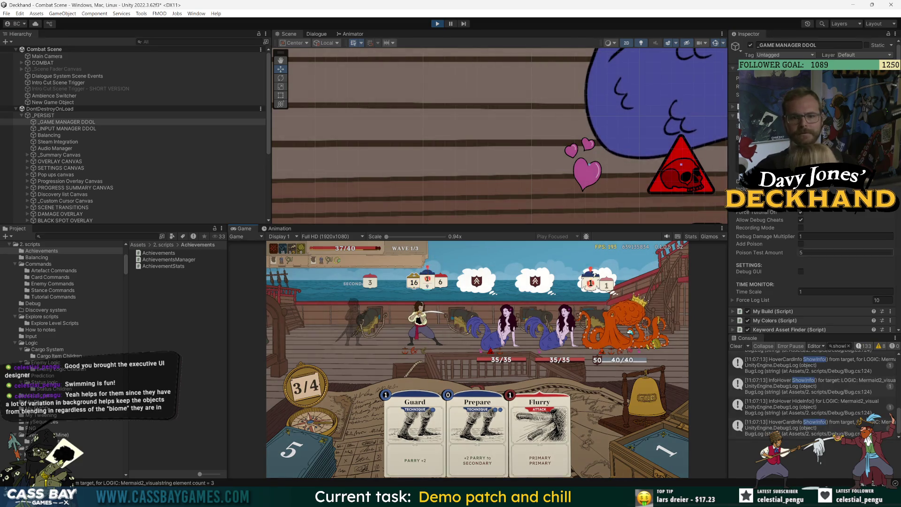
pyautogui.click(845, 387)
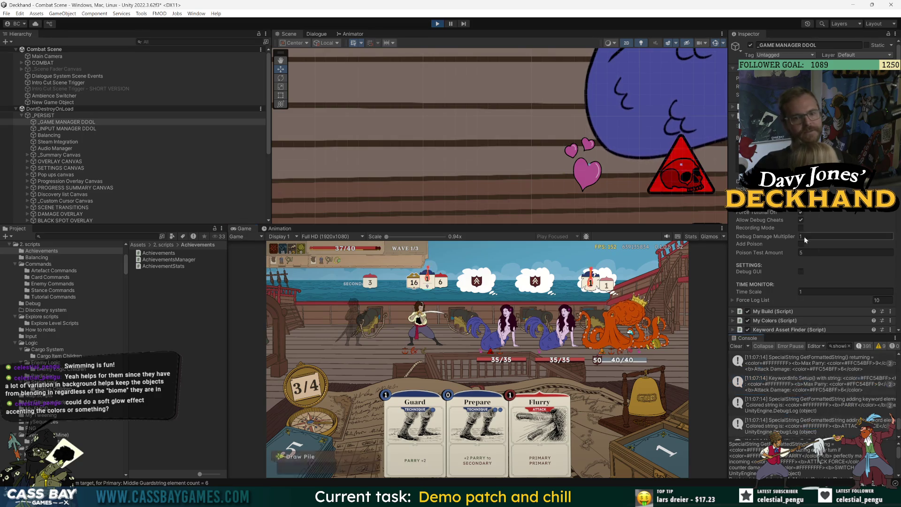
pyautogui.scroll(-2, 786, 249)
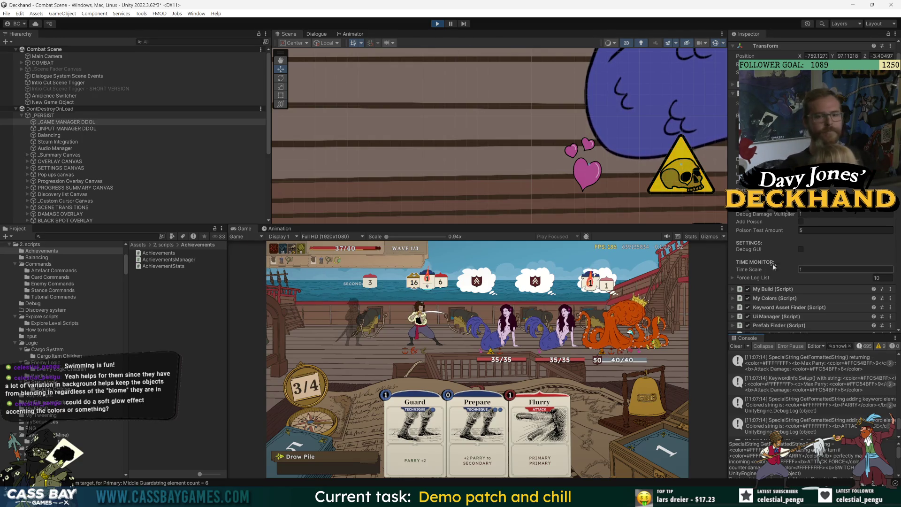
pyautogui.scroll(-10, 812, 282)
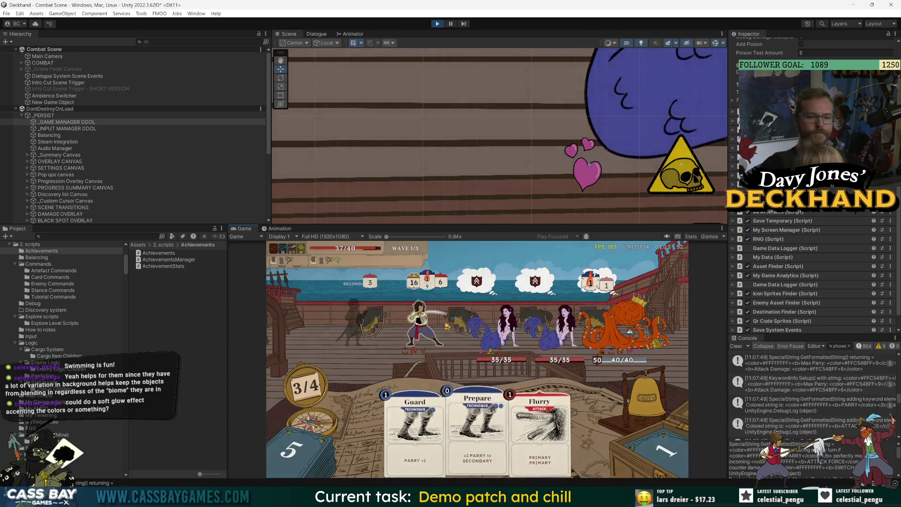
# Read a Console log message, then raise the splitter so the Game view shows at 1x scale
pyautogui.moveTo(535, 348)
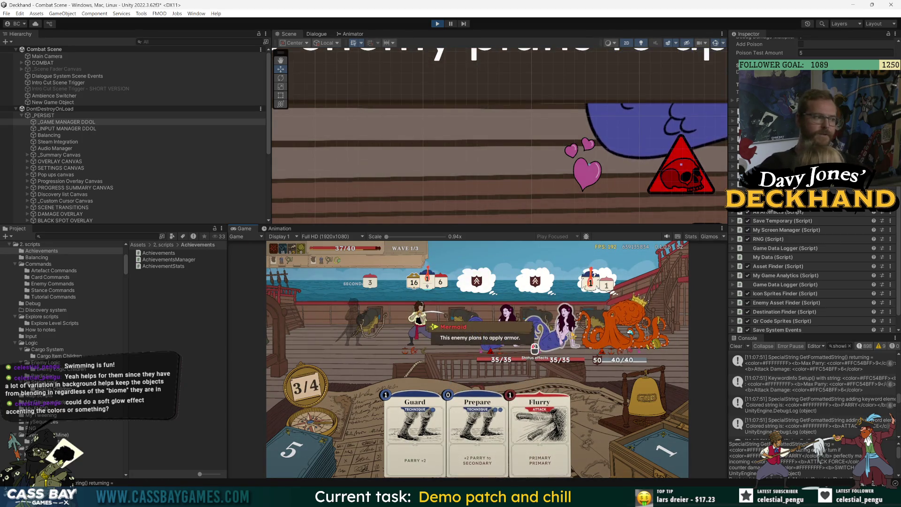
pyautogui.click(845, 404)
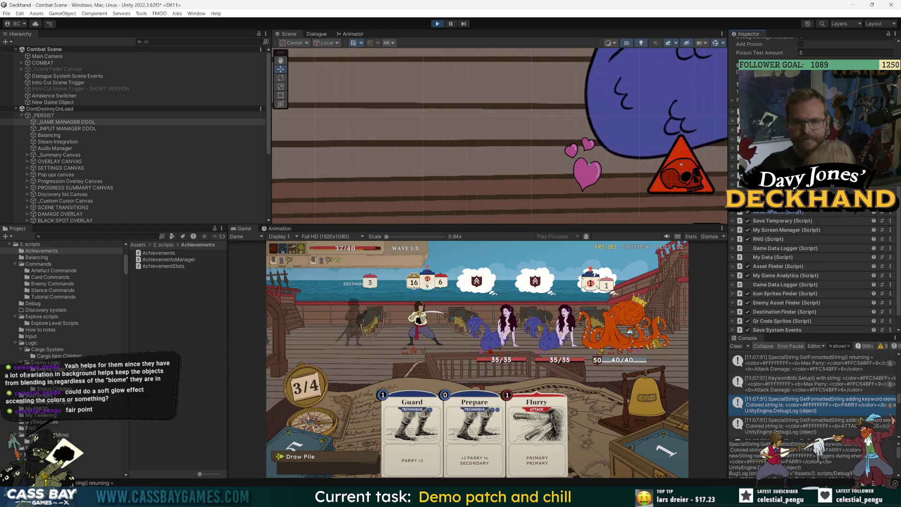
pyautogui.scroll(10, 812, 276)
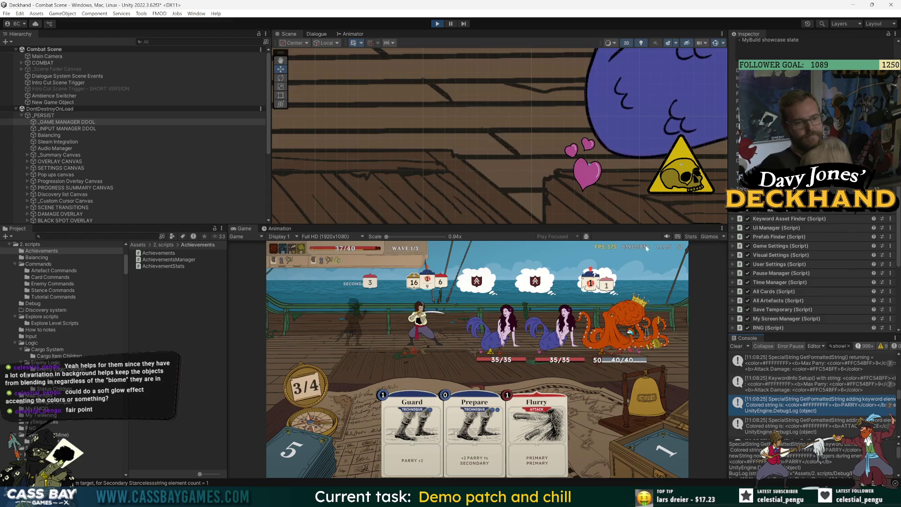
pyautogui.moveTo(645, 225); pyautogui.dragTo(646, 201)
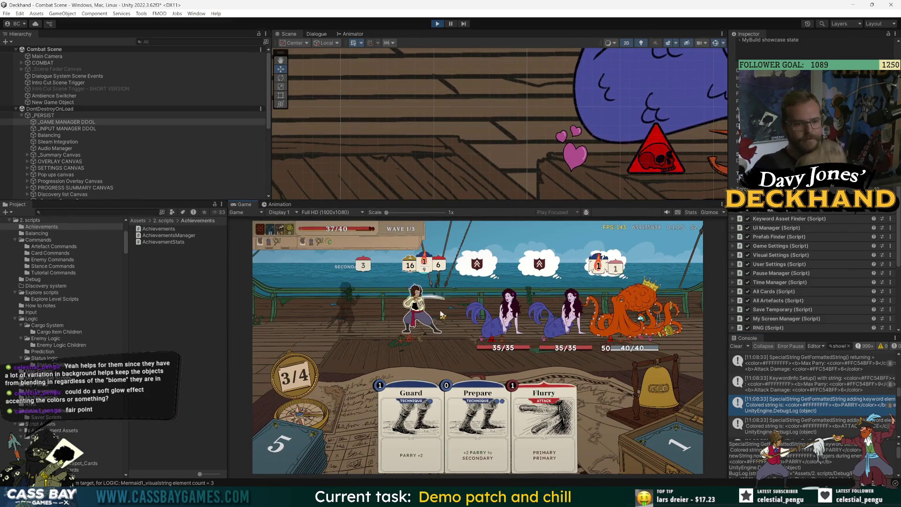
# Select the status icons Charm through Toxic under COMBAT and turn on their SDF Outline layer
pyautogui.click(84, 135)
pyautogui.scroll(-10, 115, 187)
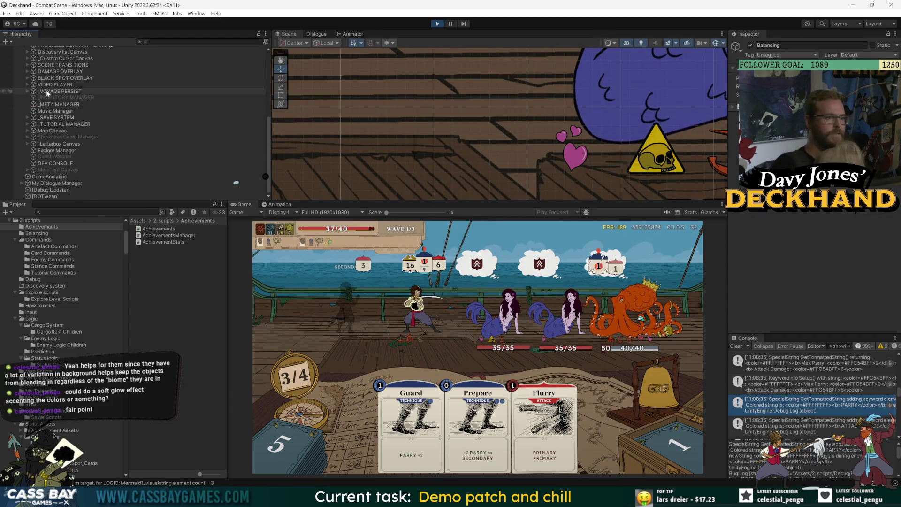
pyautogui.scroll(10, 46, 67)
pyautogui.keyDown('alt'); pyautogui.click(22, 62); pyautogui.keyUp('alt')
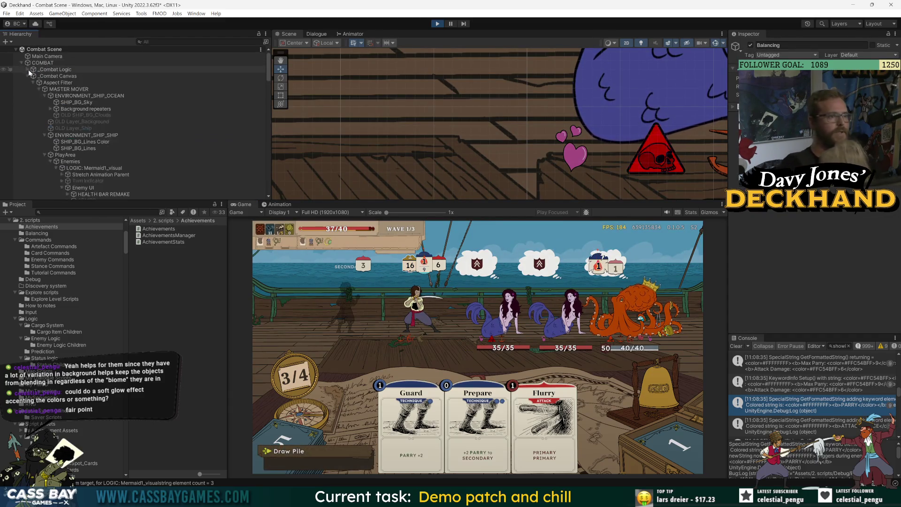
pyautogui.scroll(-5, 109, 112)
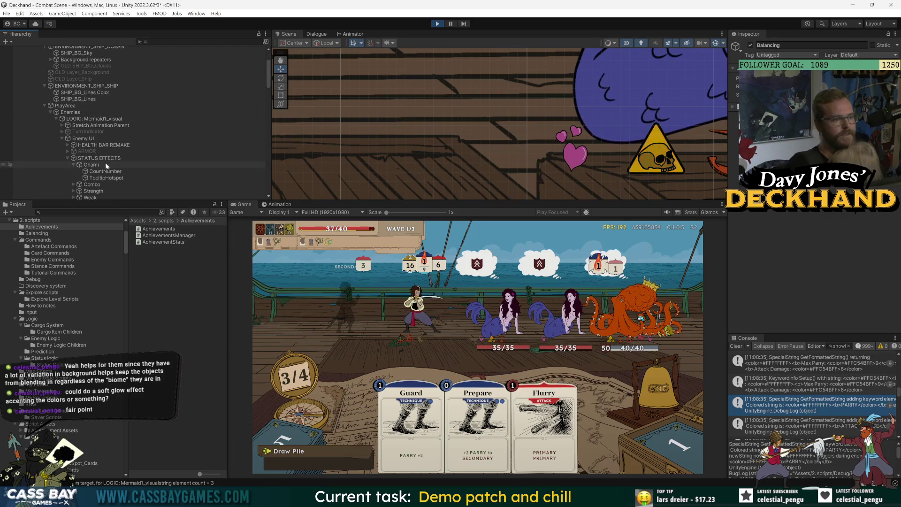
pyautogui.click(75, 165)
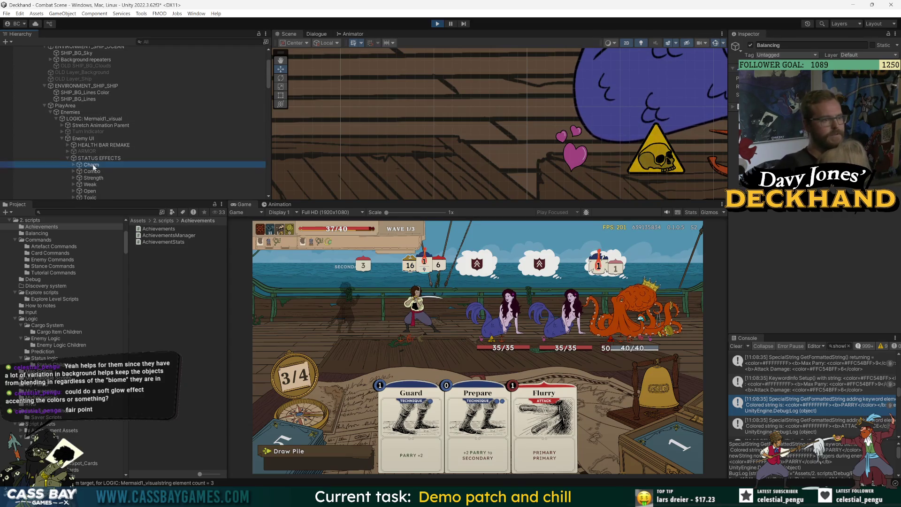
pyautogui.scroll(-1, 94, 141)
pyautogui.keyDown('shift'); pyautogui.click(90, 173); pyautogui.keyUp('shift')
pyautogui.scroll(-7, 769, 264)
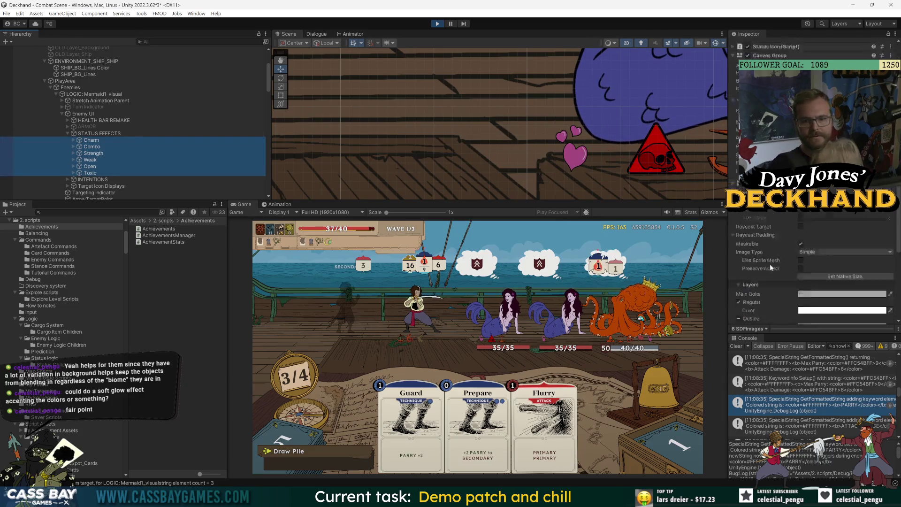
pyautogui.click(738, 274)
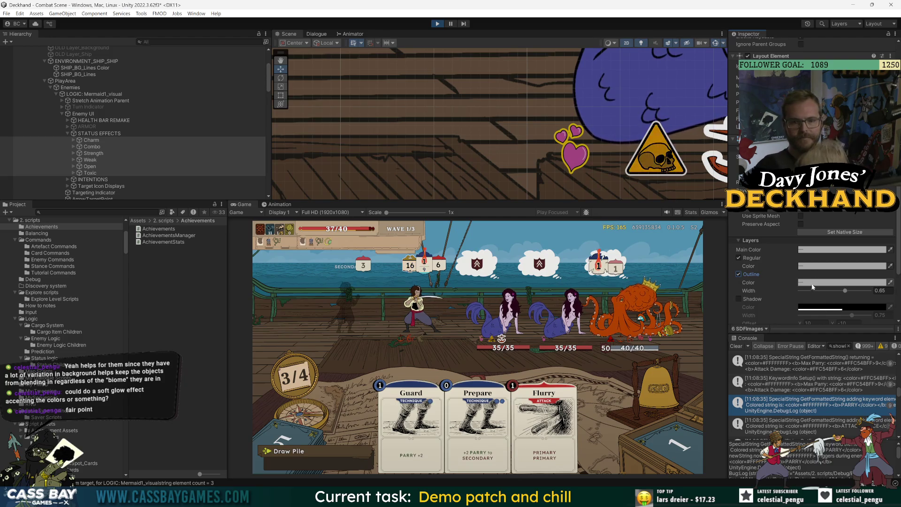
# Deactivate the Strength status icon, then select the icons from Charm to Weak
pyautogui.click(93, 153)
pyautogui.scroll(3, 811, 234)
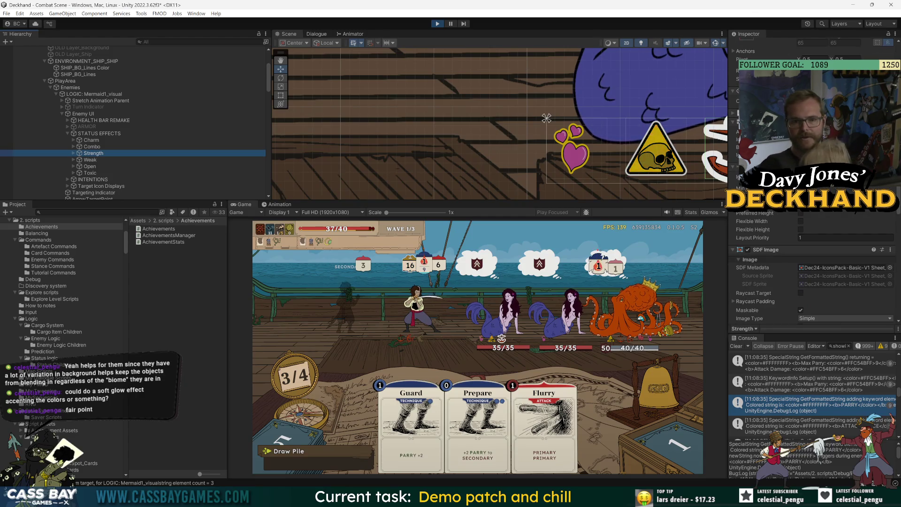
pyautogui.scroll(3, 811, 235)
pyautogui.click(751, 45)
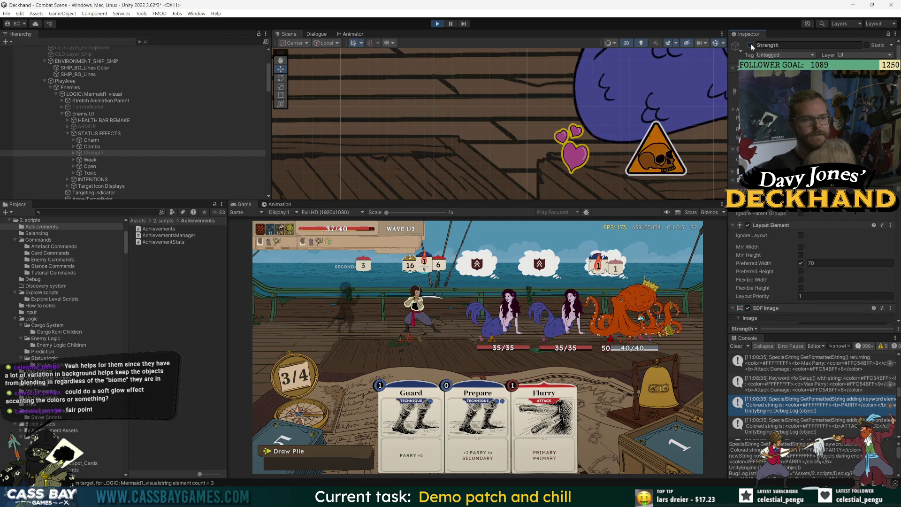
pyautogui.click(7, 160)
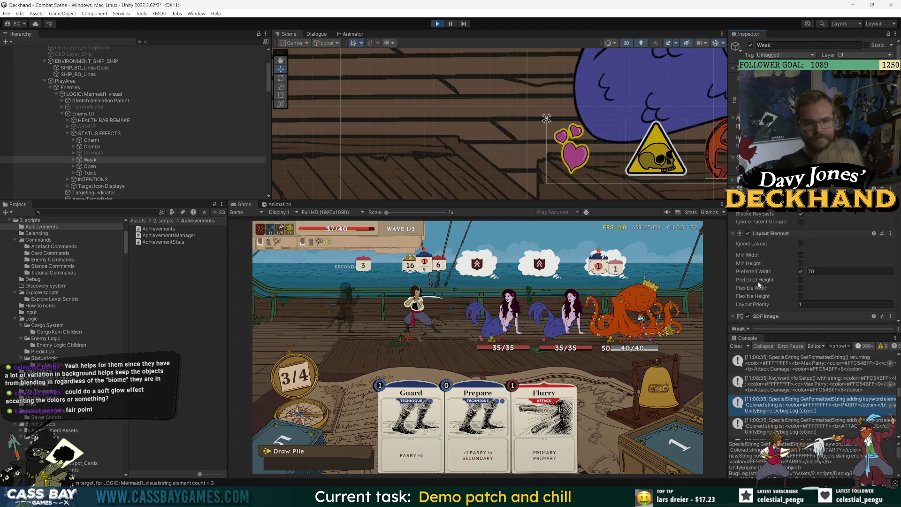
pyautogui.keyDown('shift'); pyautogui.click(96, 141); pyautogui.keyUp('shift')
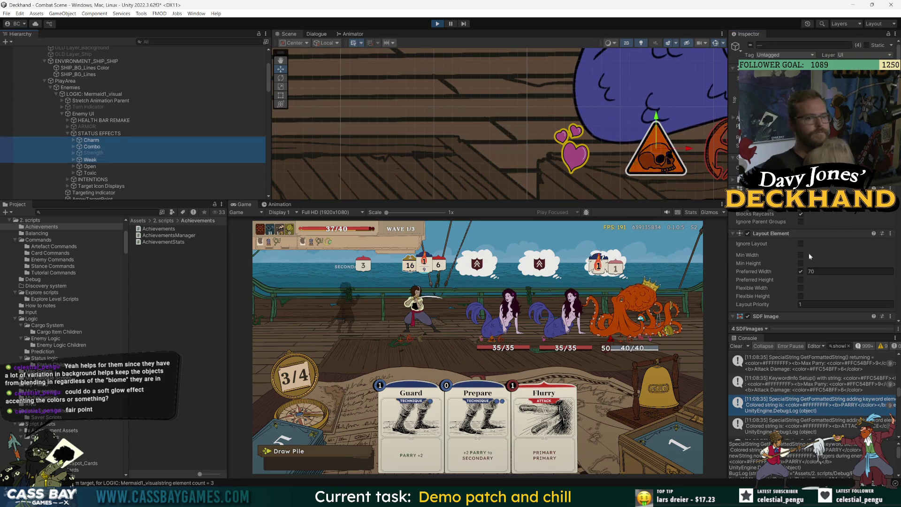
# Turn the outline on for Charm through Weak and set its width to about 0.8
pyautogui.click(738, 296)
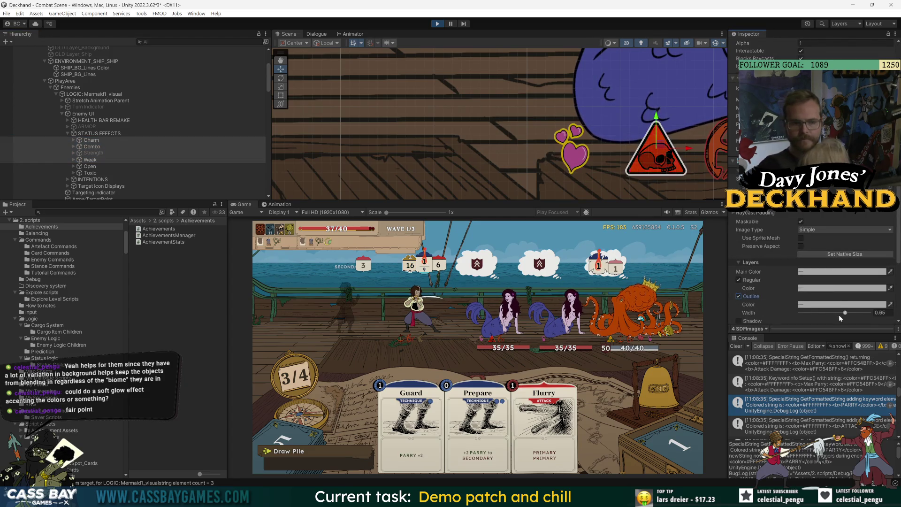
pyautogui.moveTo(839, 316); pyautogui.dragTo(893, 312)
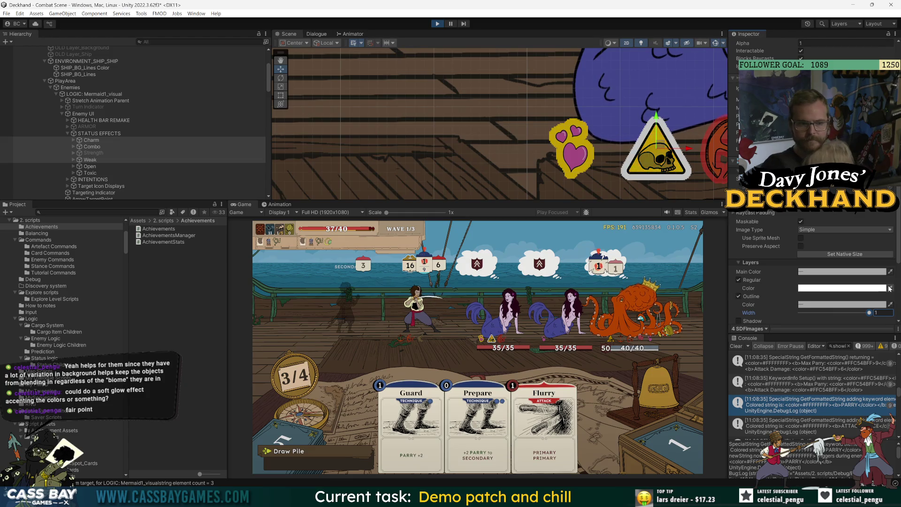
pyautogui.click(812, 305)
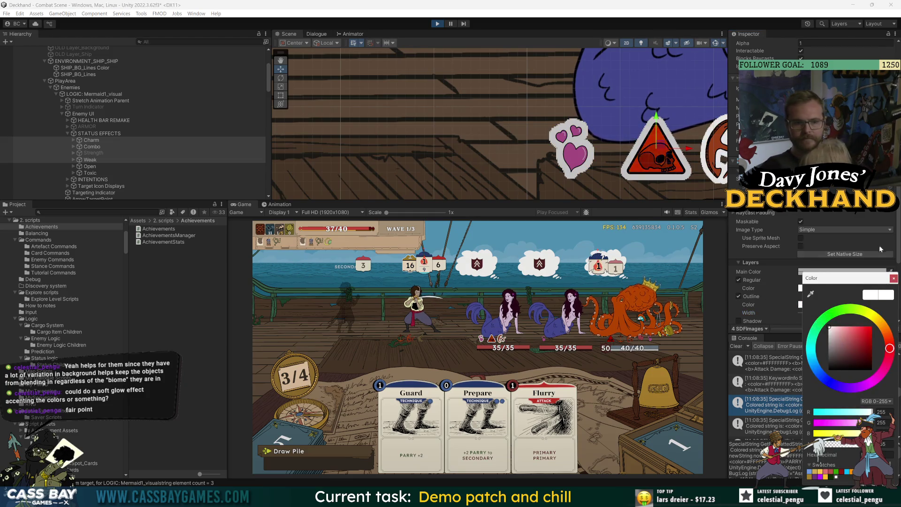
pyautogui.click(894, 277)
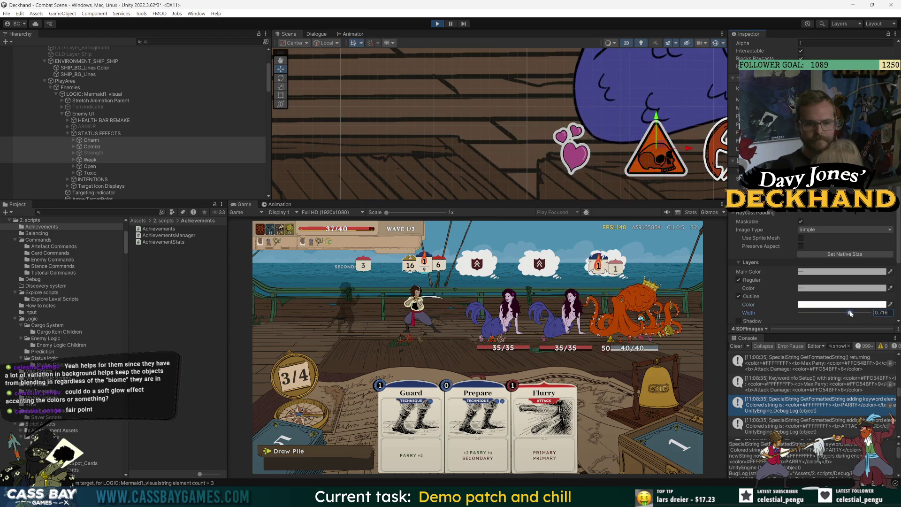
pyautogui.moveTo(863, 313); pyautogui.dragTo(856, 312)
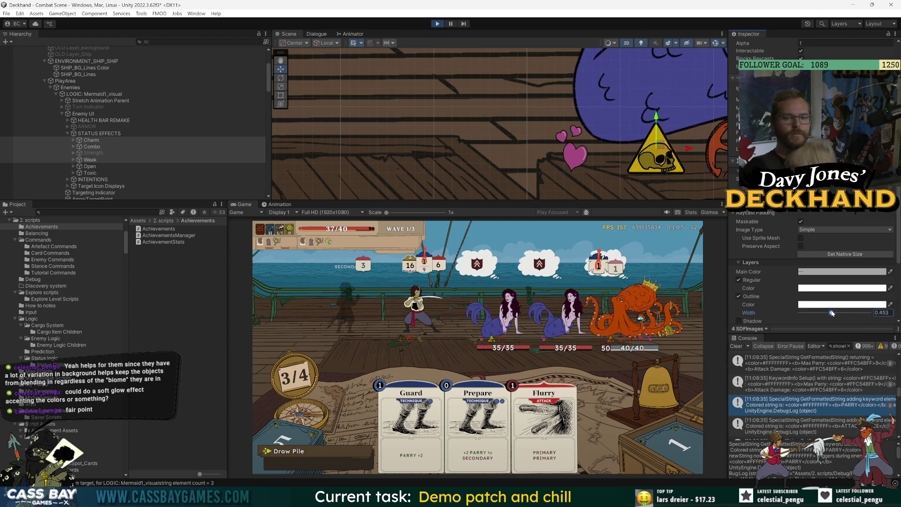
# Set the outline colour to white, fine-tune the width to 0.767, and select Charm's tooltip hotspot
pyautogui.click(838, 305)
pyautogui.moveTo(837, 342); pyautogui.dragTo(828, 371)
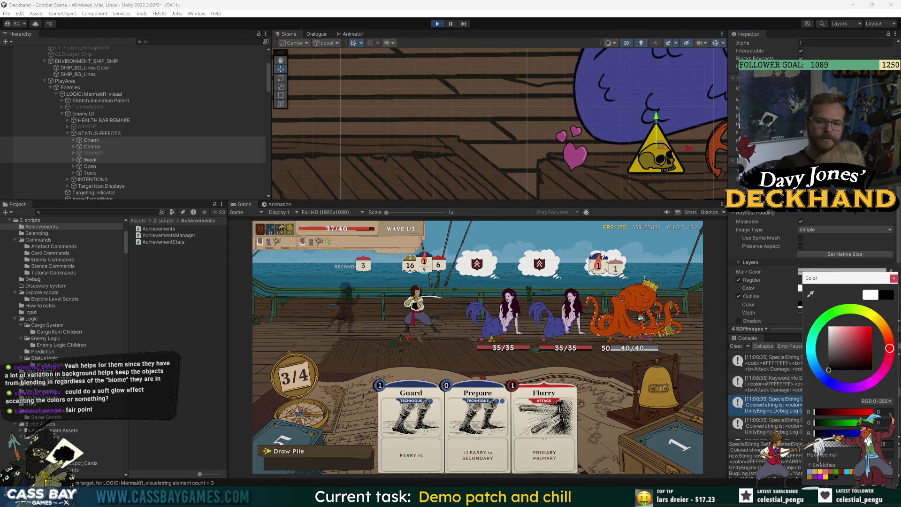
pyautogui.click(894, 279)
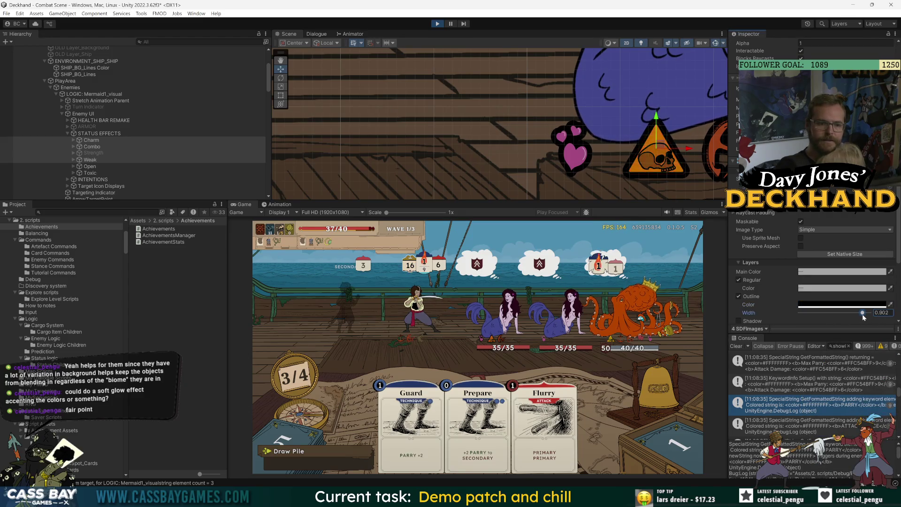
pyautogui.moveTo(862, 314); pyautogui.dragTo(861, 313)
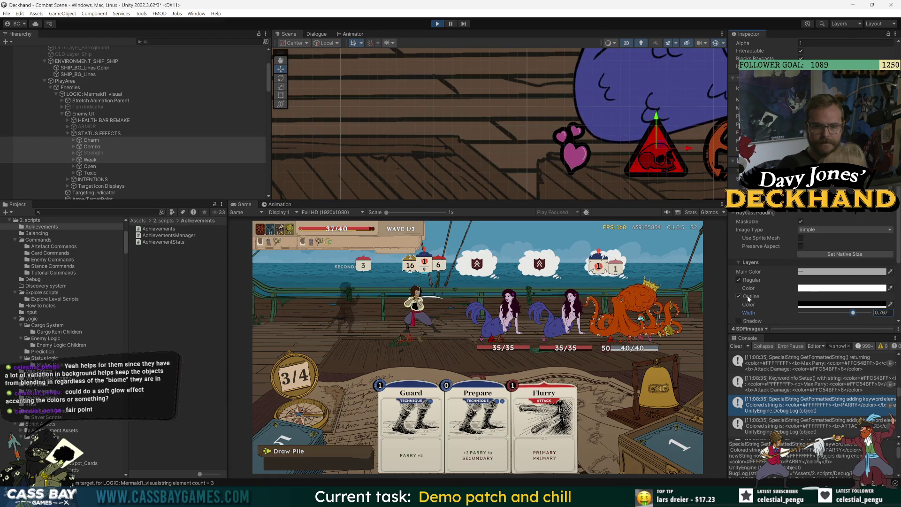
pyautogui.click(840, 304)
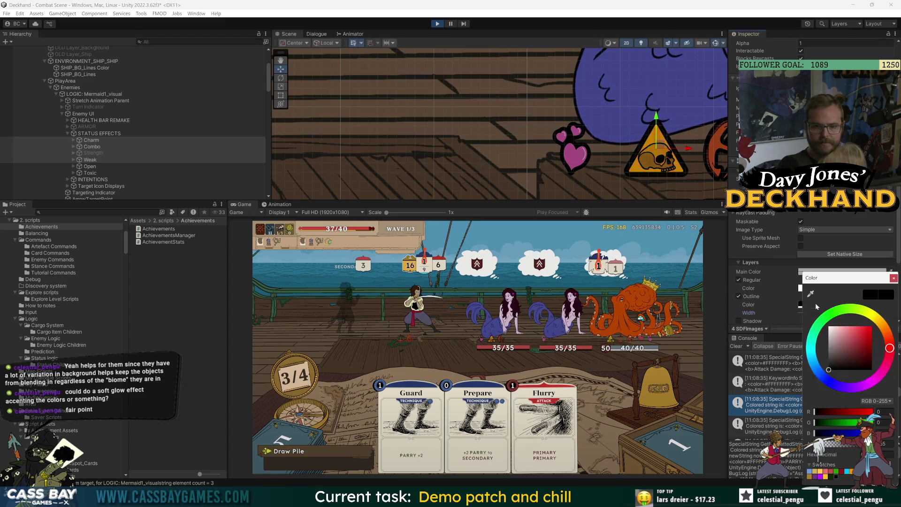
pyautogui.click(893, 279)
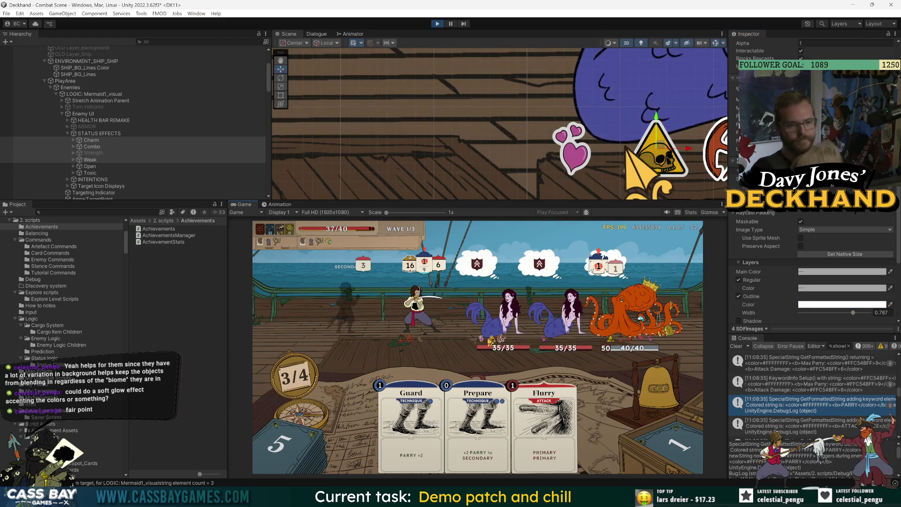
pyautogui.click(575, 151)
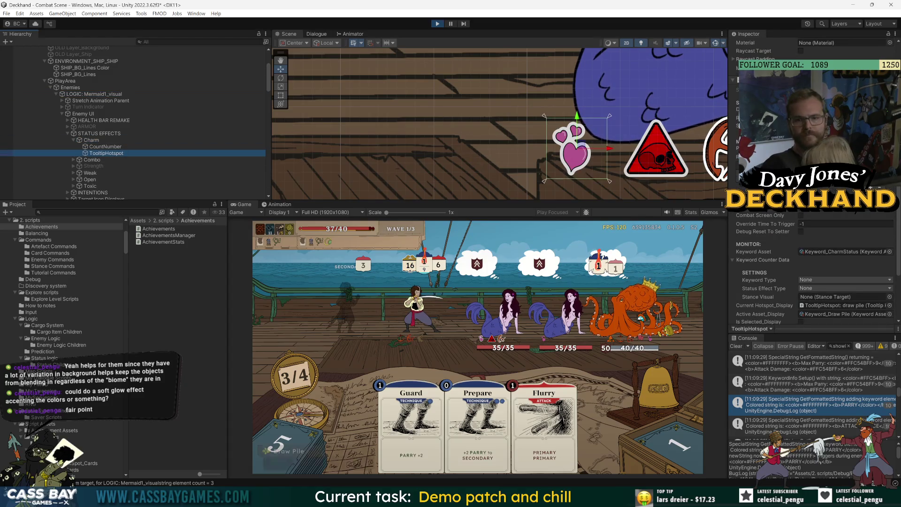
# Frame the Charm TooltipHotspot in the Scene view, then select the Enemies group
pyautogui.click(490, 339)
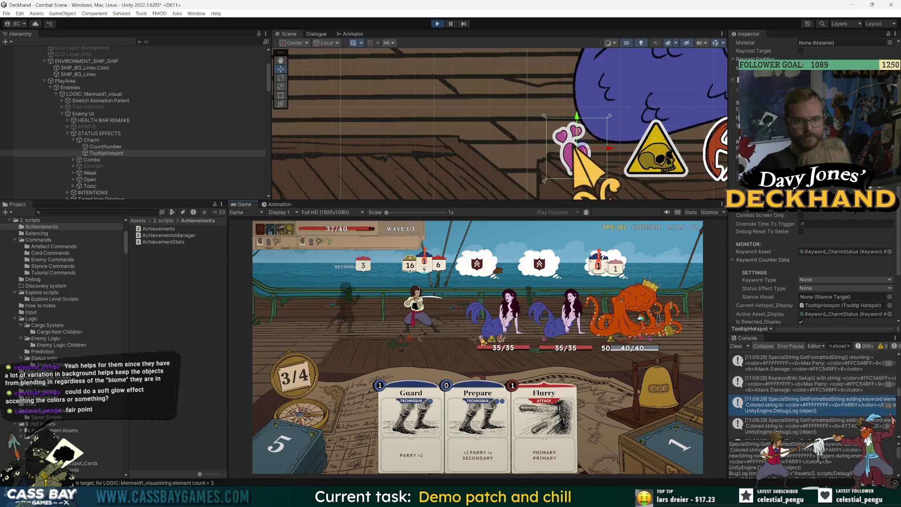
pyautogui.moveTo(488, 339)
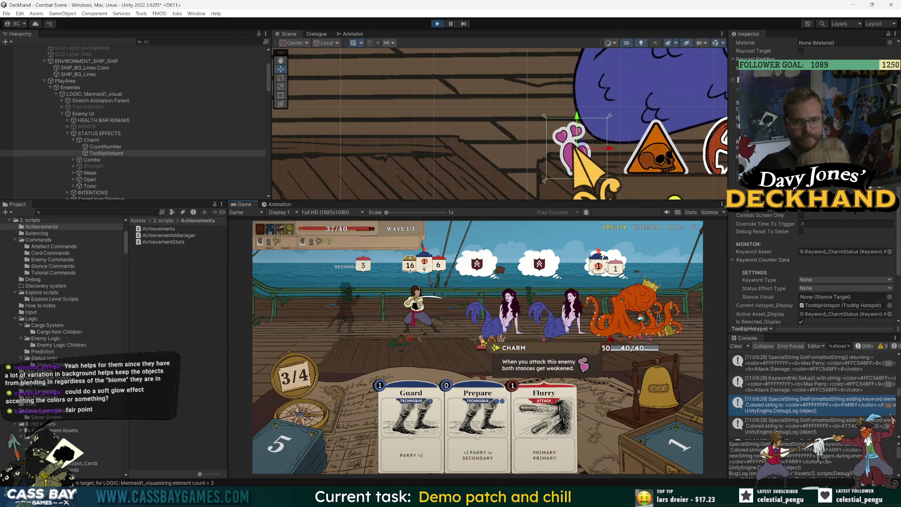
pyautogui.doubleClick(106, 153)
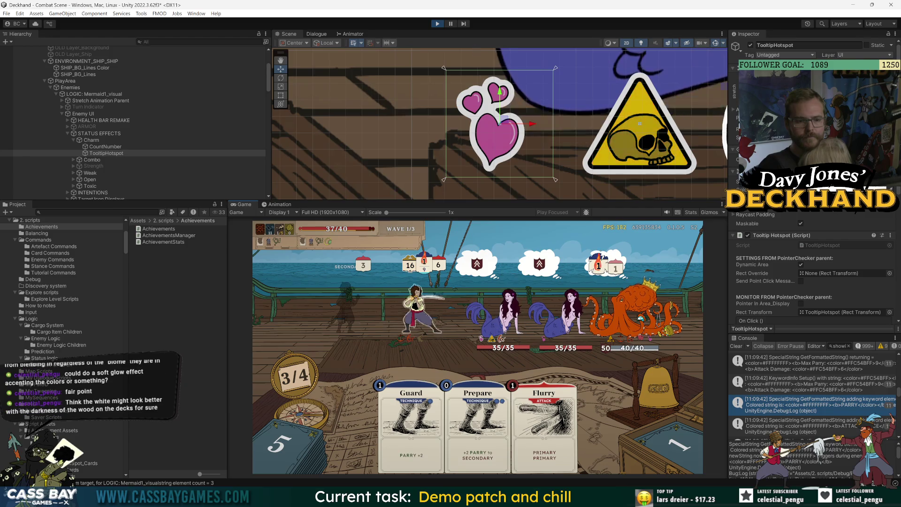
pyautogui.click(70, 88)
pyautogui.scroll(4, 49, 72)
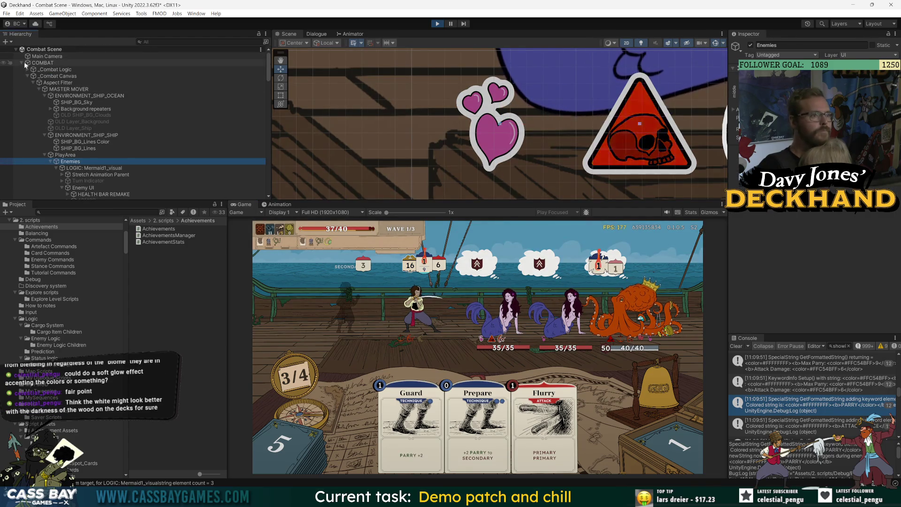
# Collapse COMBAT and turn off the game manager's Recording Mode
pyautogui.click(22, 63)
pyautogui.click(48, 123)
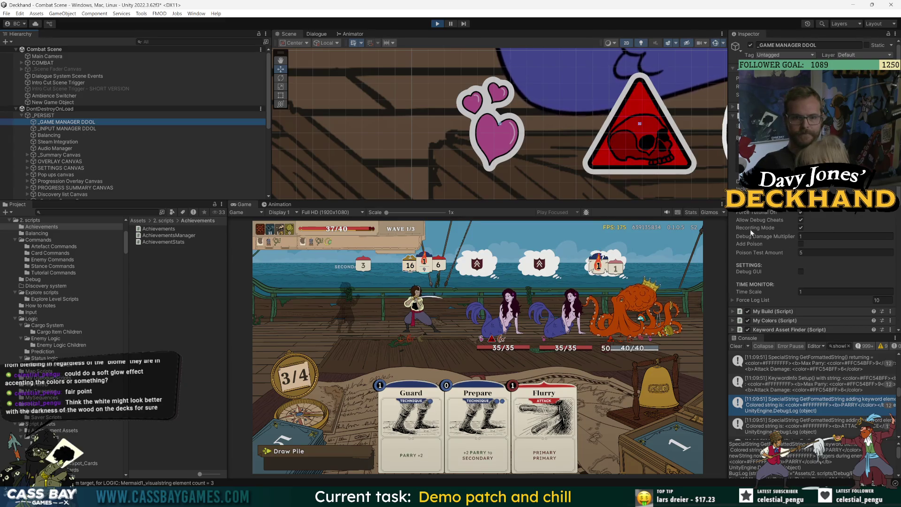
pyautogui.click(801, 228)
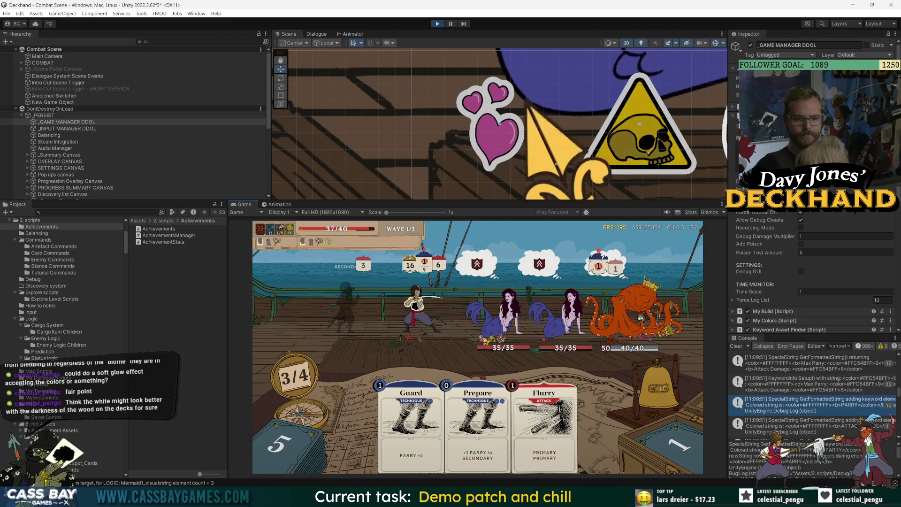
# Clear the selection and switch to Discord's #demo-discussion channel, closing the enlarged image
pyautogui.moveTo(492, 341)
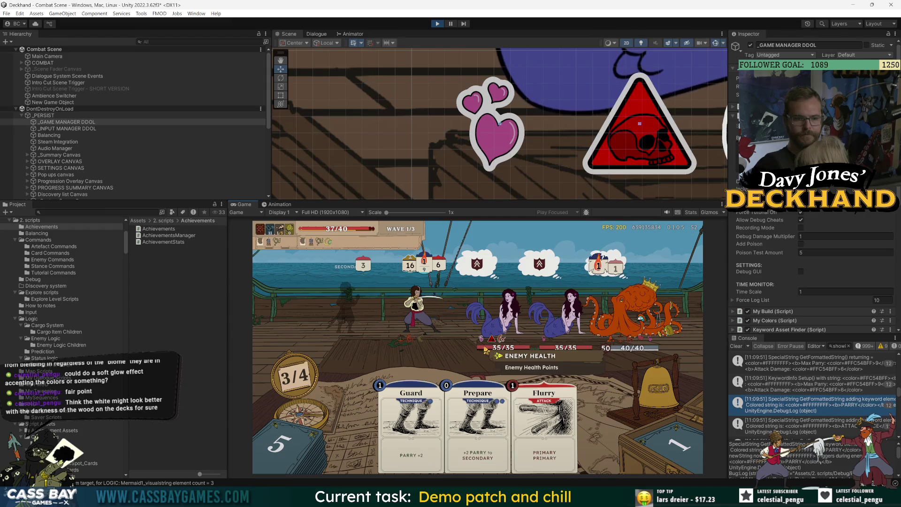
pyautogui.moveTo(608, 354)
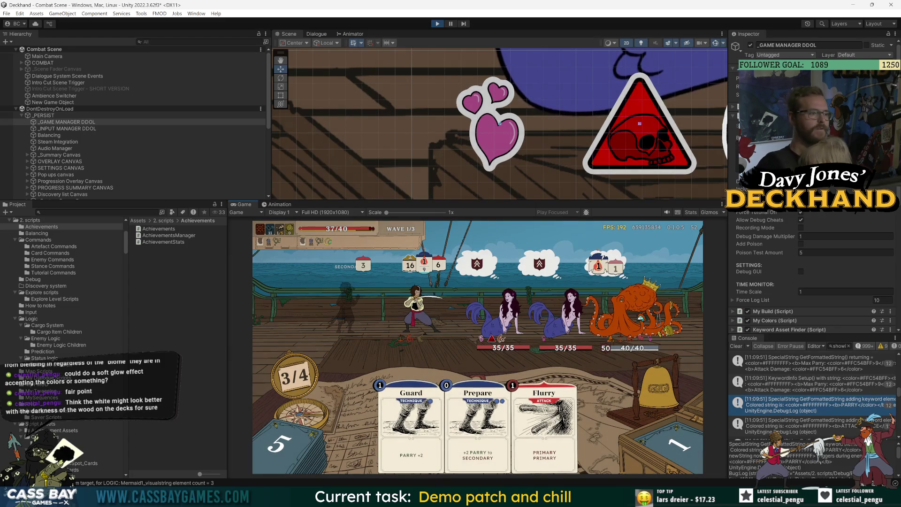
pyautogui.click(229, 393)
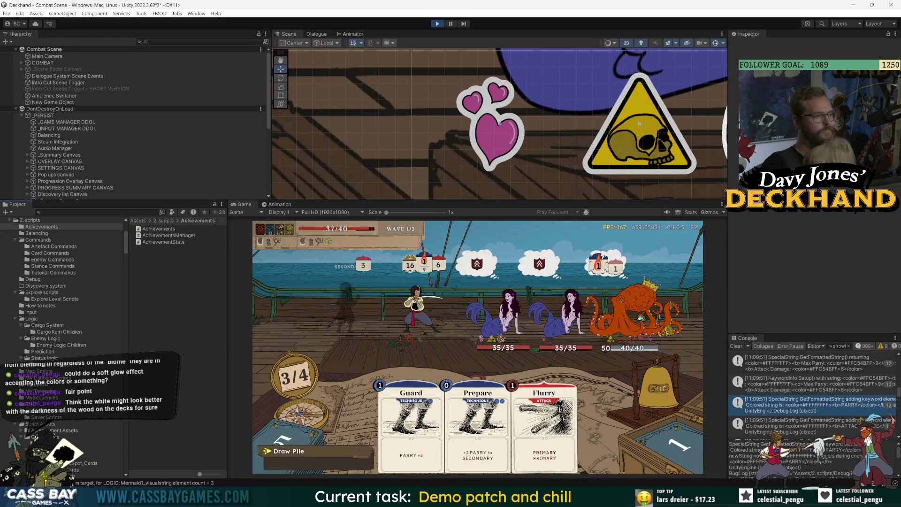
pyautogui.scroll(-6, 80, 104)
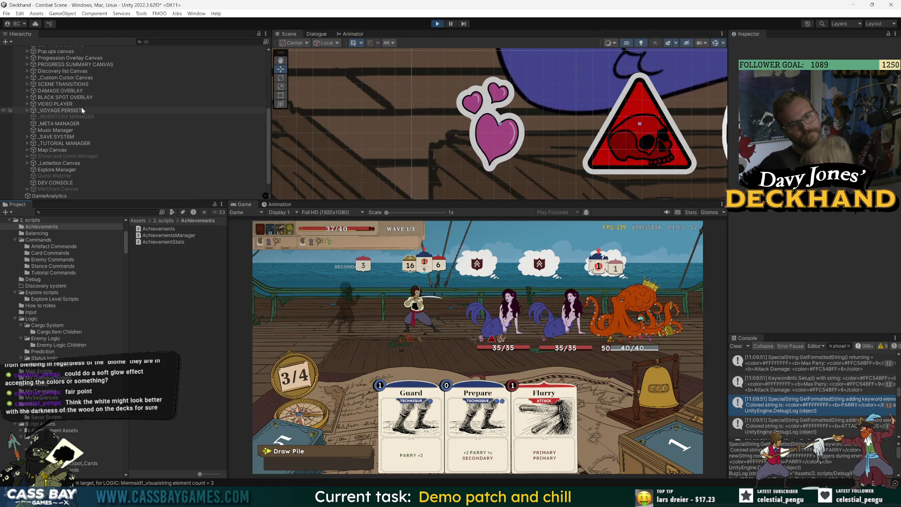
pyautogui.scroll(-2, 73, 157)
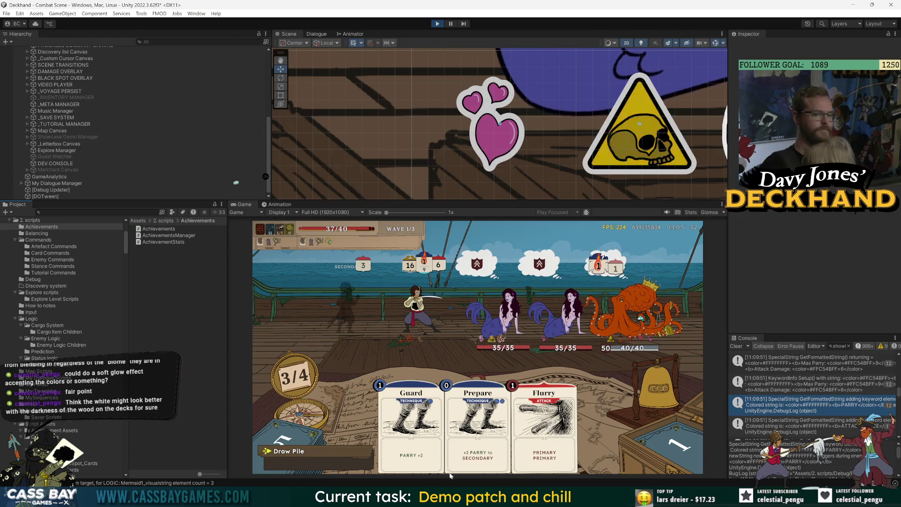
pyautogui.hotkey('alt', 'Tab')
pyautogui.press('Escape')
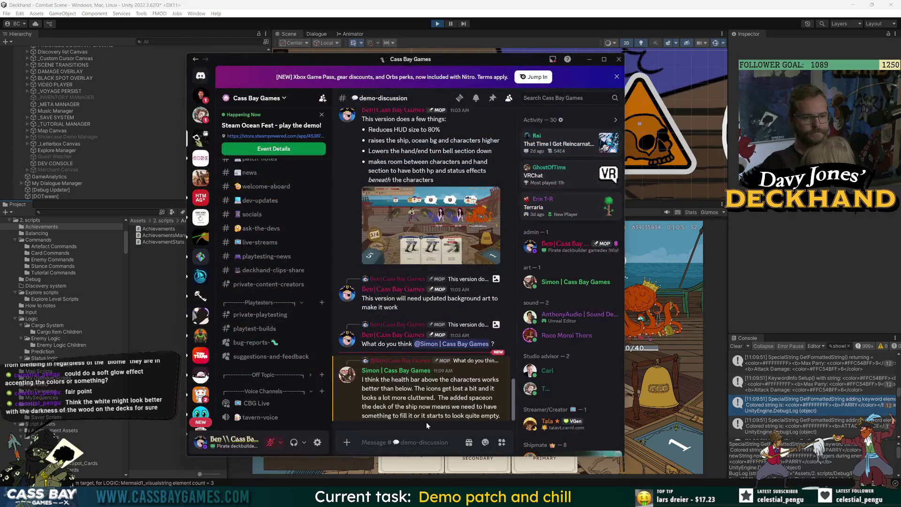
# Highlight the reply's lines about the health bar and the cluttered deck, then return to Unity
pyautogui.moveTo(411, 379); pyautogui.dragTo(439, 406)
pyautogui.click(439, 407)
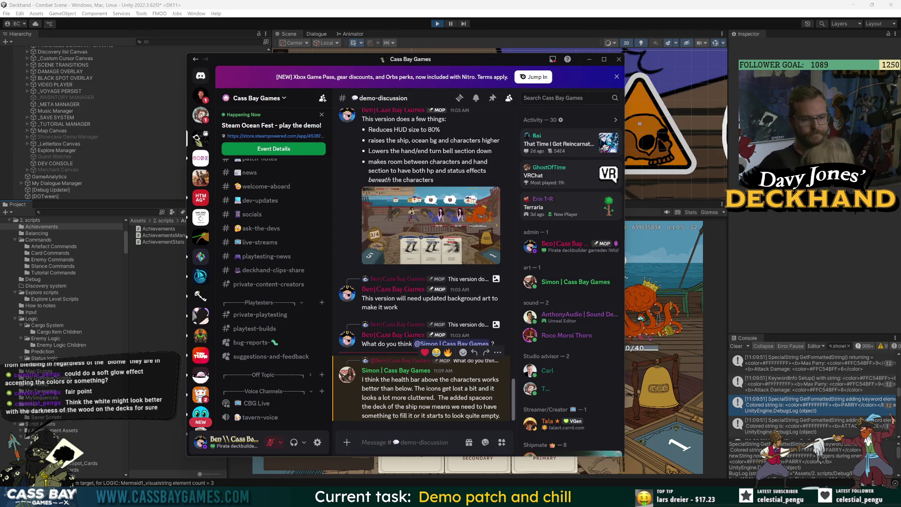
pyautogui.moveTo(383, 397); pyautogui.dragTo(425, 415)
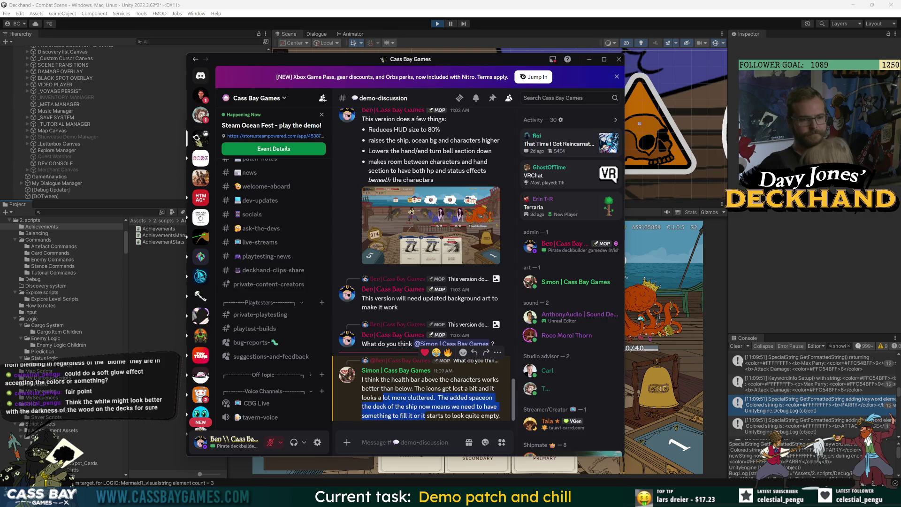
pyautogui.click(457, 422)
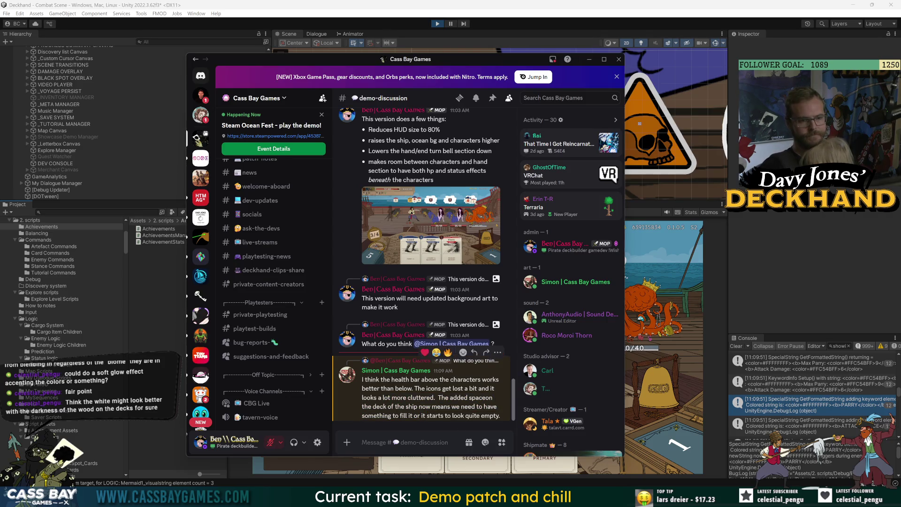
pyautogui.scroll(3, 443, 268)
pyautogui.scroll(-3, 443, 269)
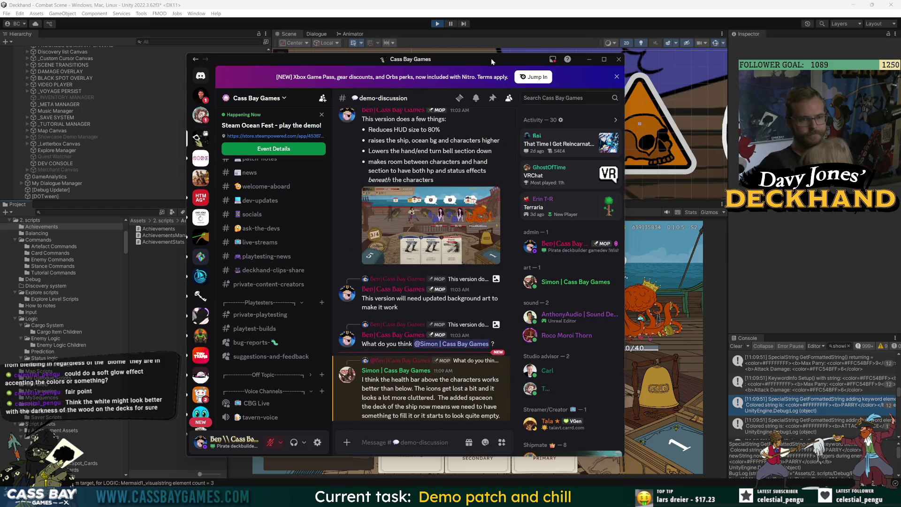
pyautogui.click(492, 50)
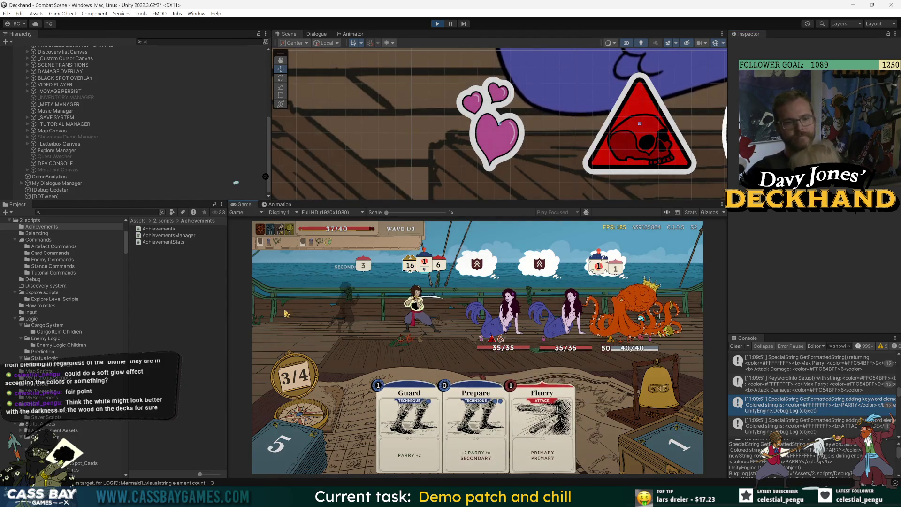
# Inspect the _TUTORIAL MANAGER object's tips in the Inspector
pyautogui.click(65, 124)
pyautogui.scroll(8, 84, 160)
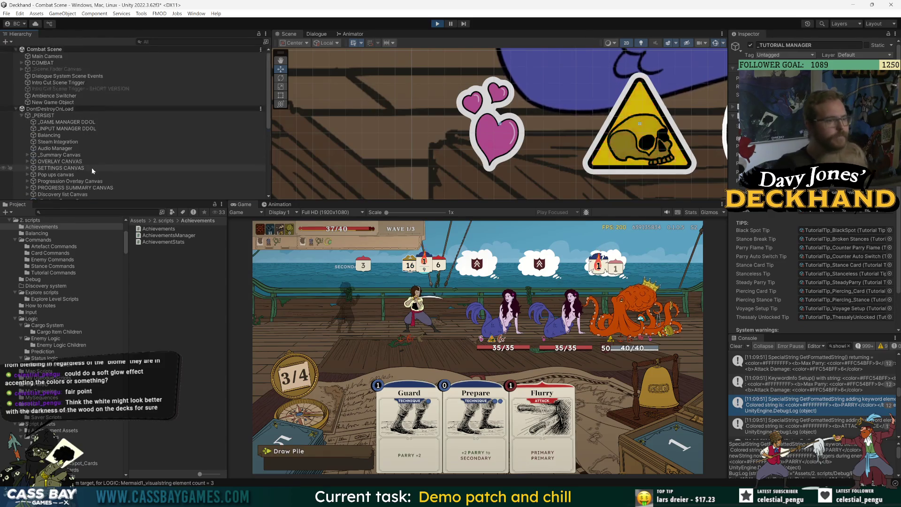
pyautogui.scroll(-3, 91, 112)
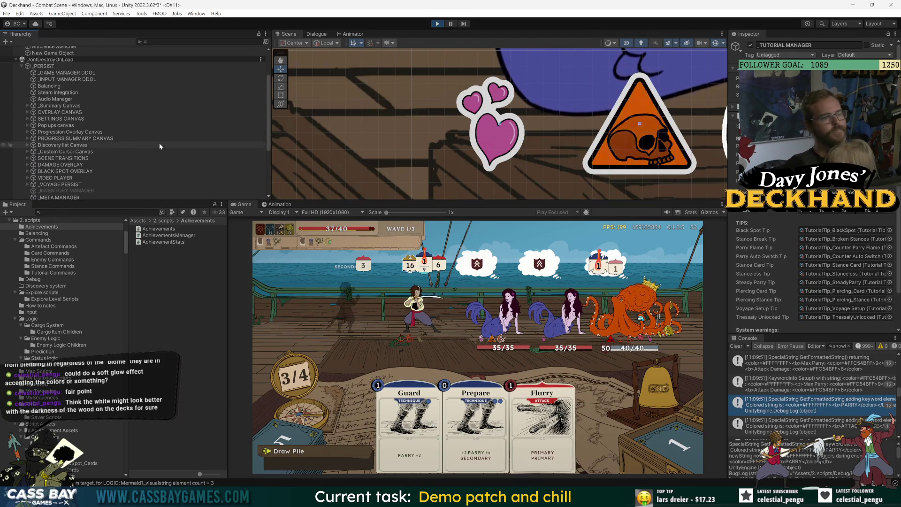
pyautogui.scroll(-6, 66, 143)
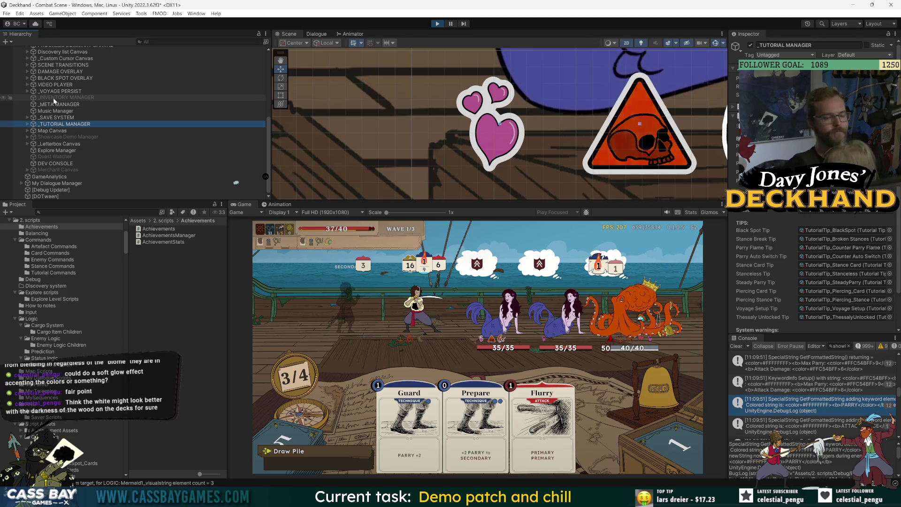
pyautogui.scroll(3, 74, 92)
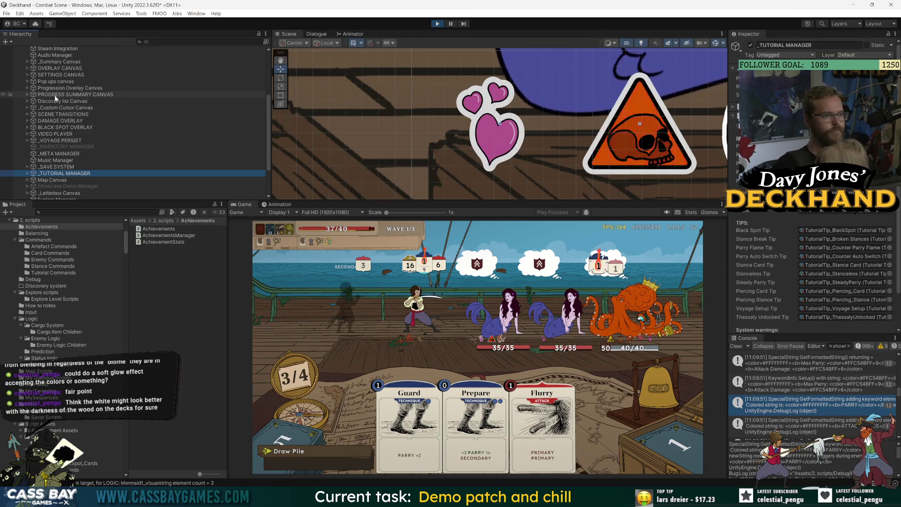
pyautogui.scroll(6, 24, 66)
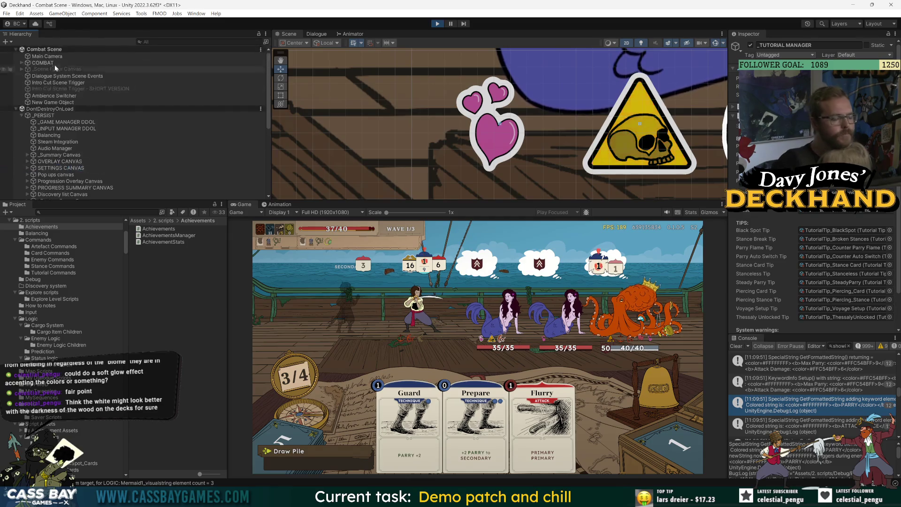
# Expand COMBAT, inspect PlayArea and the enemy's Charm status, then collapse the enemy groups
pyautogui.click(23, 63)
pyautogui.click(121, 155)
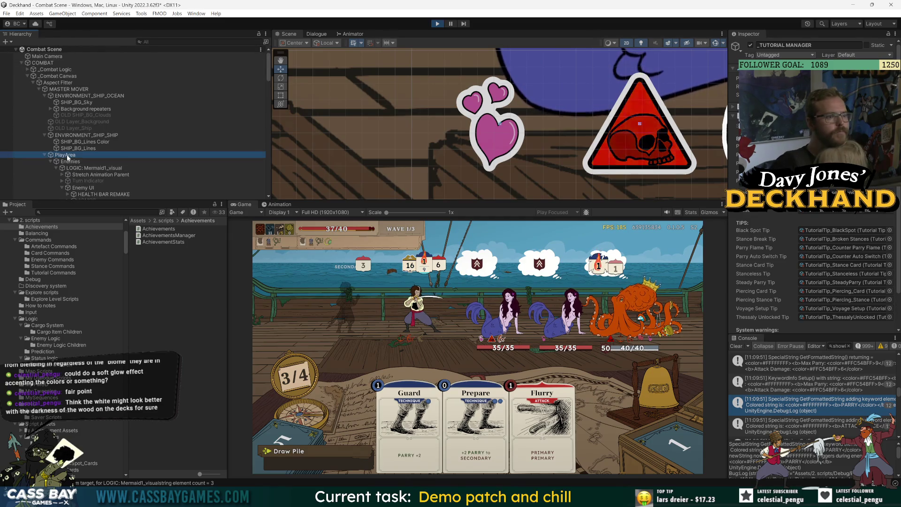
pyautogui.scroll(-3, 121, 156)
pyautogui.scroll(-2, 123, 159)
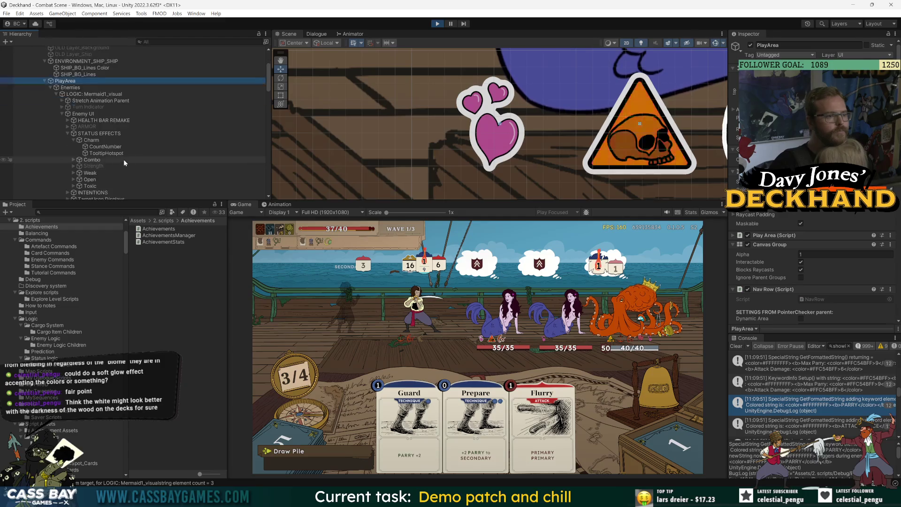
pyautogui.click(96, 140)
pyautogui.click(106, 154)
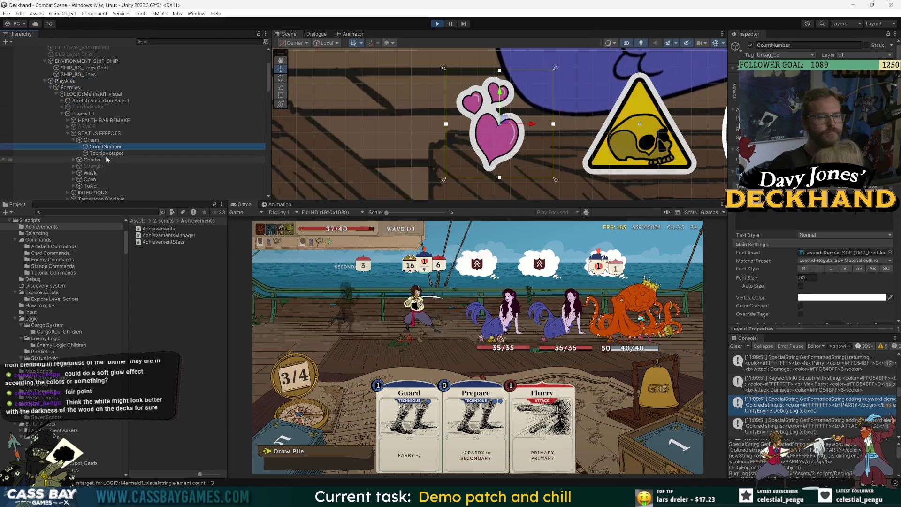
pyautogui.click(68, 134)
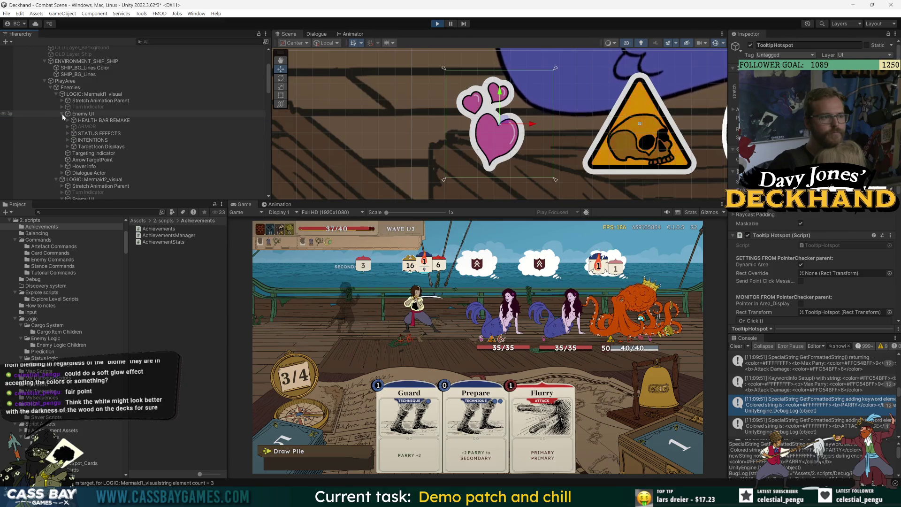
pyautogui.click(63, 114)
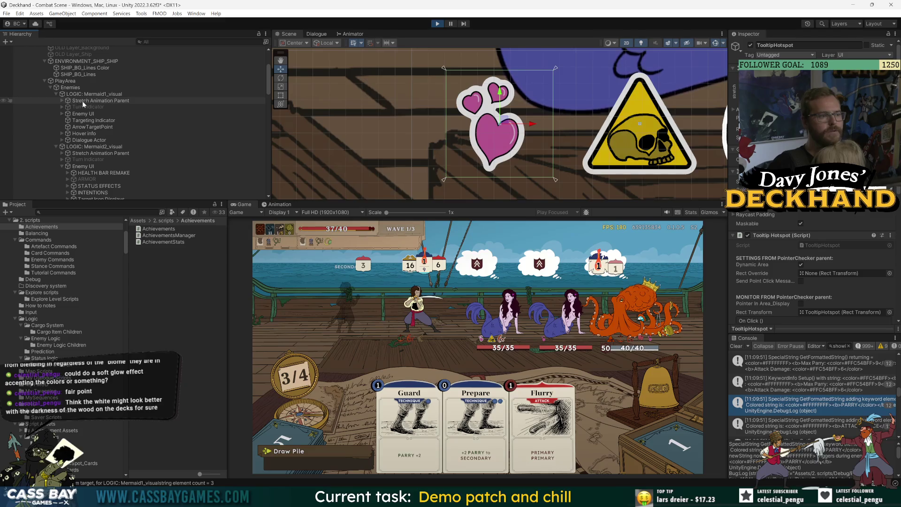
pyautogui.click(50, 87)
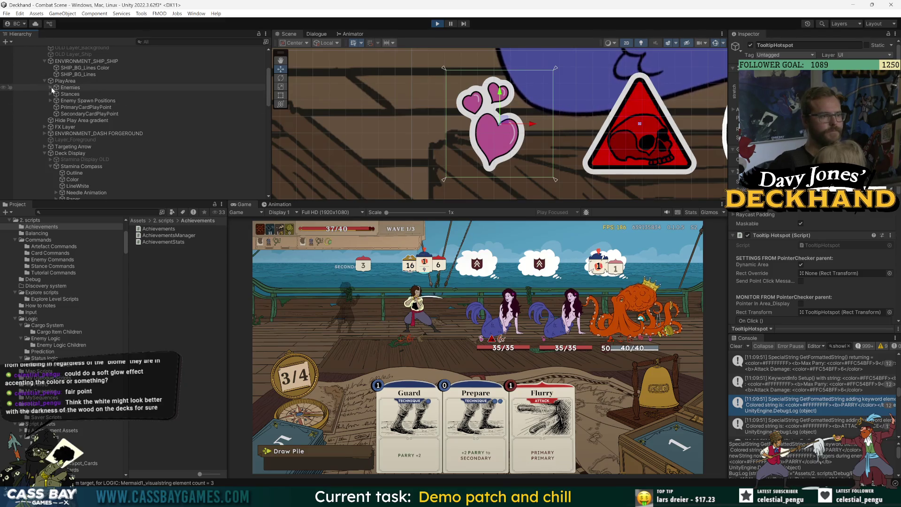
# Expand Stances, frame Stance Image_Lines with F, collapse Parry and select the Strength icon
pyautogui.click(50, 94)
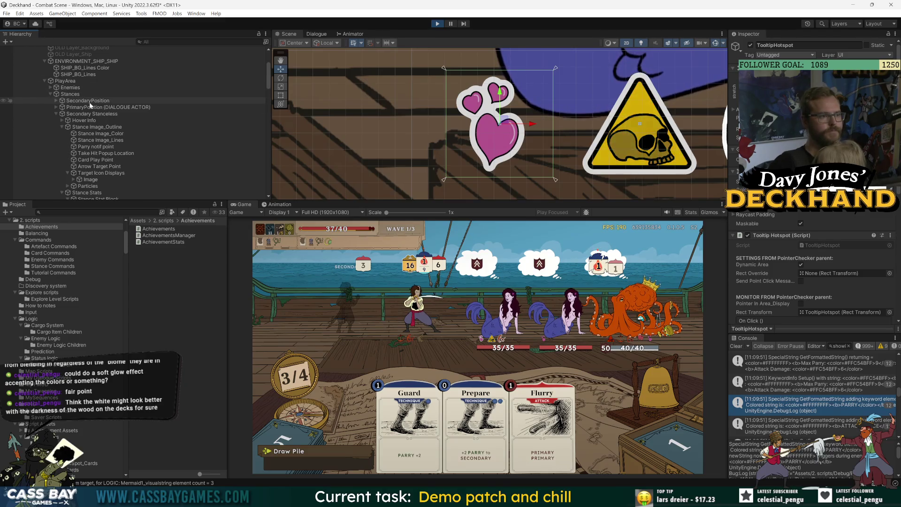
pyautogui.click(108, 134)
pyautogui.click(111, 140)
pyautogui.press('f')
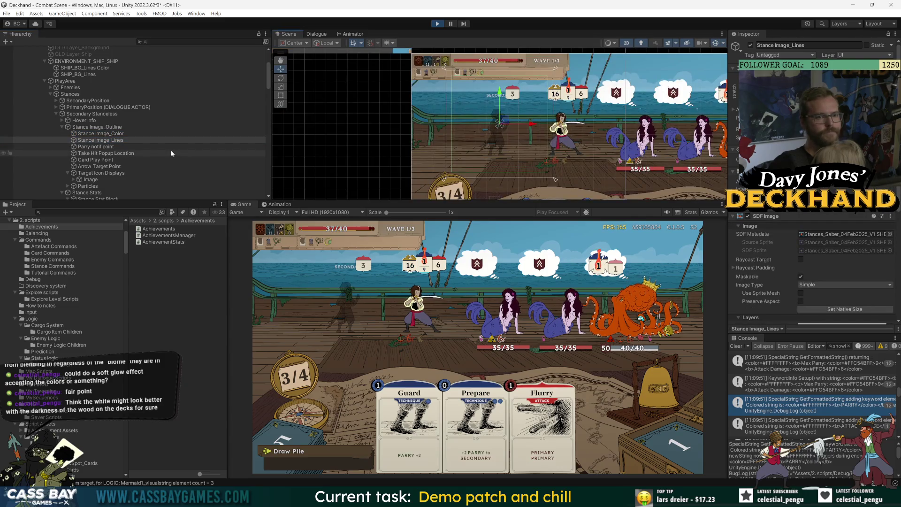
pyautogui.click(63, 127)
pyautogui.scroll(-3, 156, 167)
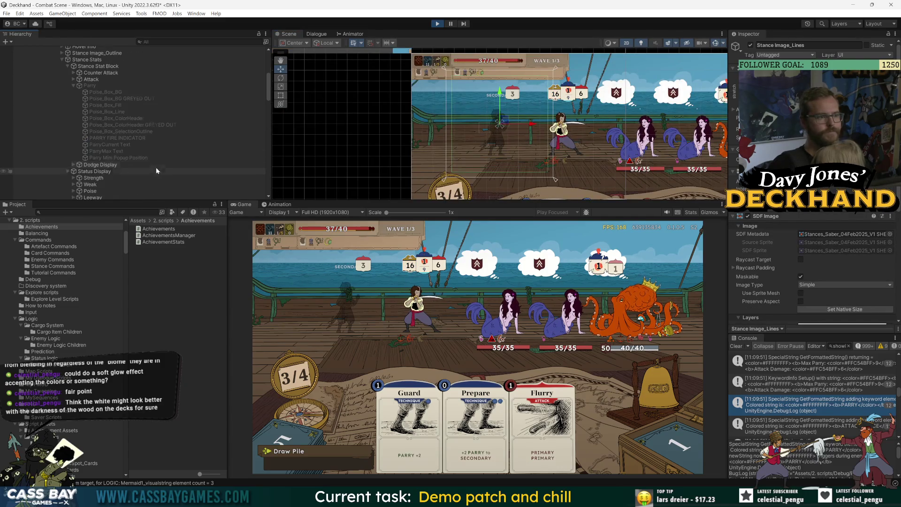
pyautogui.scroll(-2, 131, 138)
pyautogui.click(74, 61)
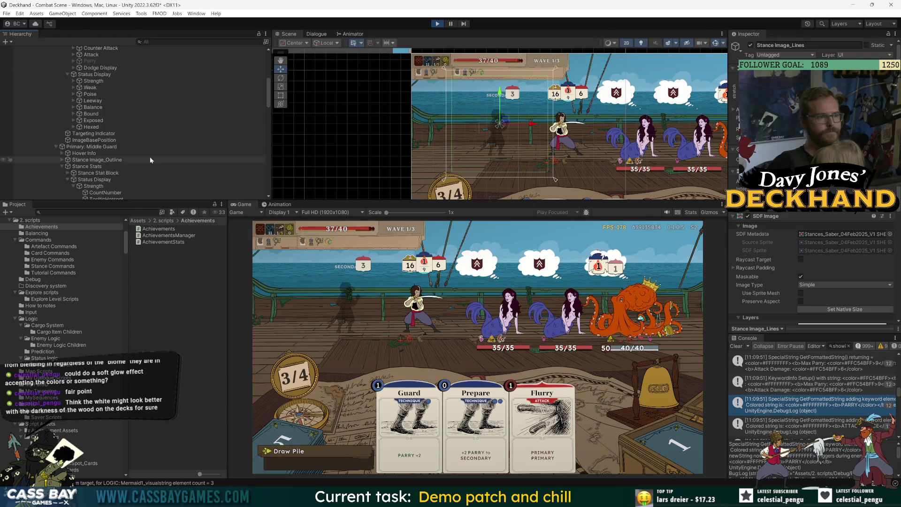
pyautogui.click(93, 81)
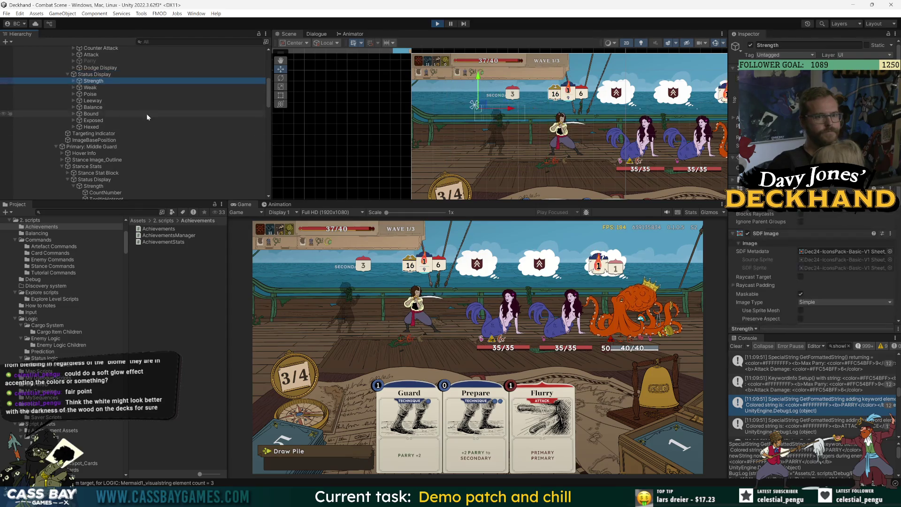
pyautogui.scroll(-2, 146, 113)
pyautogui.click(87, 97)
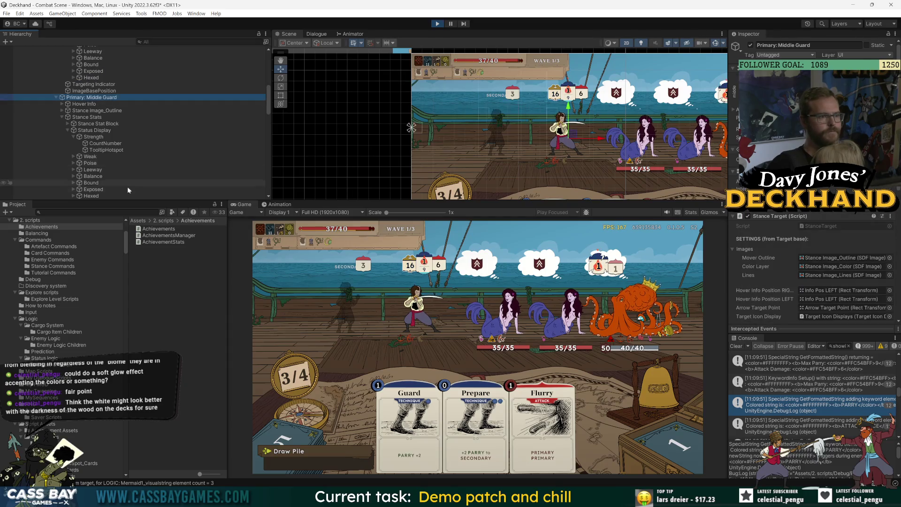
pyautogui.click(90, 156)
pyautogui.click(74, 136)
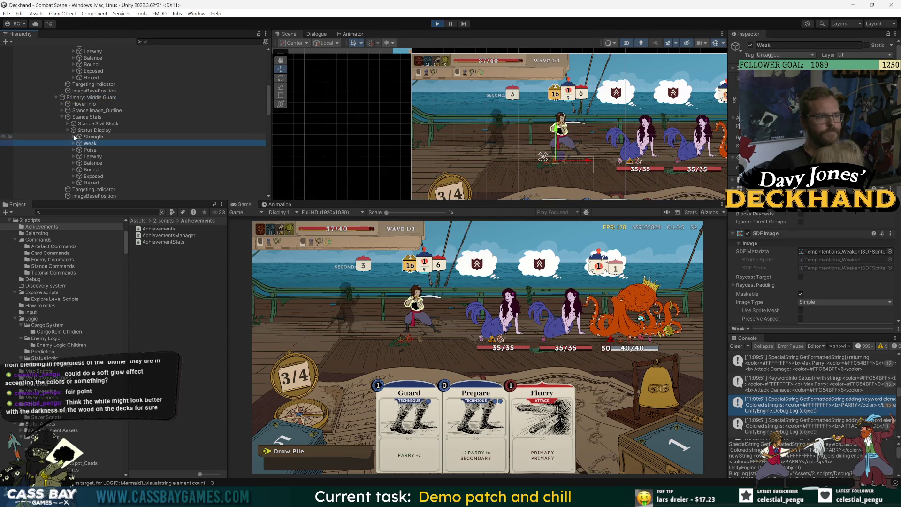
pyautogui.click(100, 137)
pyautogui.click(751, 45)
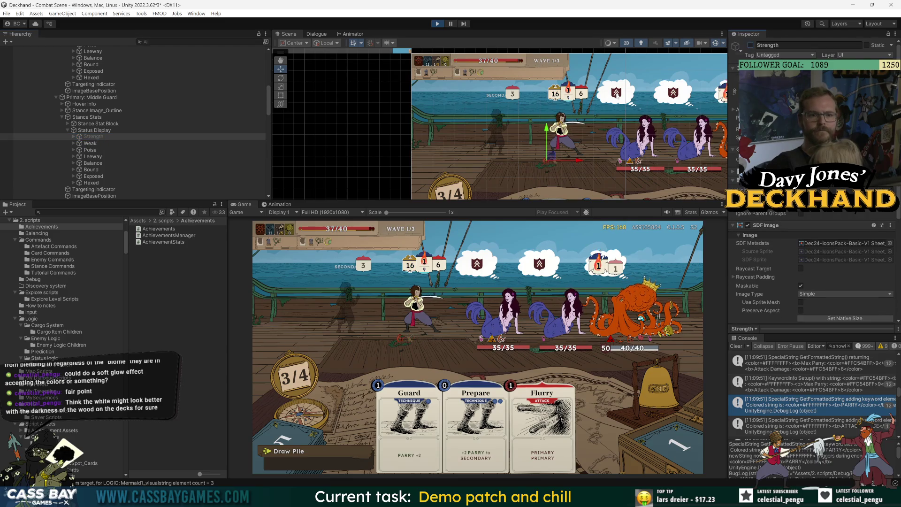
pyautogui.press('Down')
pyautogui.press('Down')
pyautogui.press('Down')
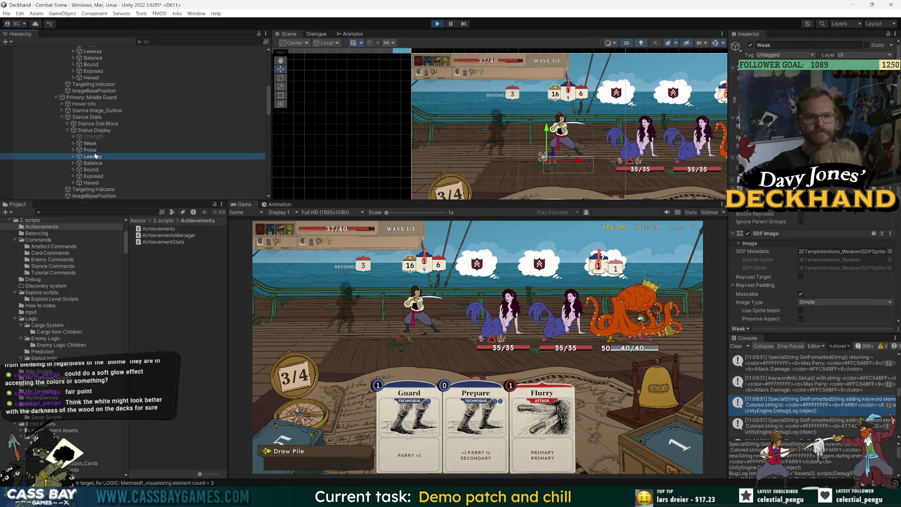
pyautogui.press('Up')
pyautogui.press('Up')
pyautogui.hotkey('alt', 'shift', 'a')
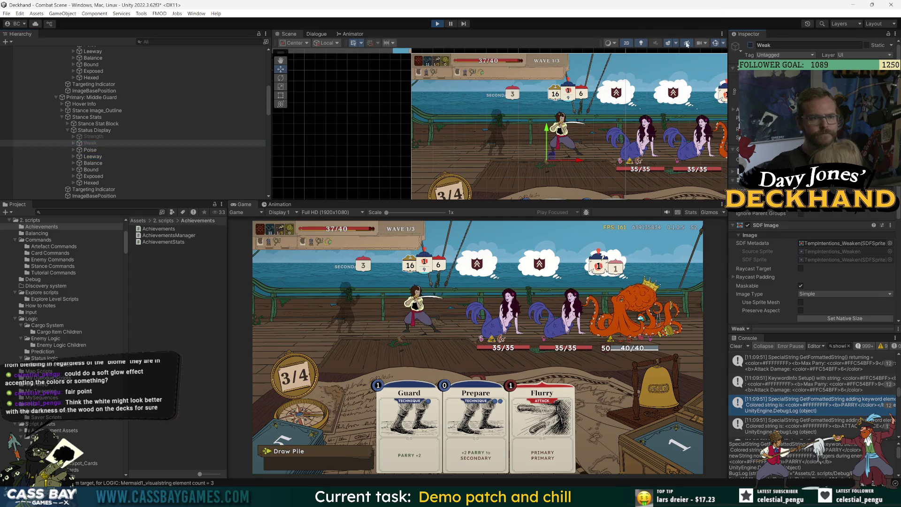
pyautogui.press('Down')
pyautogui.hotkey('shift', 'Down')
pyautogui.hotkey('shift', 'Down')
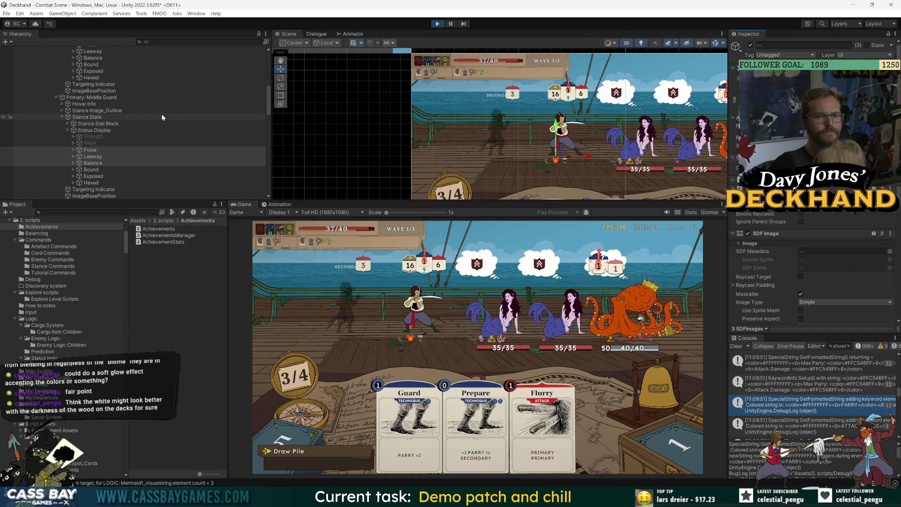
pyautogui.click(146, 130)
pyautogui.click(93, 157)
pyautogui.hotkey('alt', 'shift', 'a')
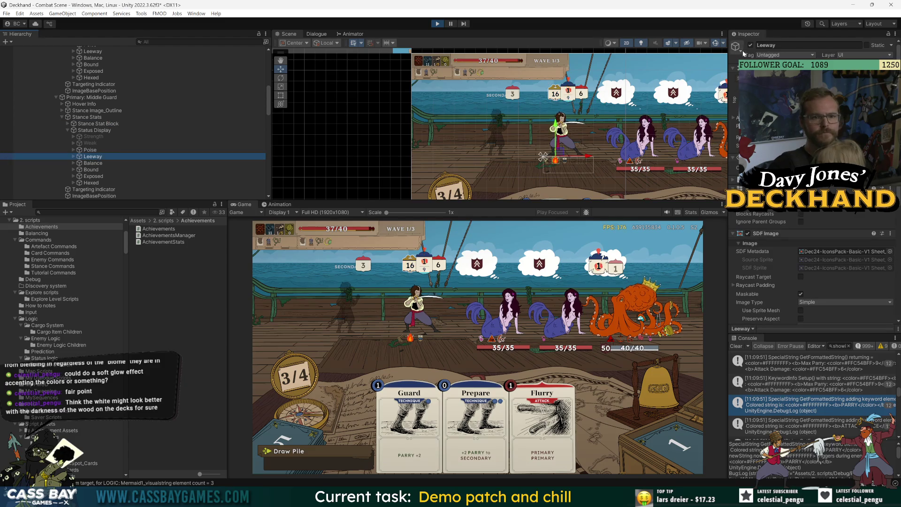
pyautogui.click(91, 169)
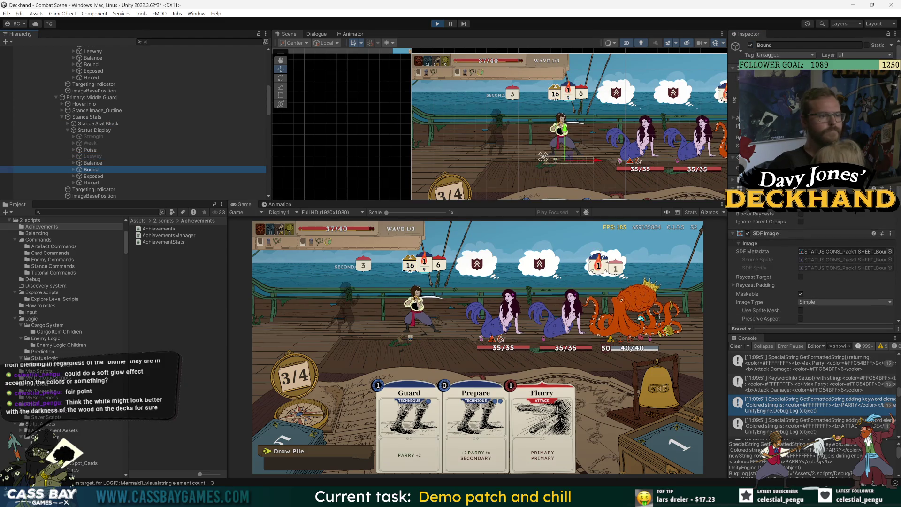
pyautogui.click(91, 183)
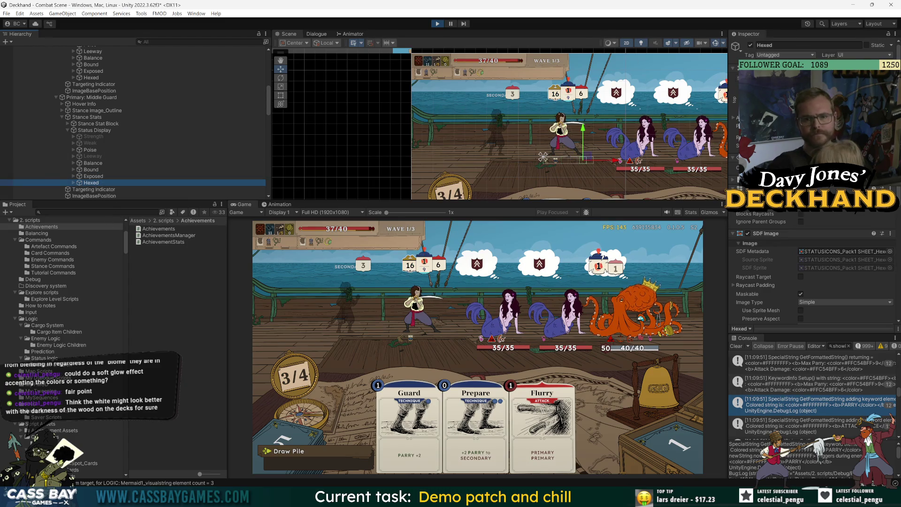
pyautogui.scroll(-5, 865, 210)
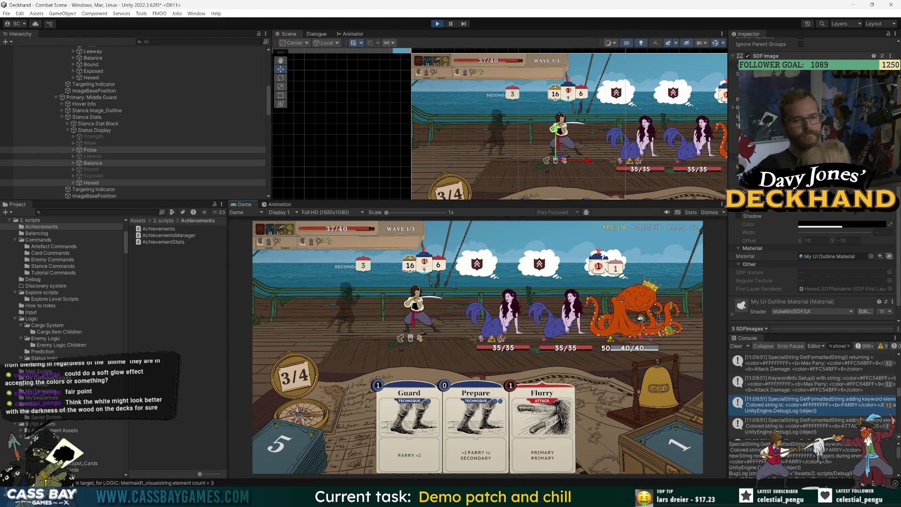
pyautogui.scroll(-5, 879, 415)
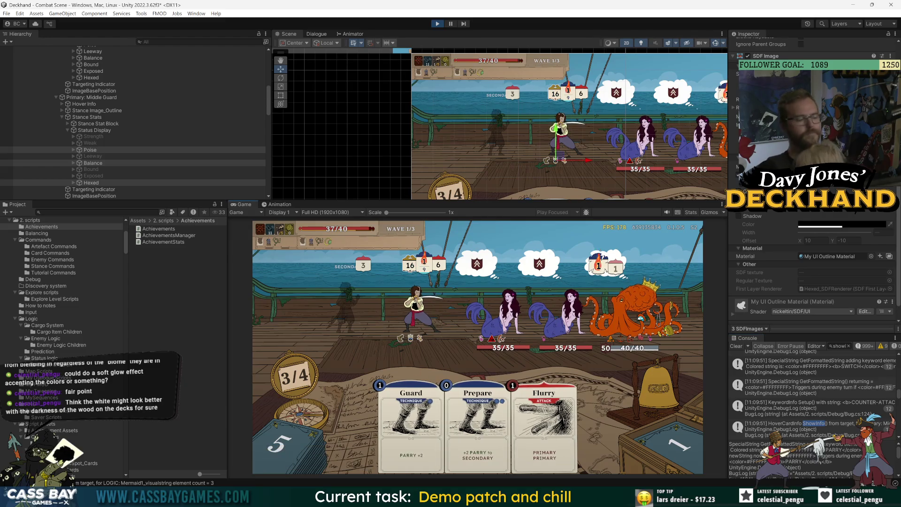
pyautogui.press('super+shift+s')
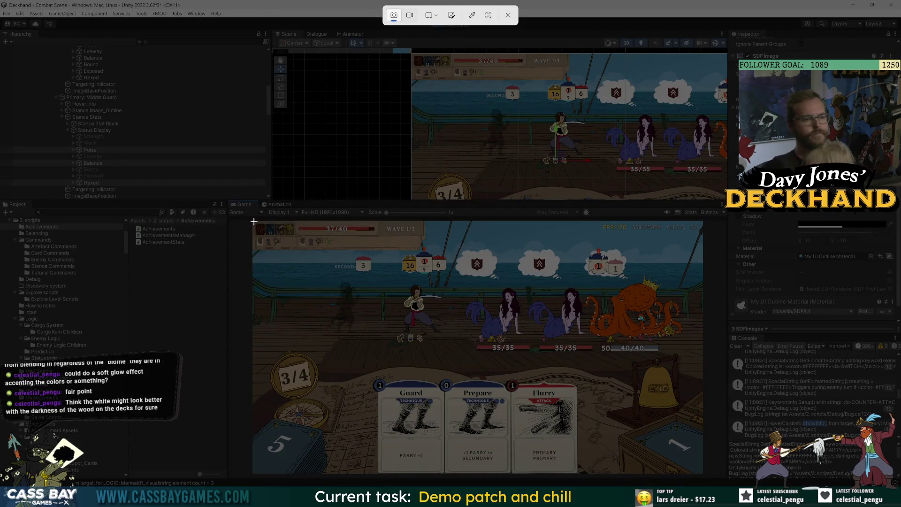
# Snip the Game view of the running combat scene, then open the progress and discovery panel
pyautogui.moveTo(253, 221)
pyautogui.mouseDown()
pyautogui.moveTo(638, 427)
pyautogui.moveTo(709, 484)
pyautogui.moveTo(703, 475)
pyautogui.mouseUp()
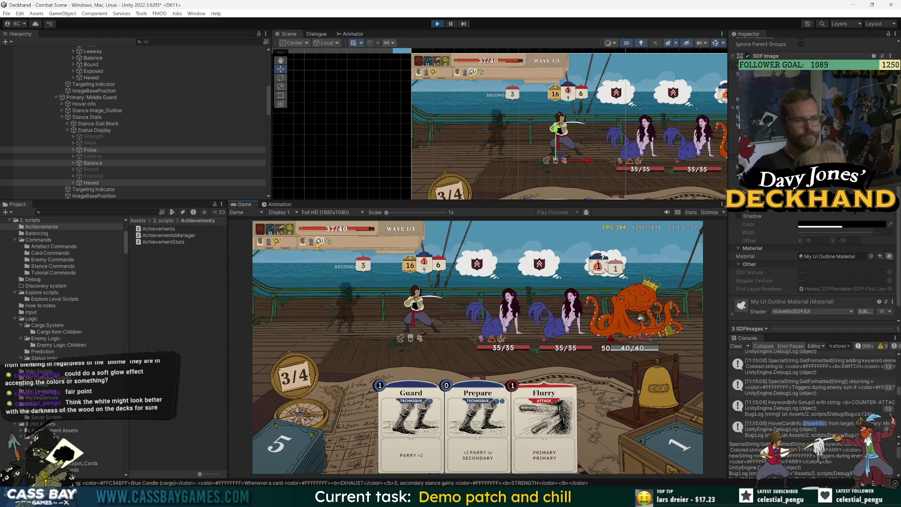
pyautogui.click(280, 231)
pyautogui.click(669, 442)
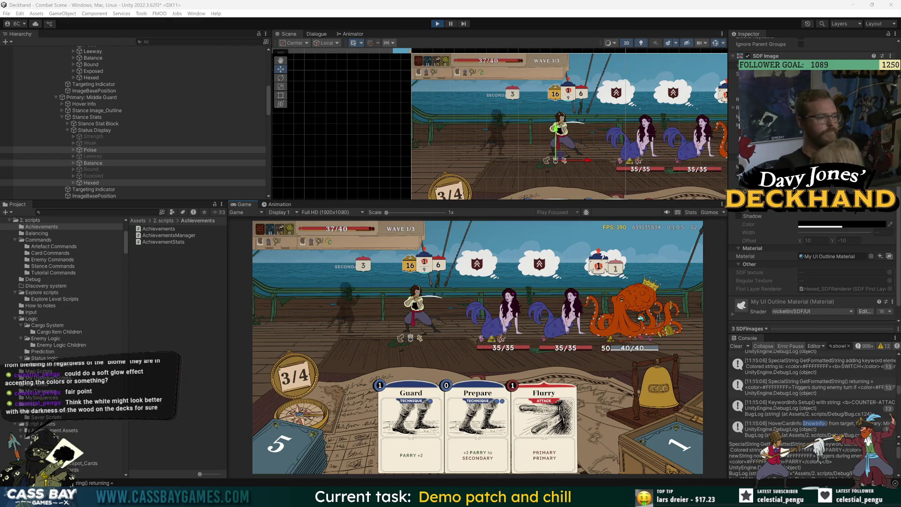
pyautogui.moveTo(544, 422)
pyautogui.mouseDown()
pyautogui.moveTo(423, 319)
pyautogui.moveTo(399, 324)
pyautogui.moveTo(614, 455)
pyautogui.moveTo(619, 448)
pyautogui.mouseUp()
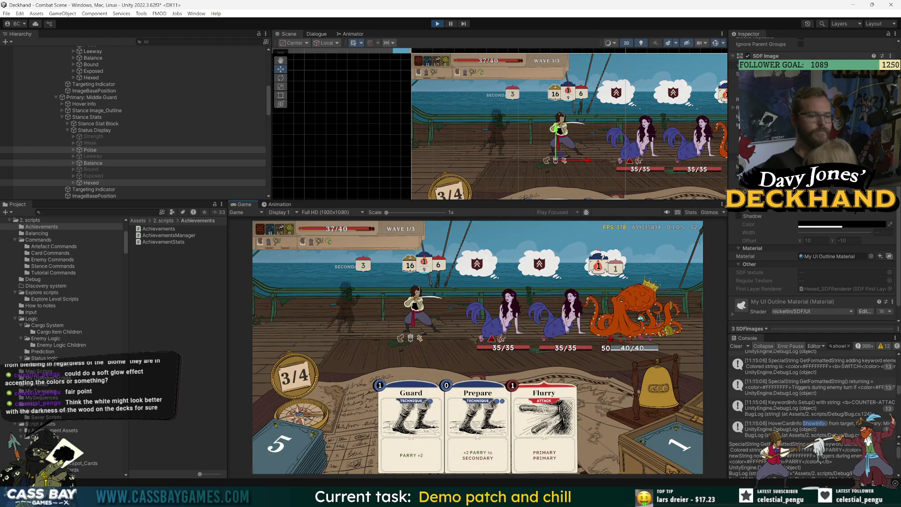
pyautogui.click(256, 438)
pyautogui.click(277, 415)
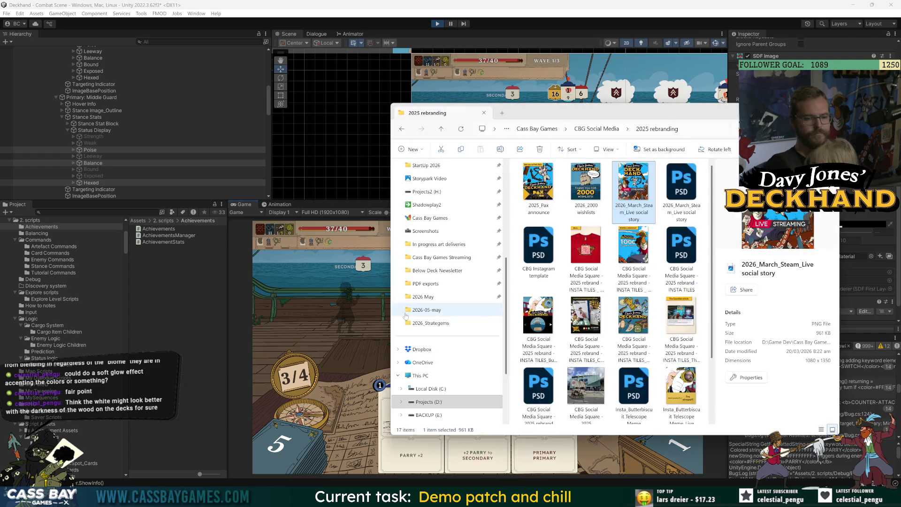
# Browse the Screenshots folder in File Explorer, then switch to Photoshop and start a new document
pyautogui.hotkey('alt', 'Tab')
pyautogui.click(425, 231)
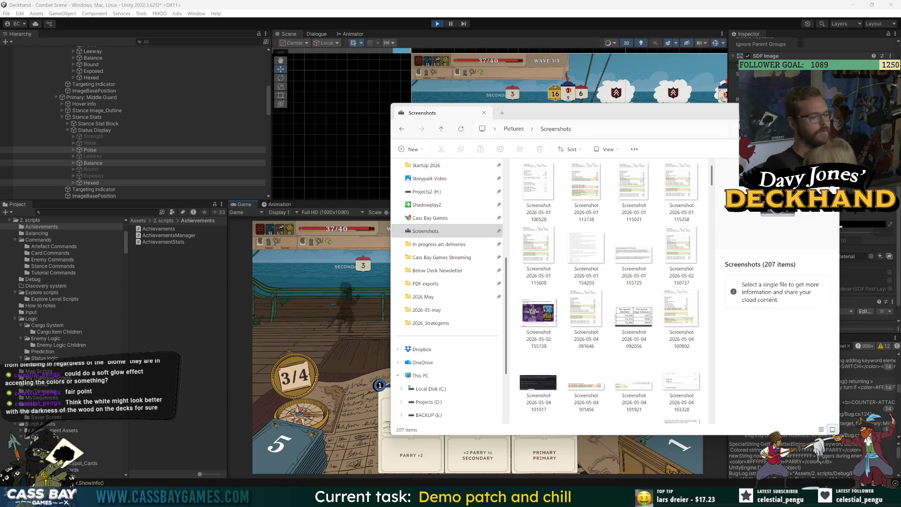
pyautogui.click(313, 328)
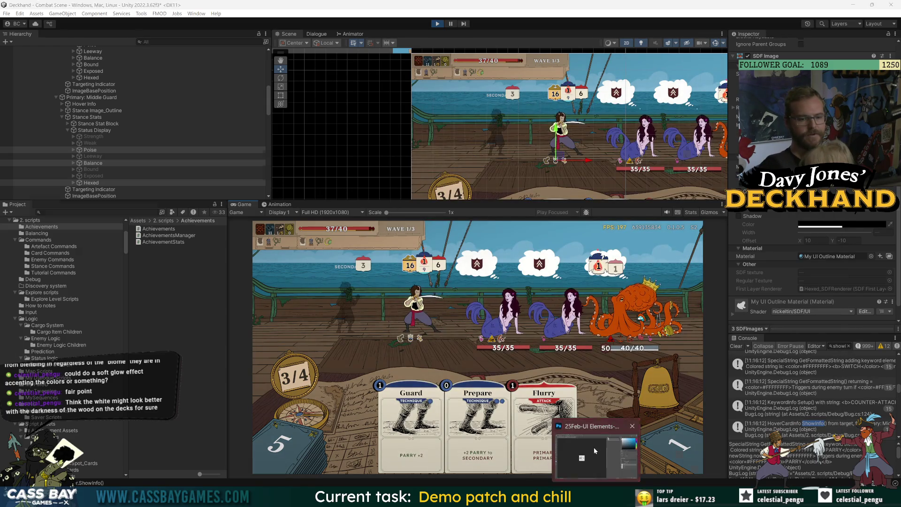
pyautogui.click(596, 451)
pyautogui.click(18, 4)
pyautogui.click(23, 15)
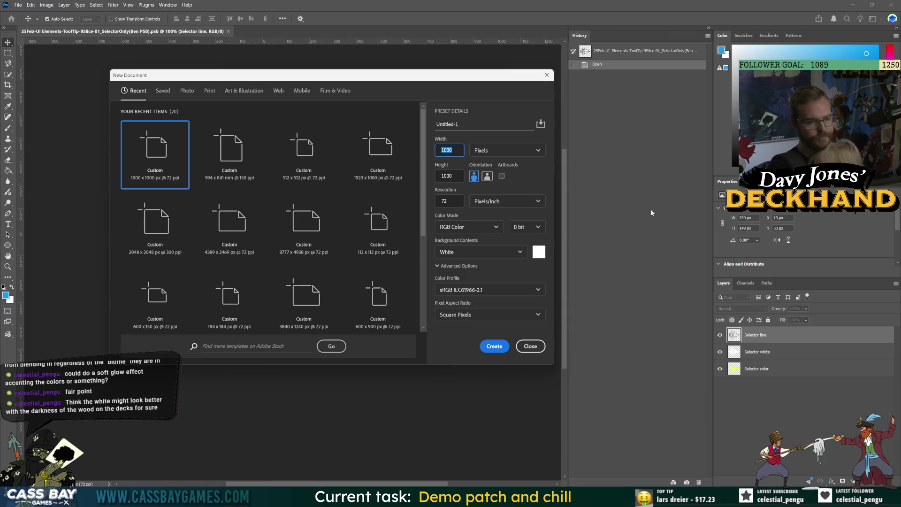
# Create the Untitled-1 document at 1080 px wide by 2160 px tall
pyautogui.write('1')
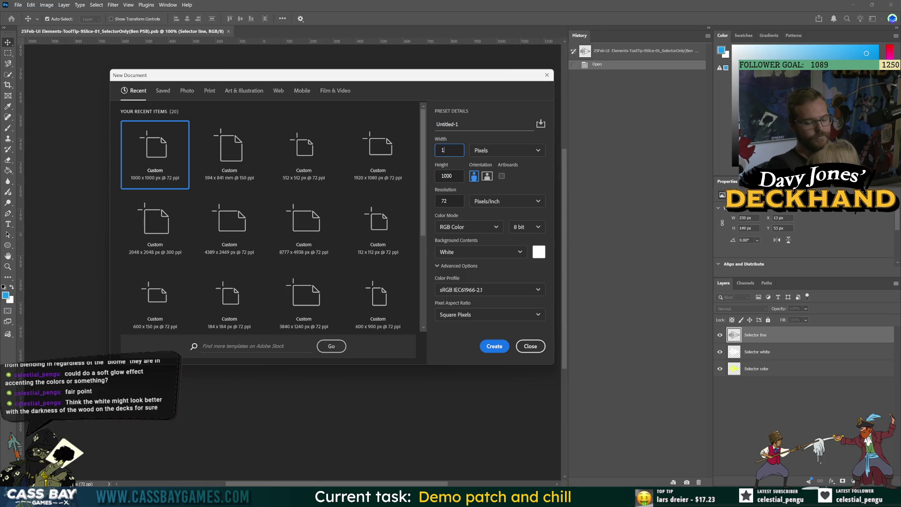
pyautogui.write('080')
pyautogui.press('Tab')
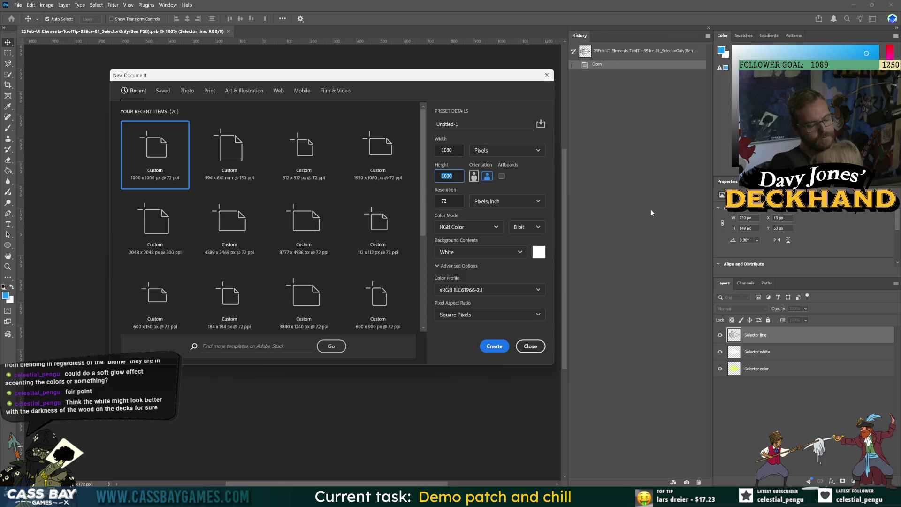
pyautogui.write('216')
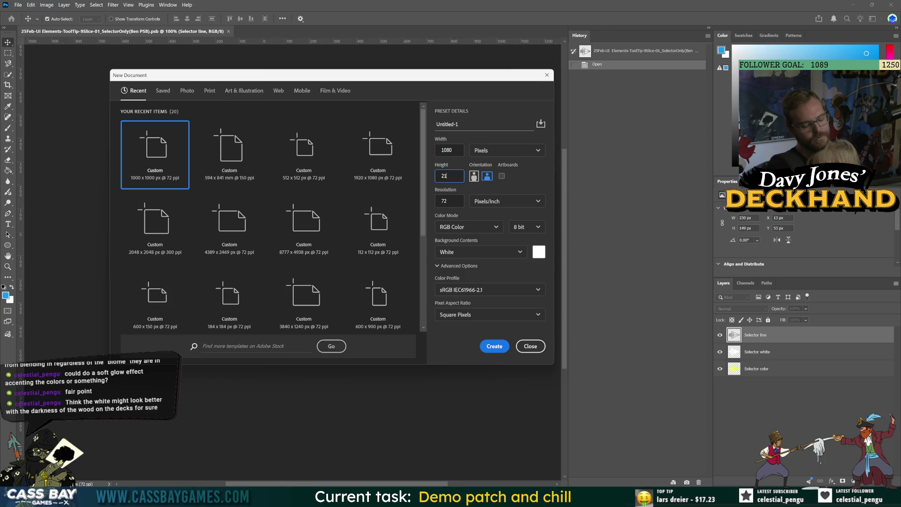
pyautogui.press('Return')
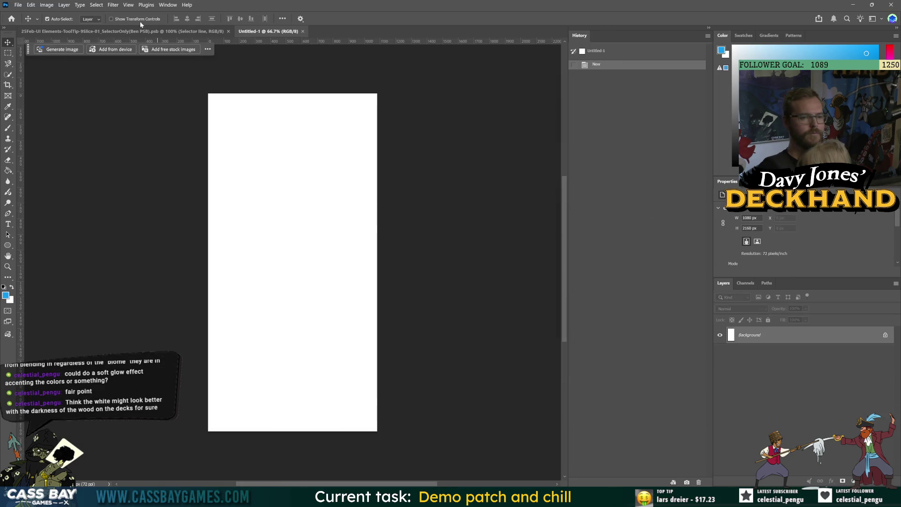
# Set the canvas width to 1920 px in Canvas Size, then return to the Screenshots window
pyautogui.press('ctrl')
pyautogui.click(47, 5)
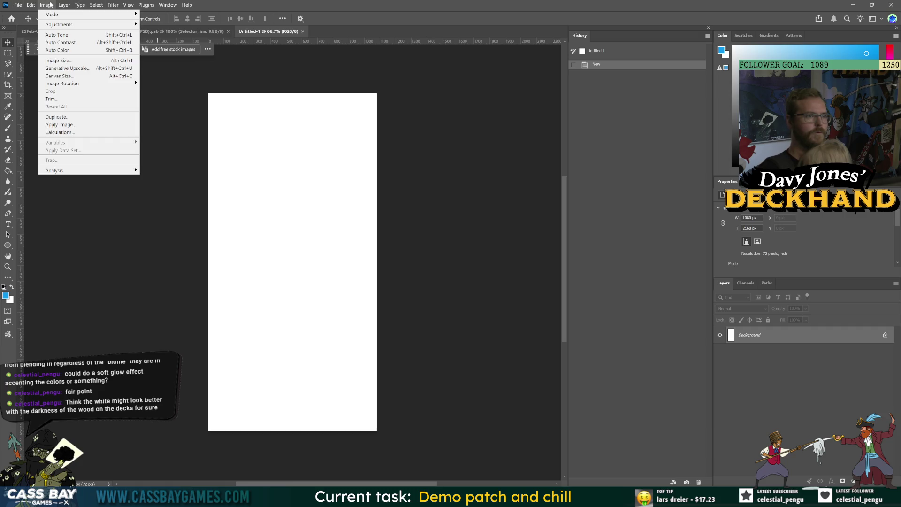
pyautogui.moveTo(47, 5)
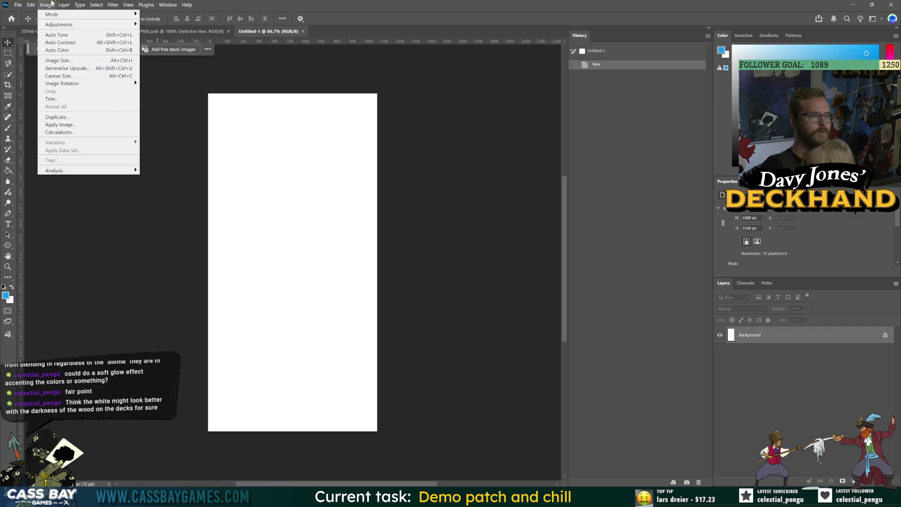
pyautogui.click(77, 74)
pyautogui.click(224, 303)
pyautogui.doubleClick(223, 312)
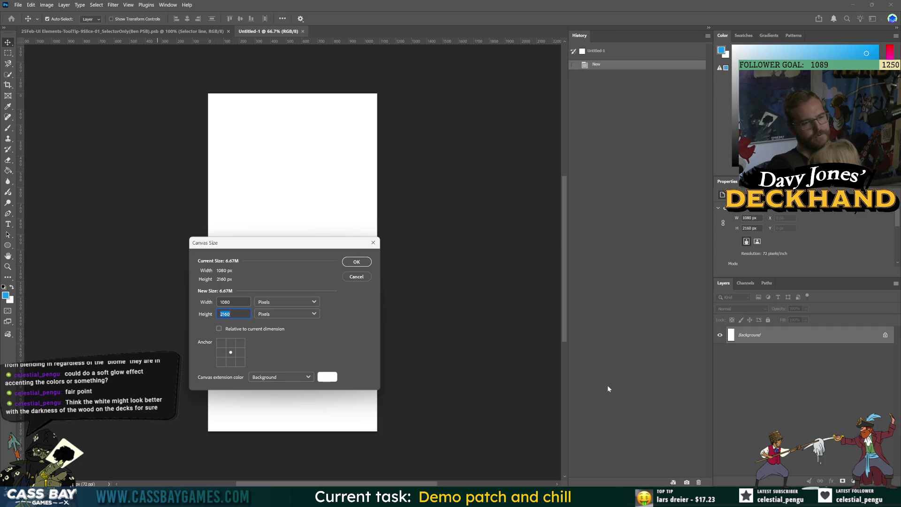
pyautogui.click(229, 302)
pyautogui.doubleClick(230, 302)
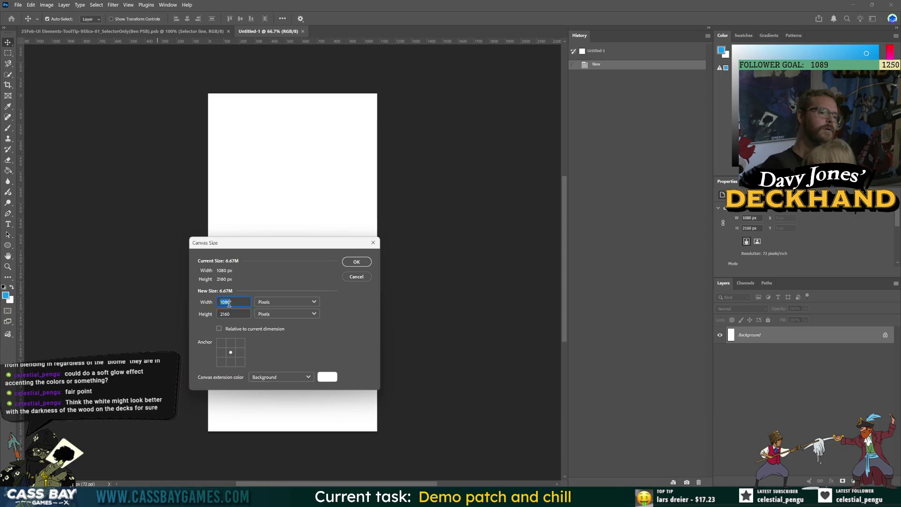
pyautogui.click(223, 314)
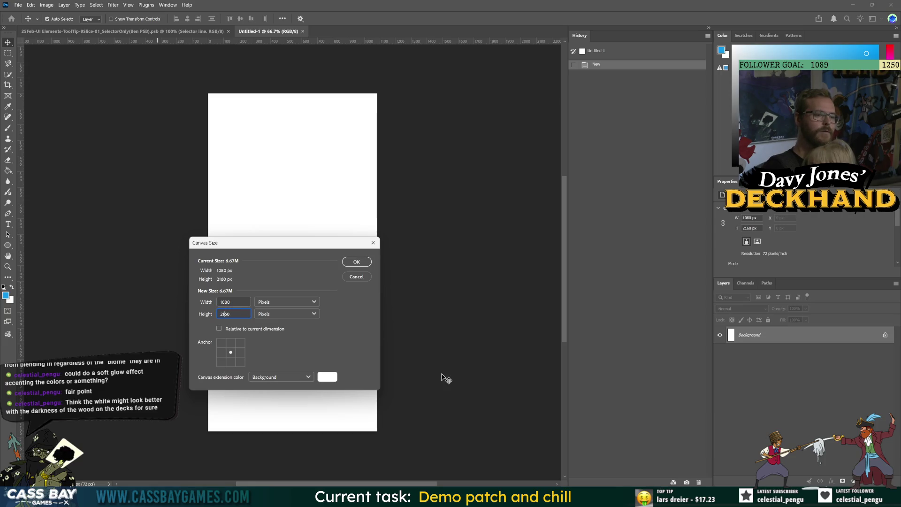
pyautogui.doubleClick(223, 314)
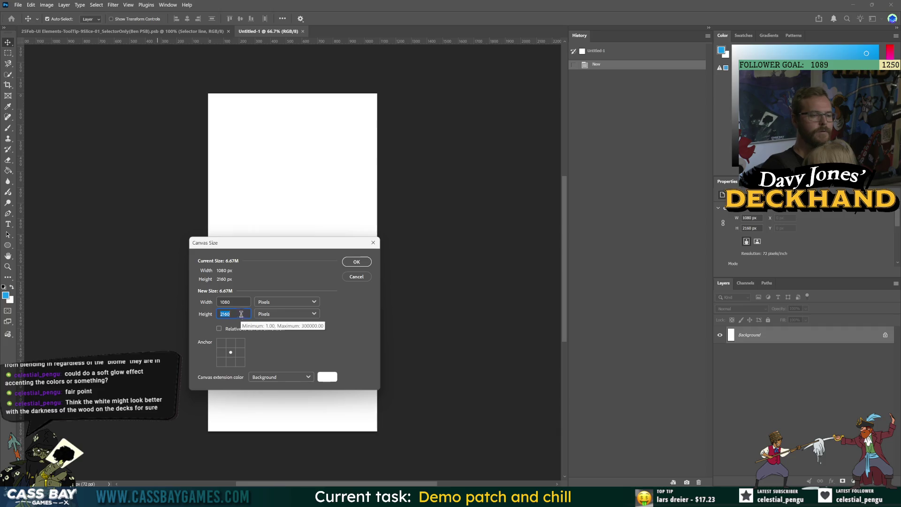
pyautogui.doubleClick(241, 300)
pyautogui.write('1920')
pyautogui.press('Return')
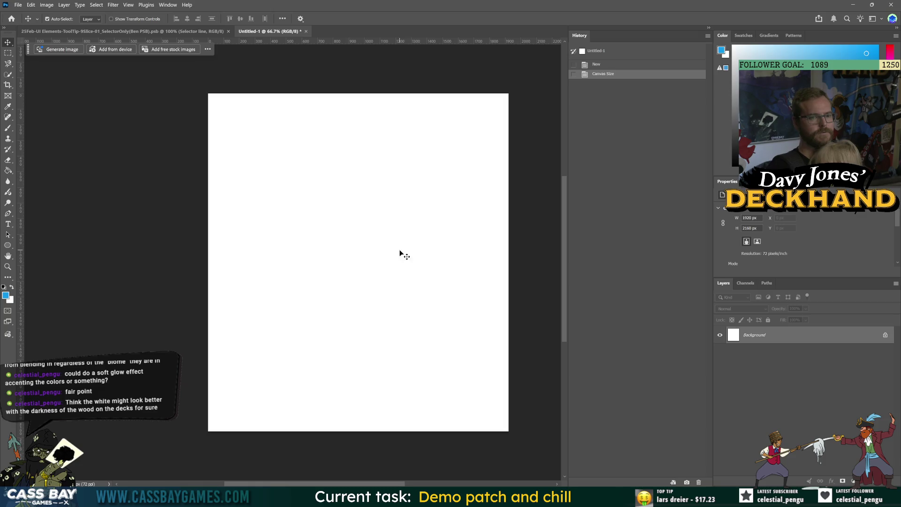
pyautogui.hotkey('alt', 'Tab')
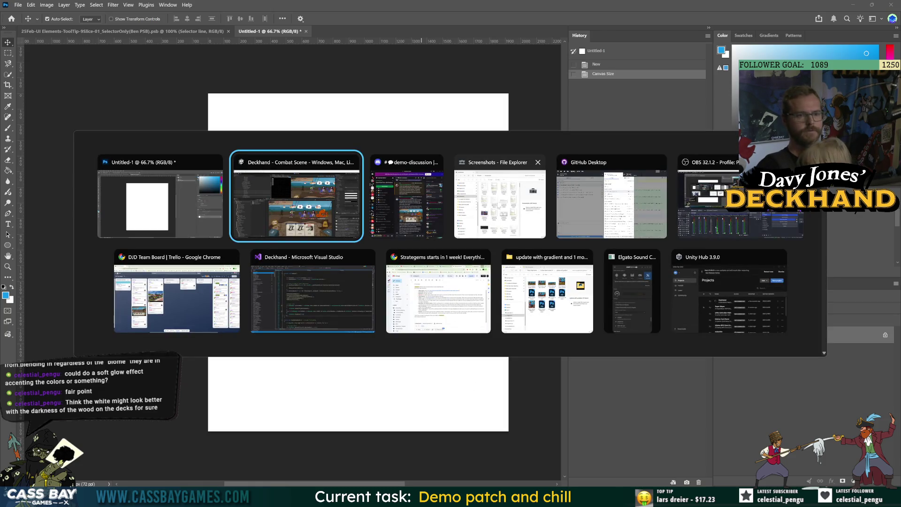
pyautogui.click(498, 202)
# Sort Screenshots newest first and place the latest screenshot, scaled to full width, in the bottom half
pyautogui.click(566, 150)
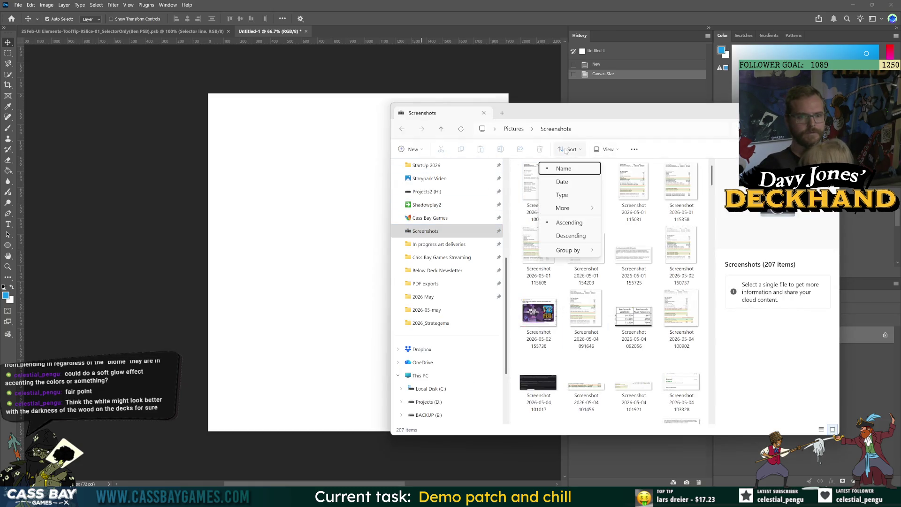
pyautogui.click(578, 182)
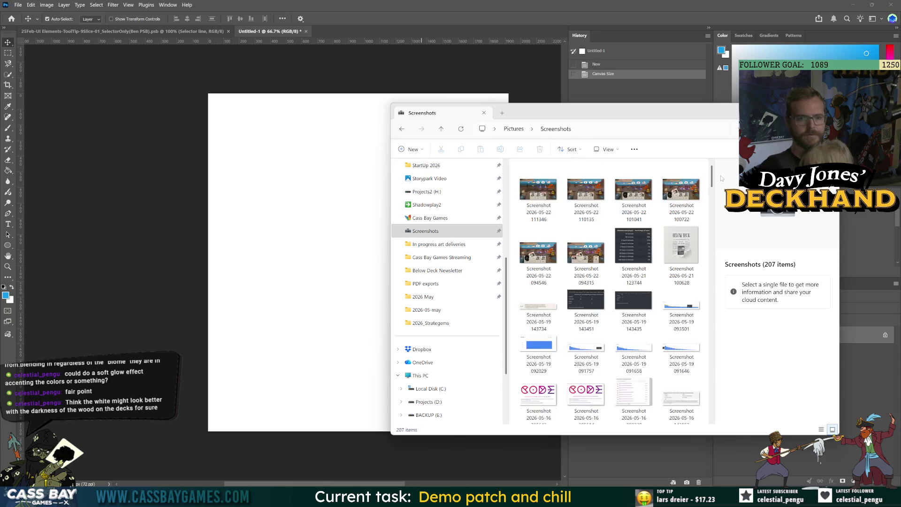
pyautogui.click(539, 192)
pyautogui.moveTo(539, 194)
pyautogui.mouseDown()
pyautogui.moveTo(300, 169)
pyautogui.moveTo(338, 165)
pyautogui.mouseUp()
pyautogui.moveTo(359, 200); pyautogui.dragTo(358, 156)
pyautogui.moveTo(385, 229); pyautogui.dragTo(386, 334)
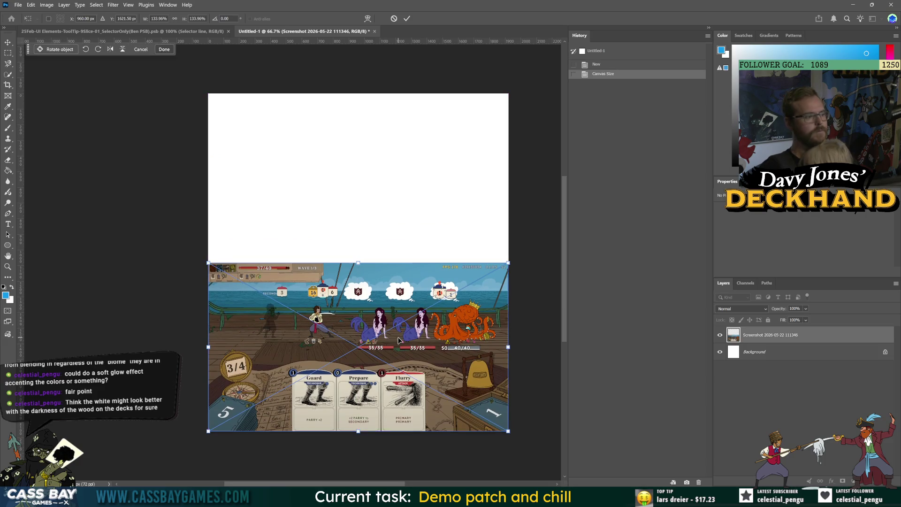
pyautogui.press('Return')
# Place screenshot 094546 scaled to canvas width in the top half, then return to Unity
pyautogui.hotkey('alt', 'Tab')
pyautogui.click(579, 263)
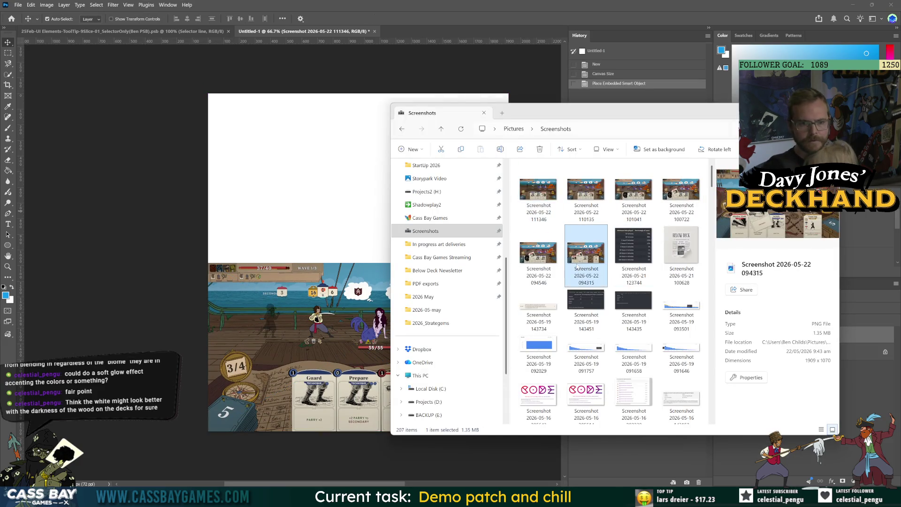
pyautogui.click(539, 253)
pyautogui.moveTo(515, 248); pyautogui.dragTo(277, 125)
pyautogui.click(539, 253)
pyautogui.moveTo(538, 254)
pyautogui.mouseDown()
pyautogui.moveTo(289, 171)
pyautogui.moveTo(300, 174)
pyautogui.mouseUp()
pyautogui.moveTo(358, 199); pyautogui.dragTo(357, 159)
pyautogui.moveTo(404, 259); pyautogui.dragTo(406, 194)
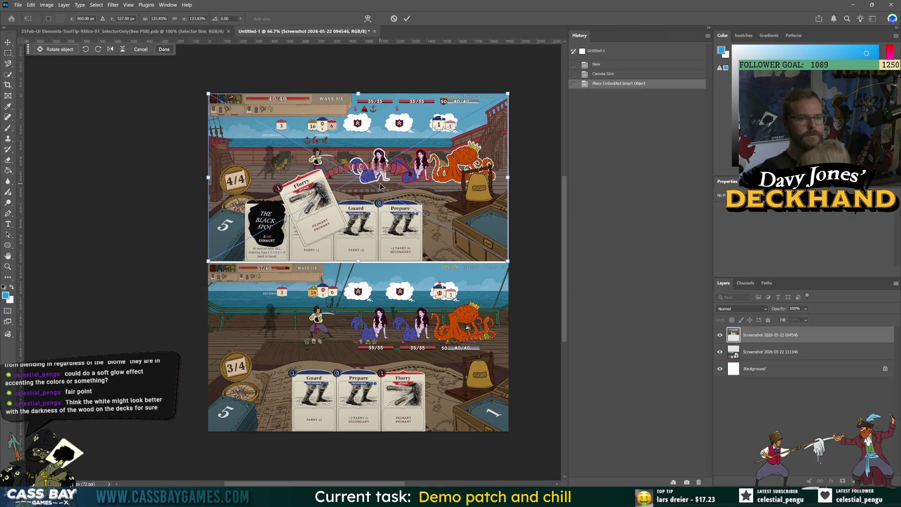
pyautogui.press('Return')
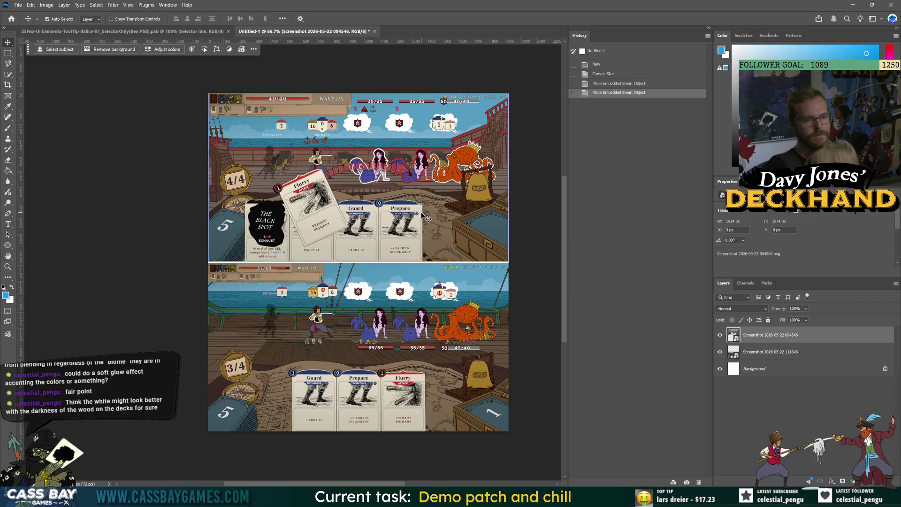
pyautogui.hotkey('alt', 'Tab')
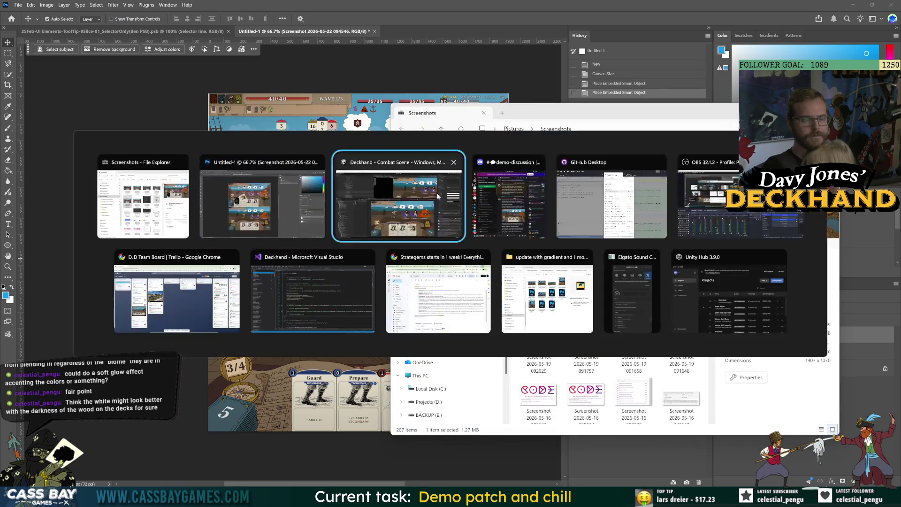
pyautogui.hotkey('alt', 'Tab')
pyautogui.press('Tab')
pyautogui.click(377, 201)
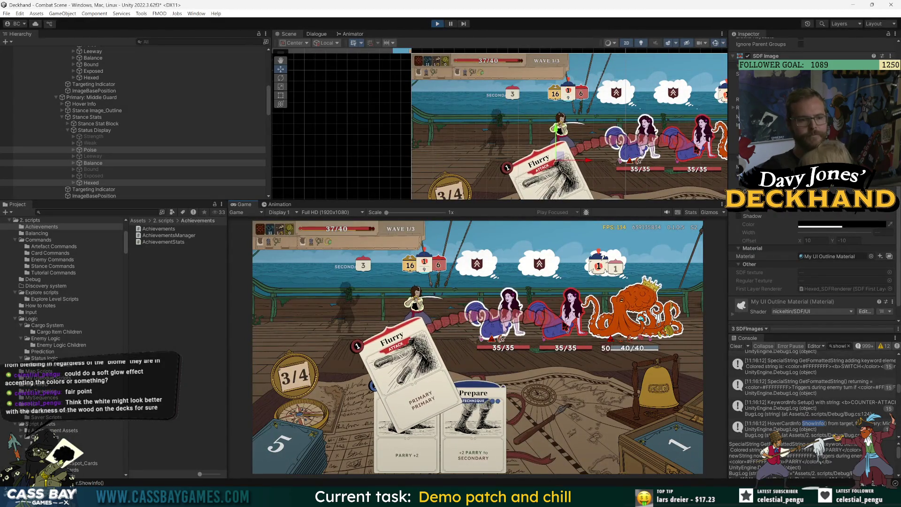
# Aim the Flurry card at a mermaid and snip the Game view with Win+Shift+S
pyautogui.moveTo(406, 362); pyautogui.dragTo(413, 376)
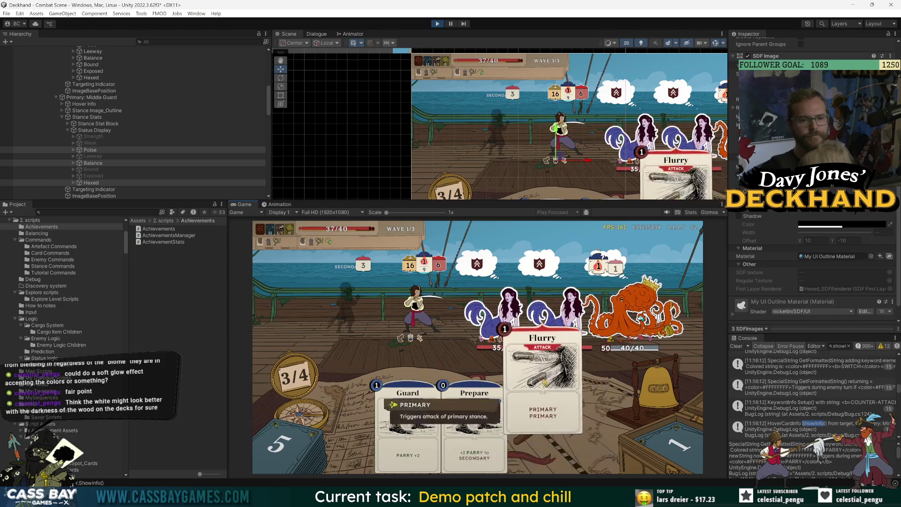
pyautogui.moveTo(541, 408); pyautogui.dragTo(563, 326)
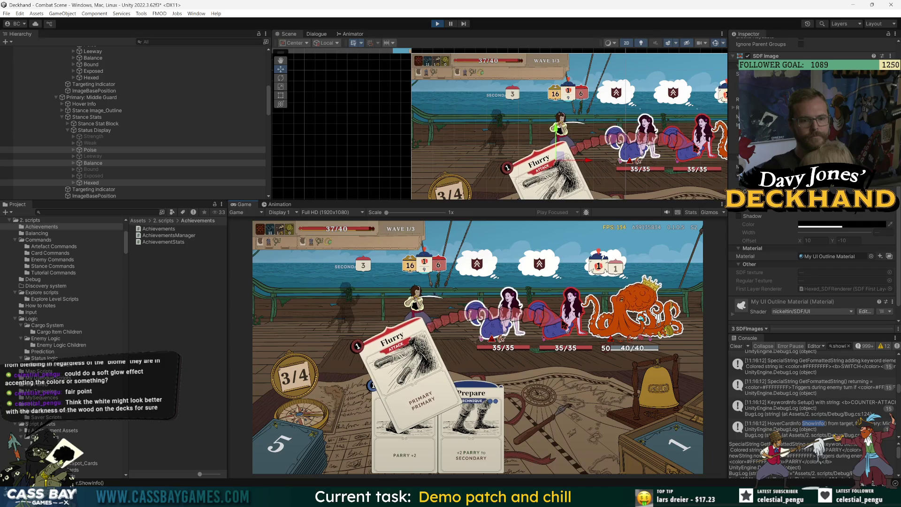
pyautogui.press('super+shift+s')
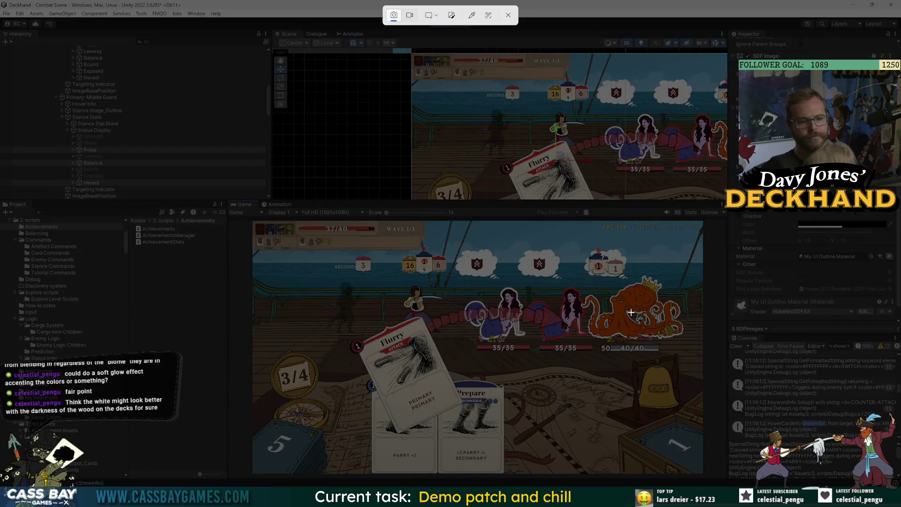
pyautogui.moveTo(249, 219)
pyautogui.mouseDown()
pyautogui.moveTo(477, 397)
pyautogui.moveTo(702, 475)
pyautogui.mouseUp()
# Compare the new 111738 screenshot with 094546 in the Screenshots folder, then return to Photoshop
pyautogui.hotkey('alt', 'Tab')
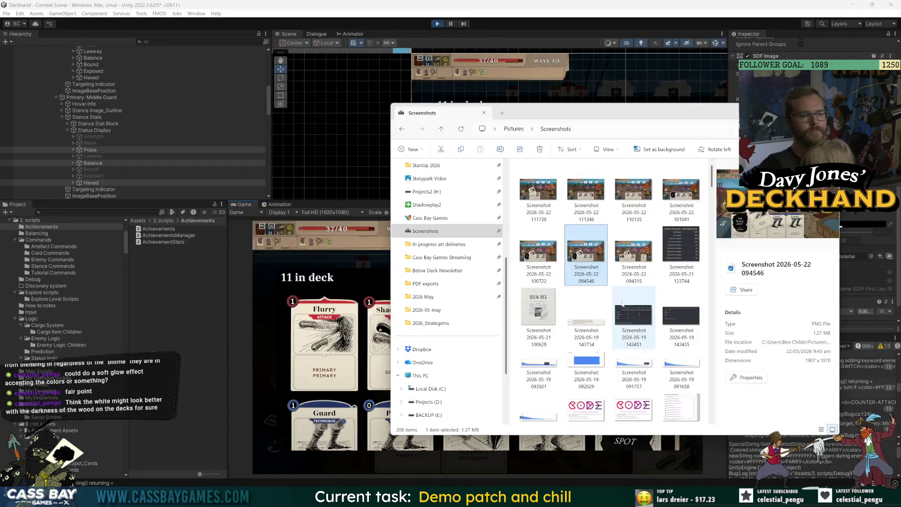
pyautogui.click(634, 253)
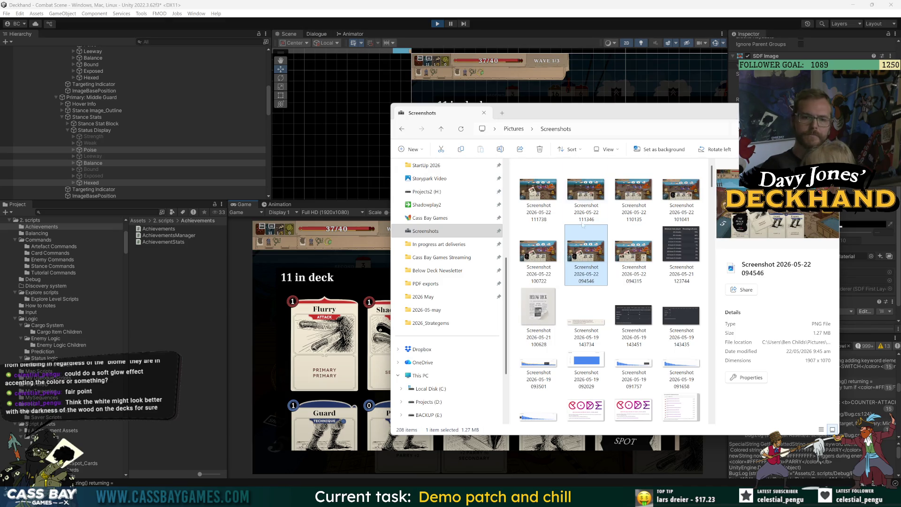
pyautogui.click(541, 185)
pyautogui.click(588, 249)
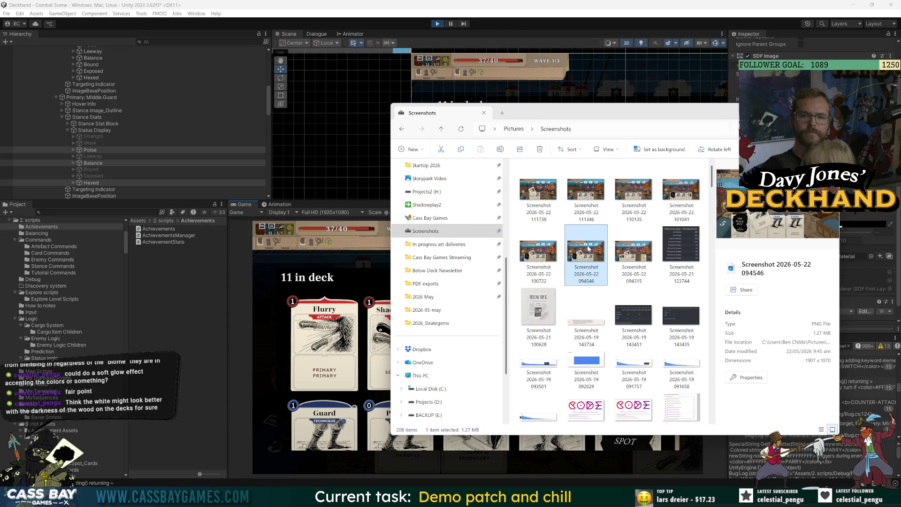
pyautogui.click(539, 188)
pyautogui.click(572, 239)
pyautogui.click(540, 188)
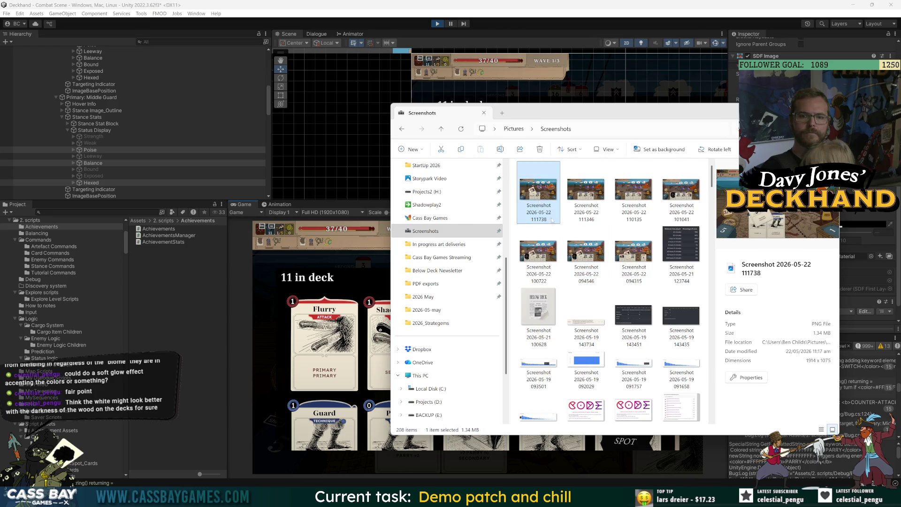
pyautogui.click(591, 257)
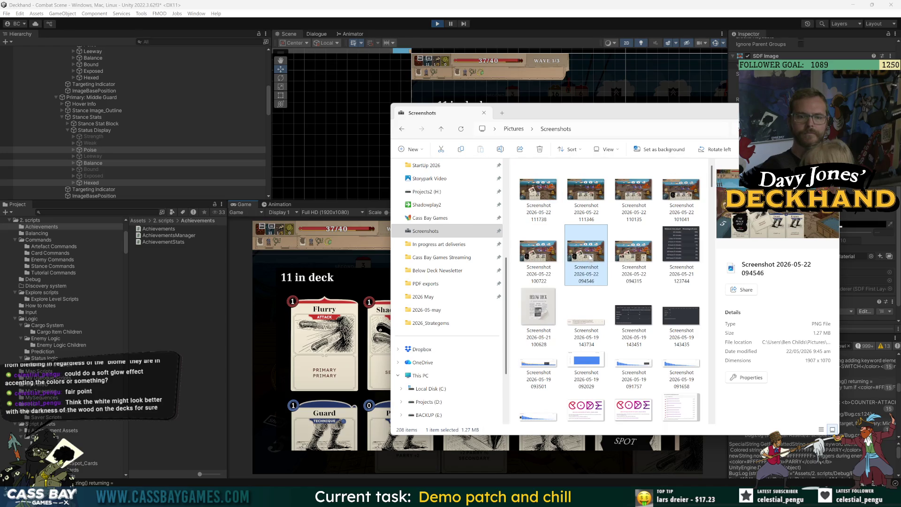
pyautogui.click(548, 218)
pyautogui.hotkey('alt', 'Tab')
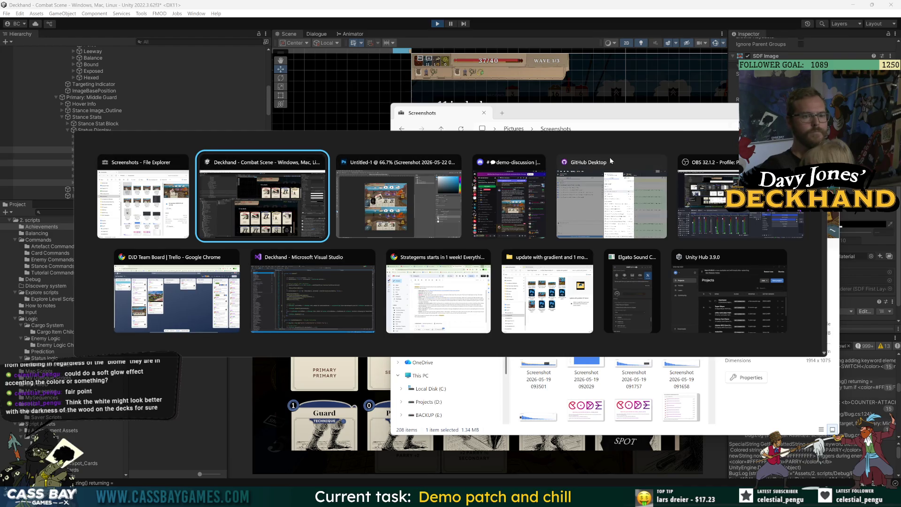
pyautogui.click(420, 202)
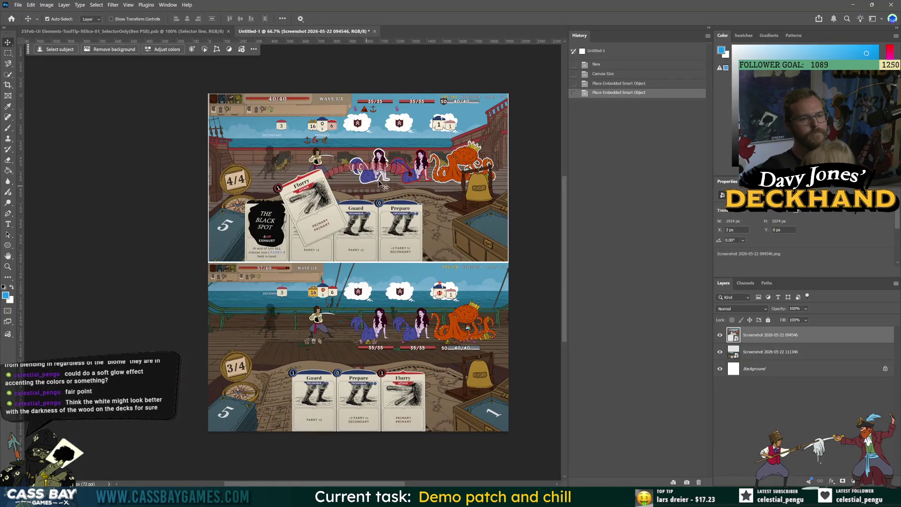
# Add screenshot 111738 as a new layer scaled to cover the bottom half
pyautogui.click(141, 226)
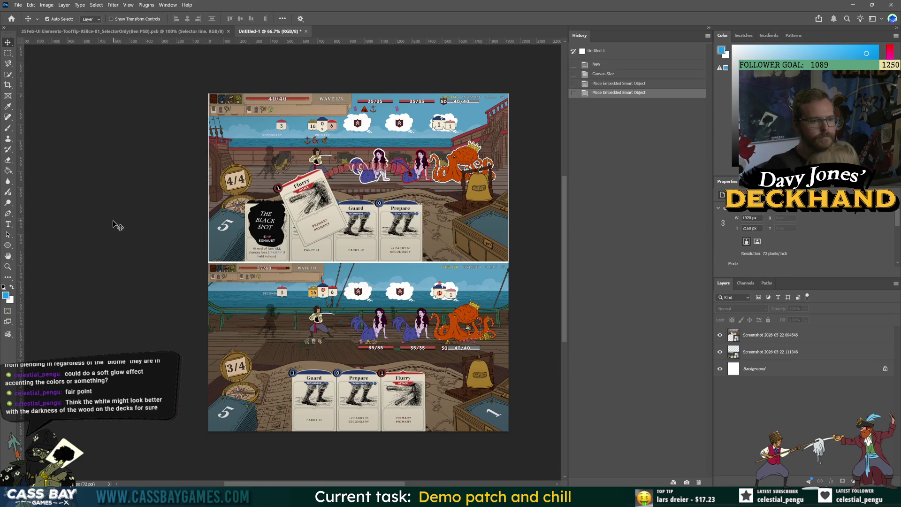
pyautogui.moveTo(288, 170)
pyautogui.mouseDown()
pyautogui.moveTo(276, 183)
pyautogui.moveTo(288, 171)
pyautogui.mouseUp()
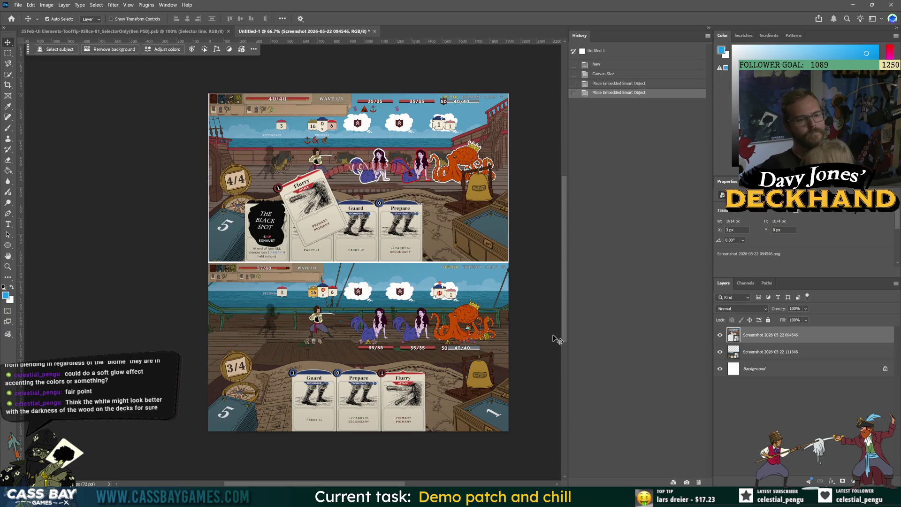
pyautogui.hotkey('alt', 'Tab')
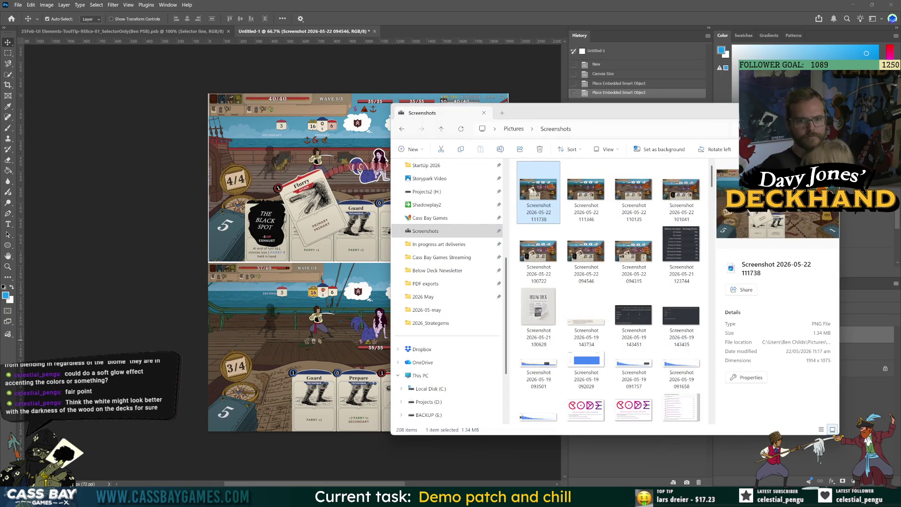
pyautogui.moveTo(533, 184)
pyautogui.mouseDown()
pyautogui.moveTo(246, 305)
pyautogui.moveTo(263, 324)
pyautogui.mouseUp()
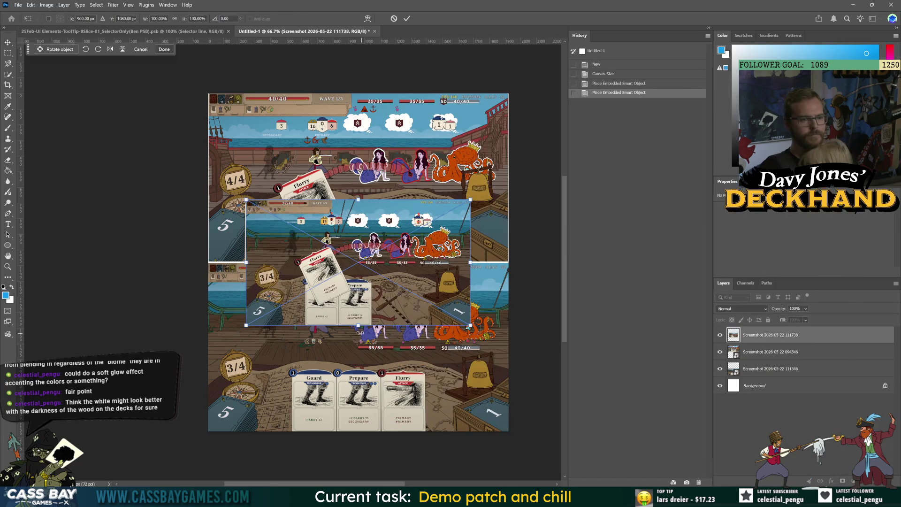
pyautogui.moveTo(356, 327)
pyautogui.mouseDown()
pyautogui.moveTo(352, 372)
pyautogui.moveTo(372, 386)
pyautogui.mouseUp()
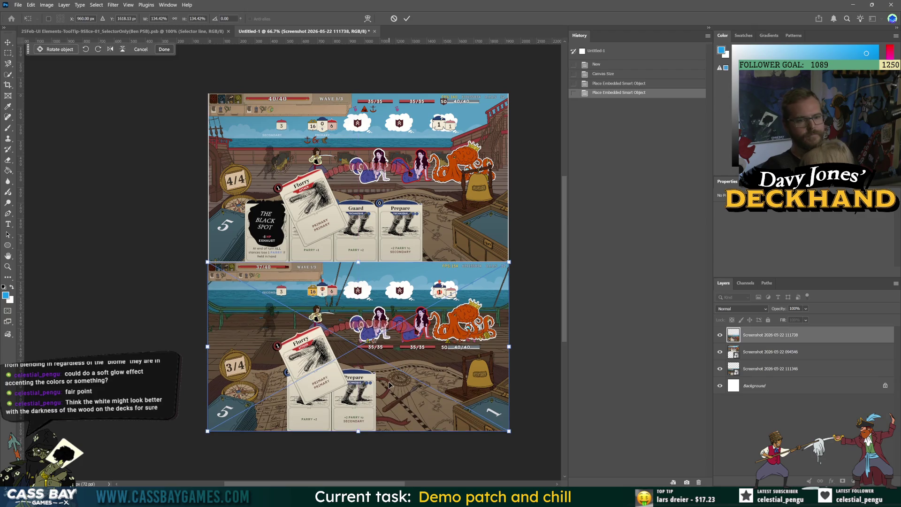
pyautogui.press('Return')
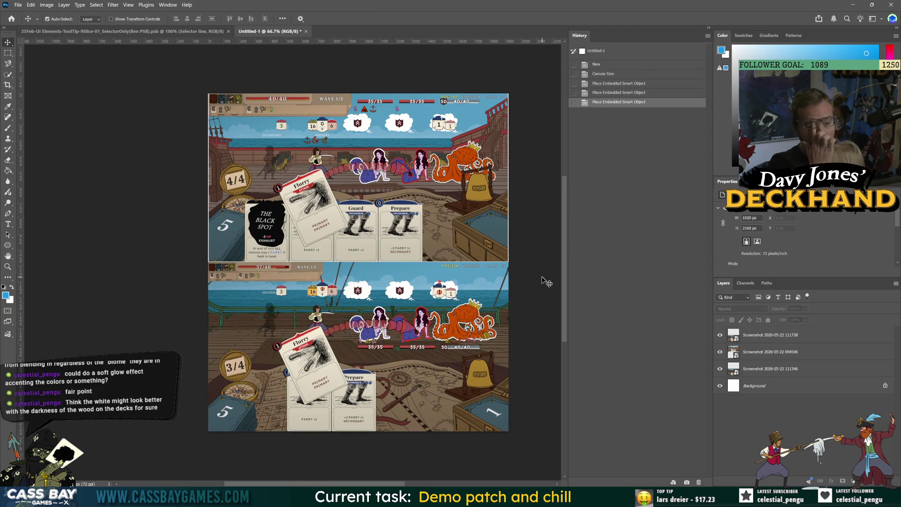
# Free Transform the top 094546 screenshot so it stretches to both canvas edges
pyautogui.click(493, 369)
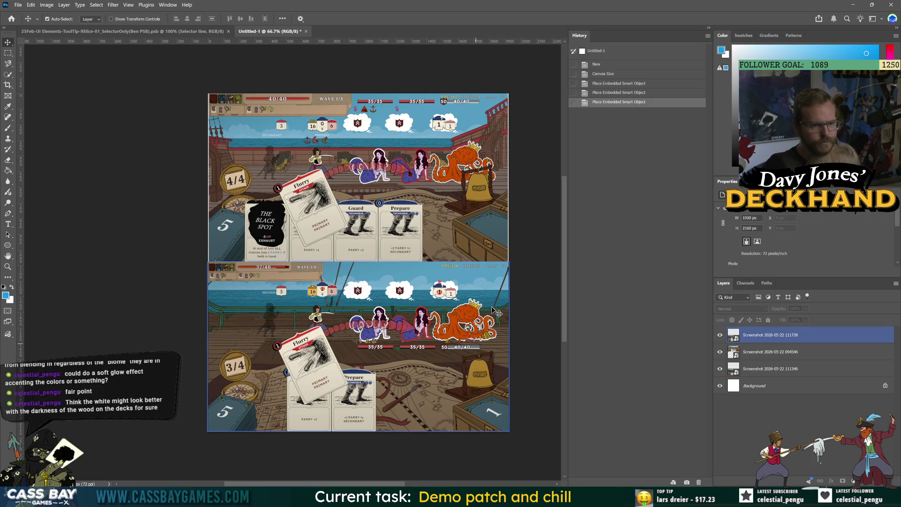
pyautogui.click(520, 228)
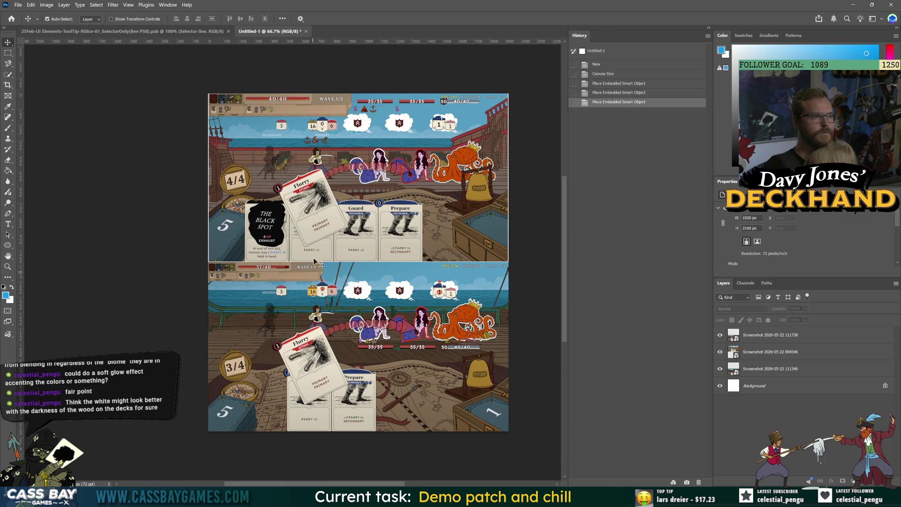
pyautogui.click(294, 208)
pyautogui.hotkey('ctrl', 't')
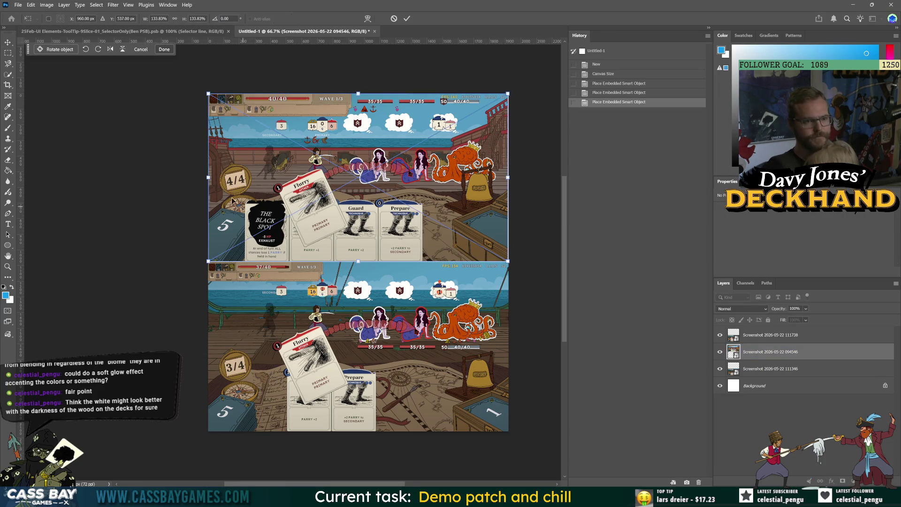
pyautogui.moveTo(509, 178); pyautogui.dragTo(512, 177)
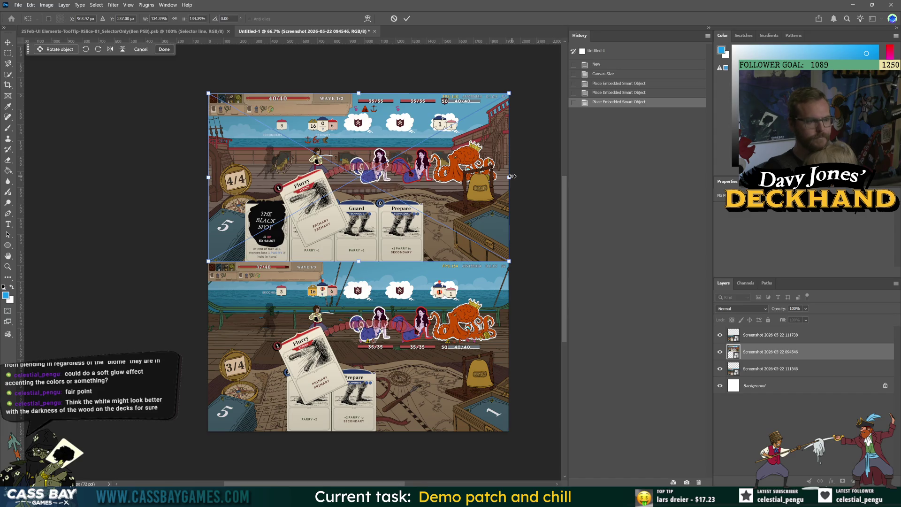
pyautogui.press('Return')
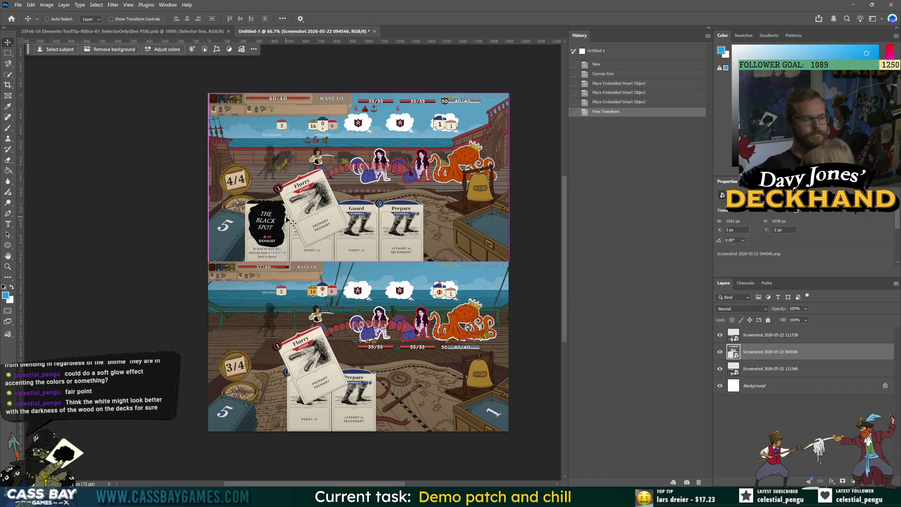
pyautogui.hotkey('ctrl', 't')
pyautogui.moveTo(208, 177); pyautogui.dragTo(208, 178)
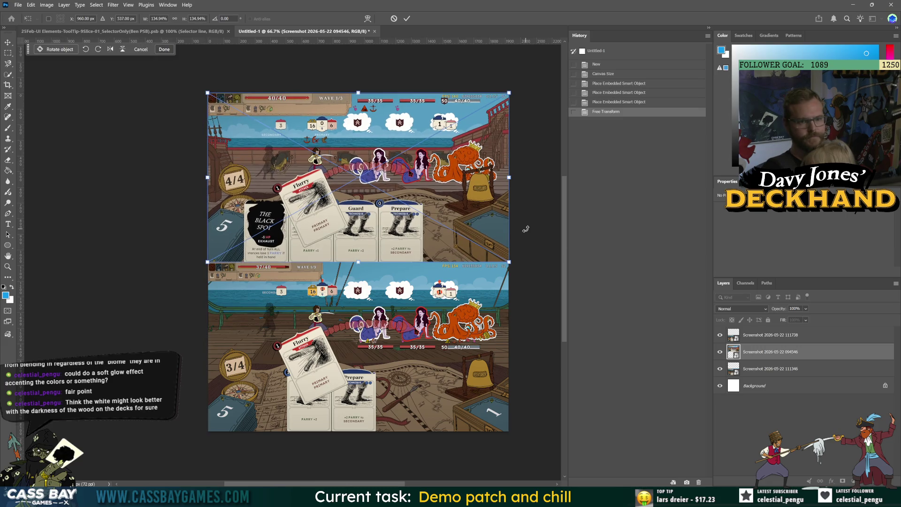
pyautogui.press('Return')
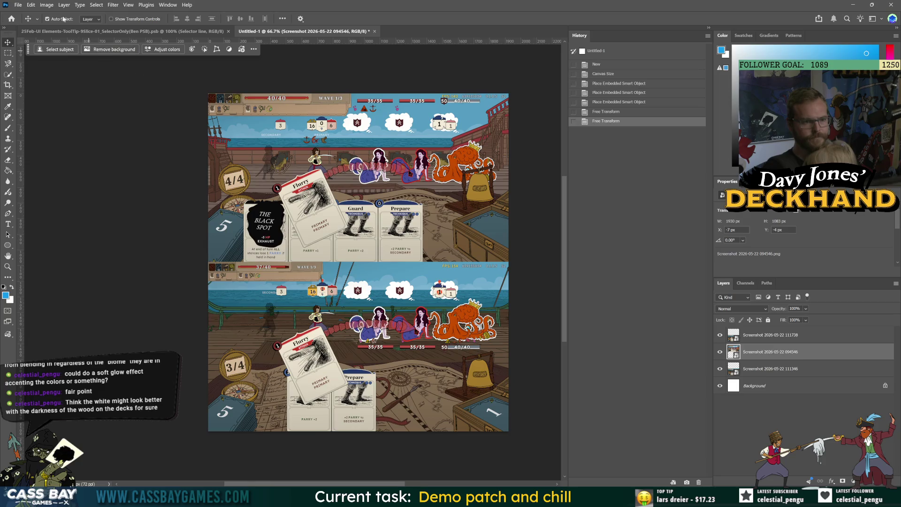
# Start saving a copy of the comparison image from the File menu
pyautogui.click(17, 5)
pyautogui.moveTo(47, 144)
pyautogui.click(141, 143)
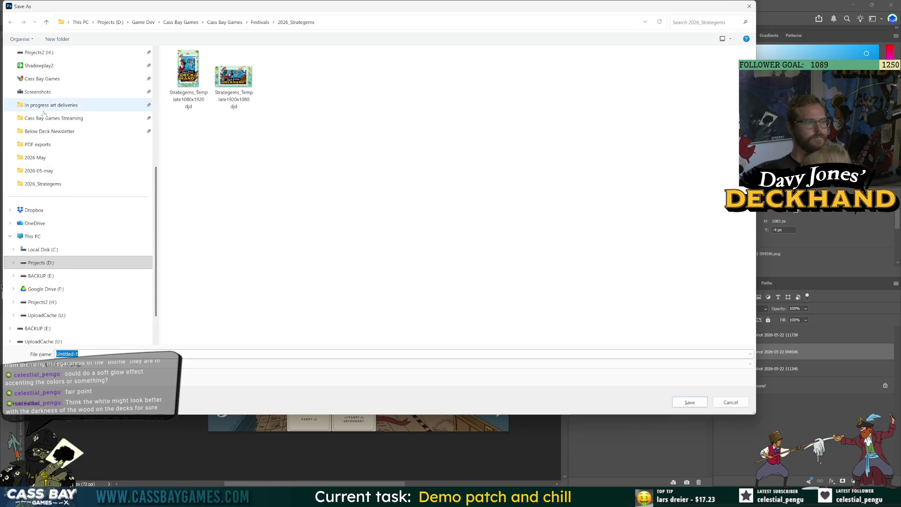
# Save the image as 'direct comparison' into the Screenshots folder
pyautogui.click(39, 94)
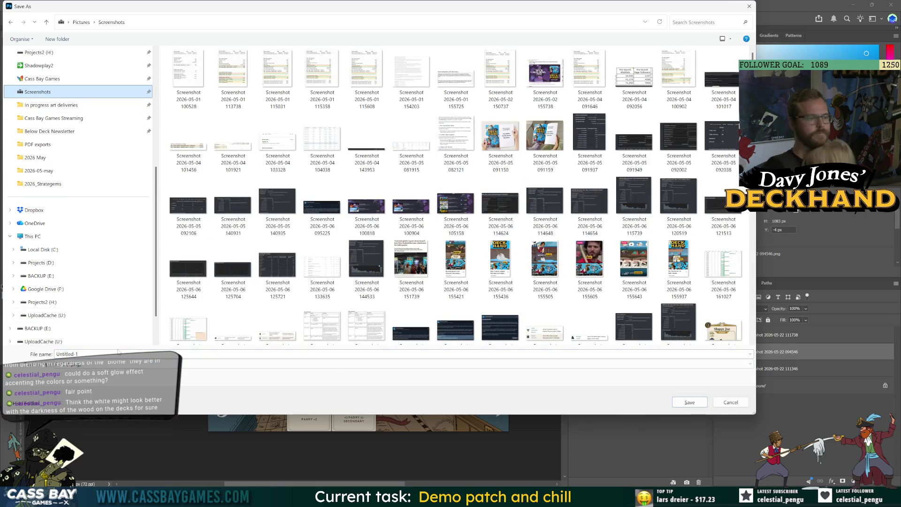
pyautogui.write('direct comparis')
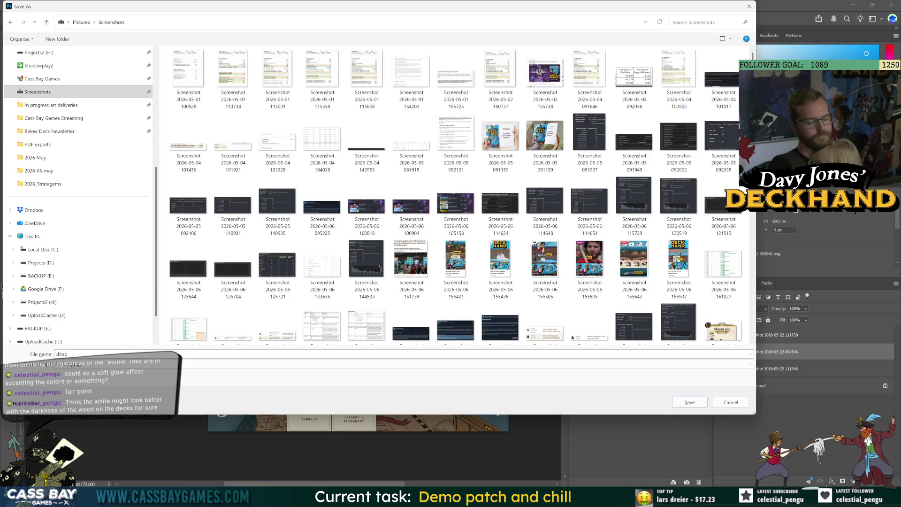
pyautogui.press('Escape')
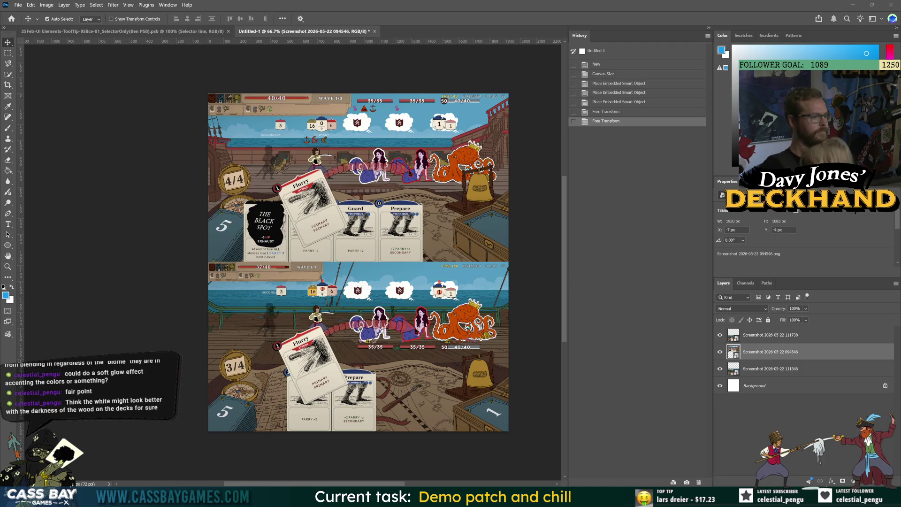
pyautogui.hotkey('alt', 'Tab')
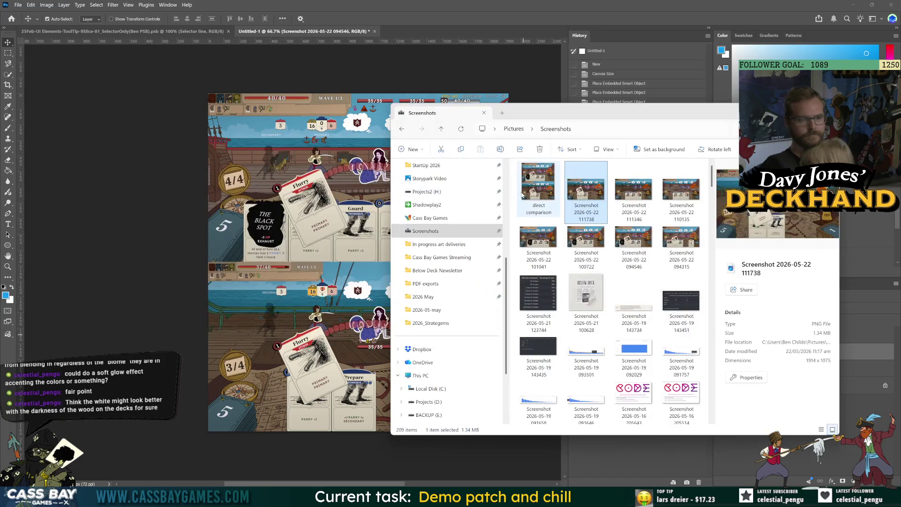
# Select the 'direct comparison' 1920×2160 PNG in the Screenshots folder
pyautogui.click(522, 194)
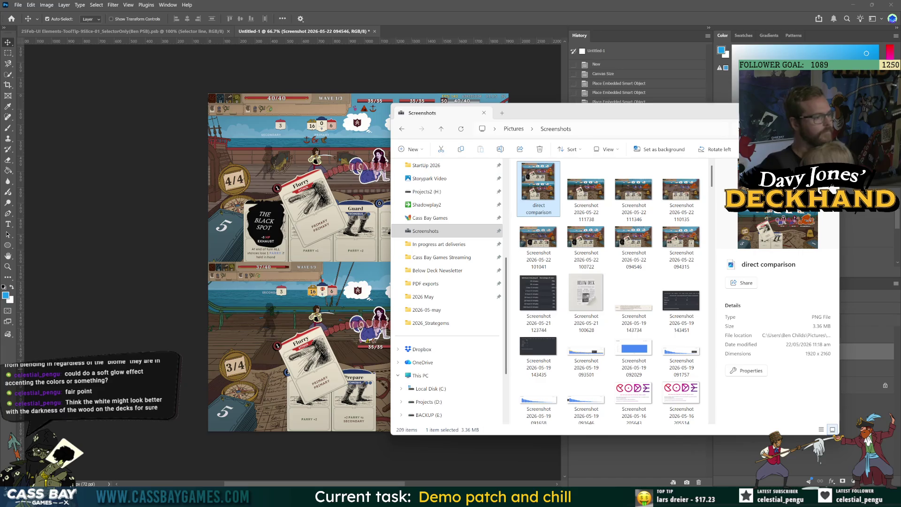
# Quit Photoshop without saving and dismiss the deck overview to see Unity's combat scene
pyautogui.click(152, 249)
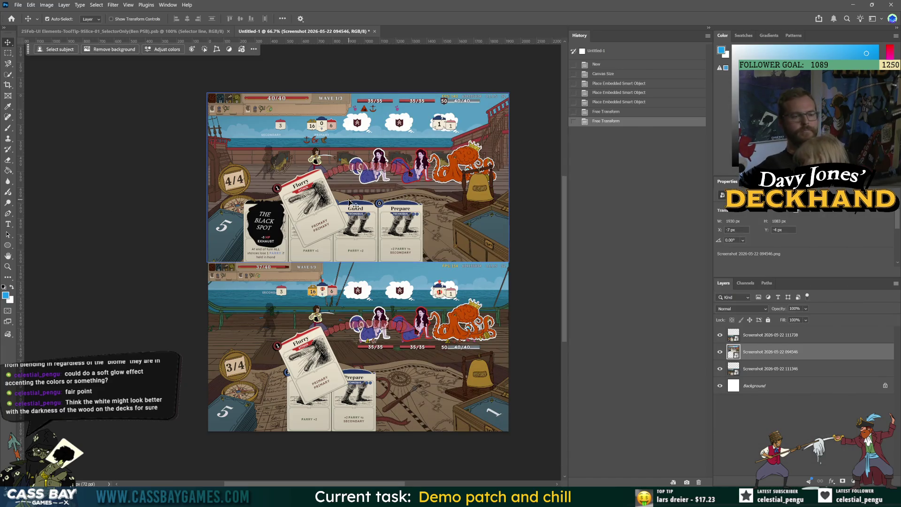
pyautogui.click(527, 308)
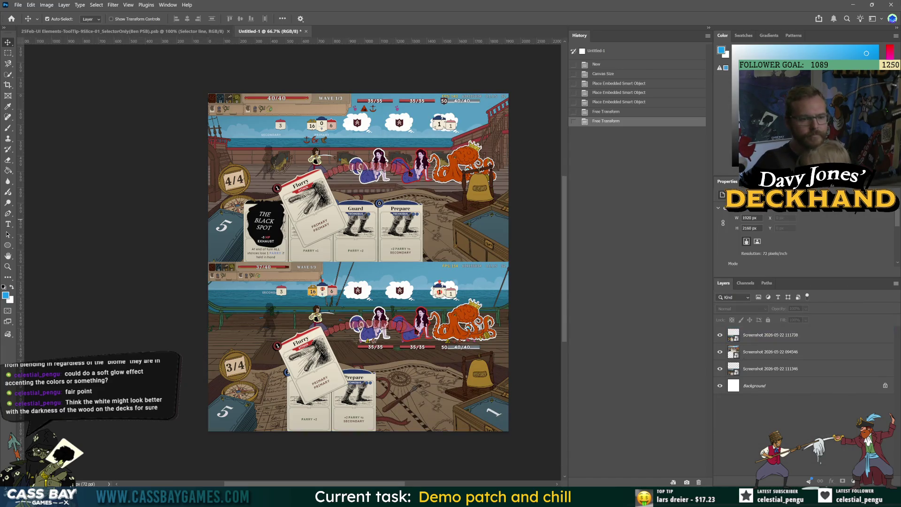
pyautogui.hotkey('ctrl', 'q')
pyautogui.click(480, 189)
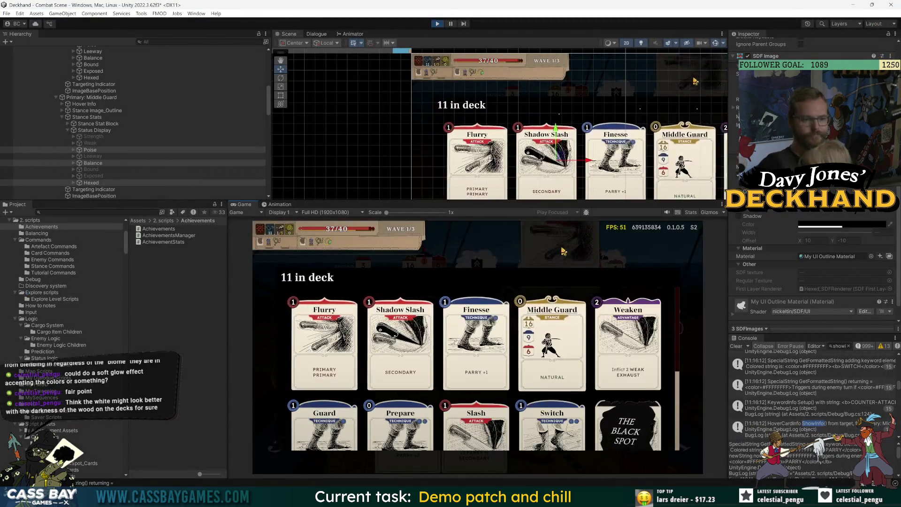
pyautogui.click(671, 417)
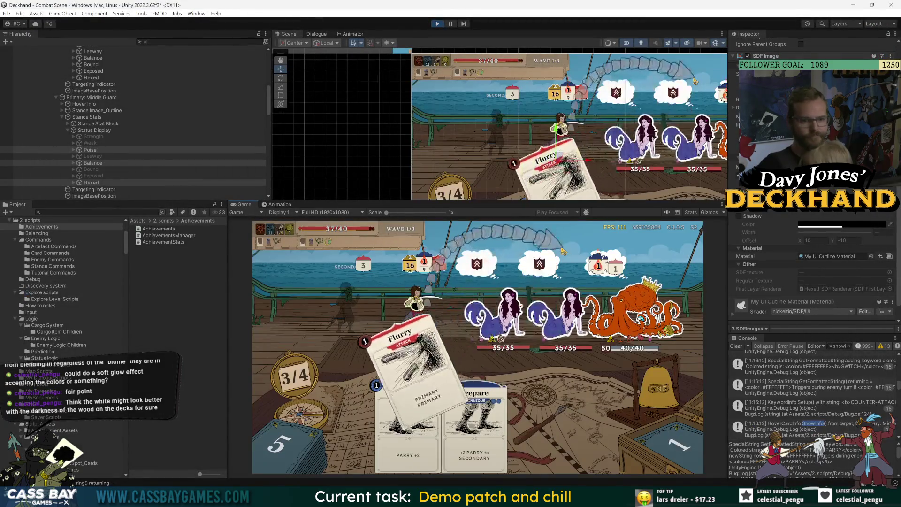